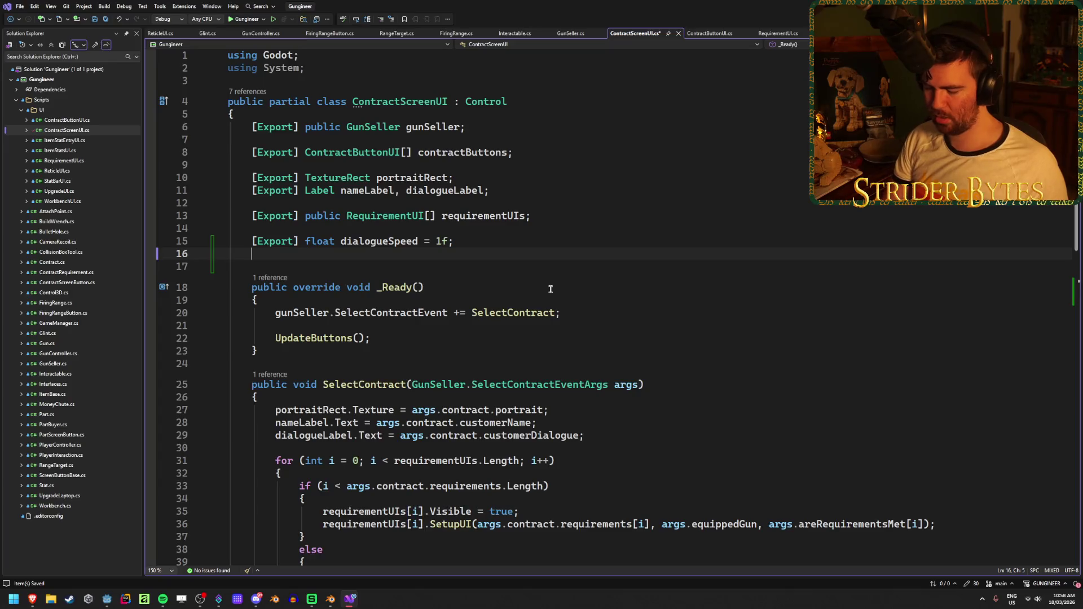
Declare the field 'int dialogueIndex;' on line 16 of ContractScreenUI.
type("int dialogu")
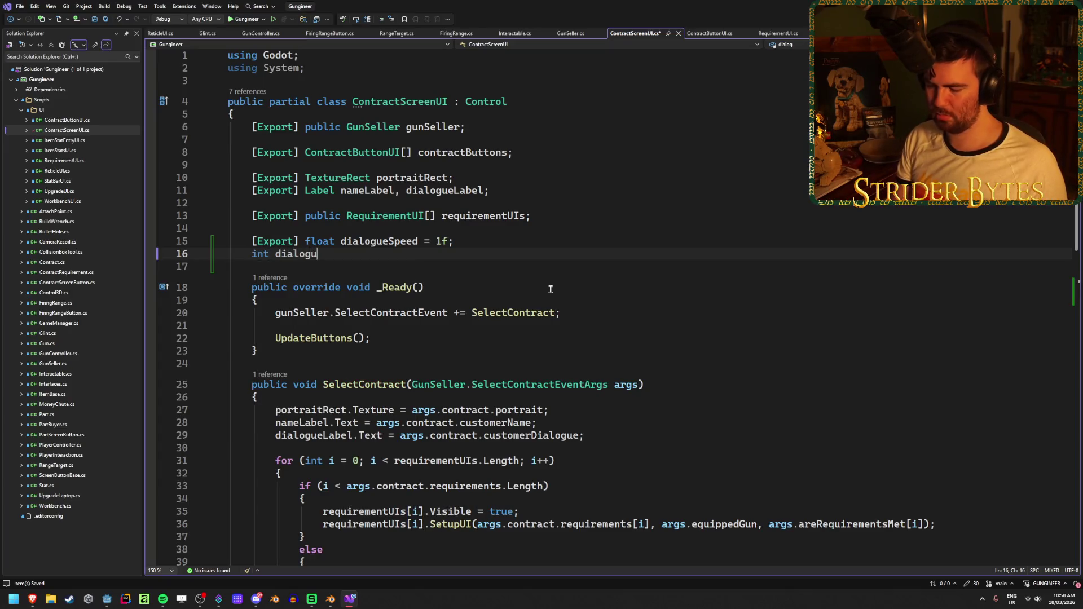
type("eI")
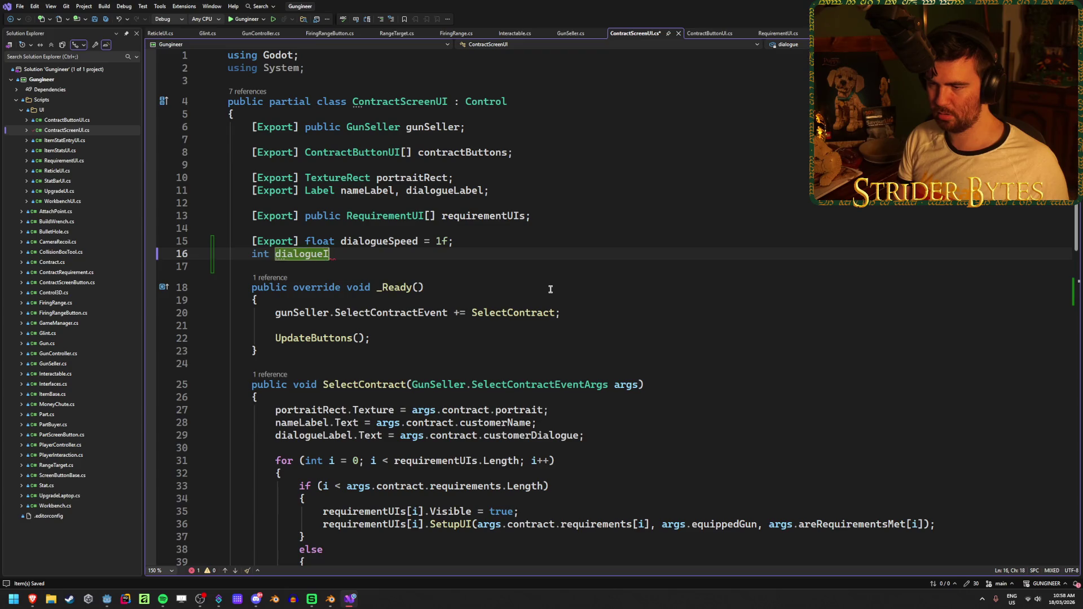
type("ndex;")
scroll(536, 283, "down", 6)
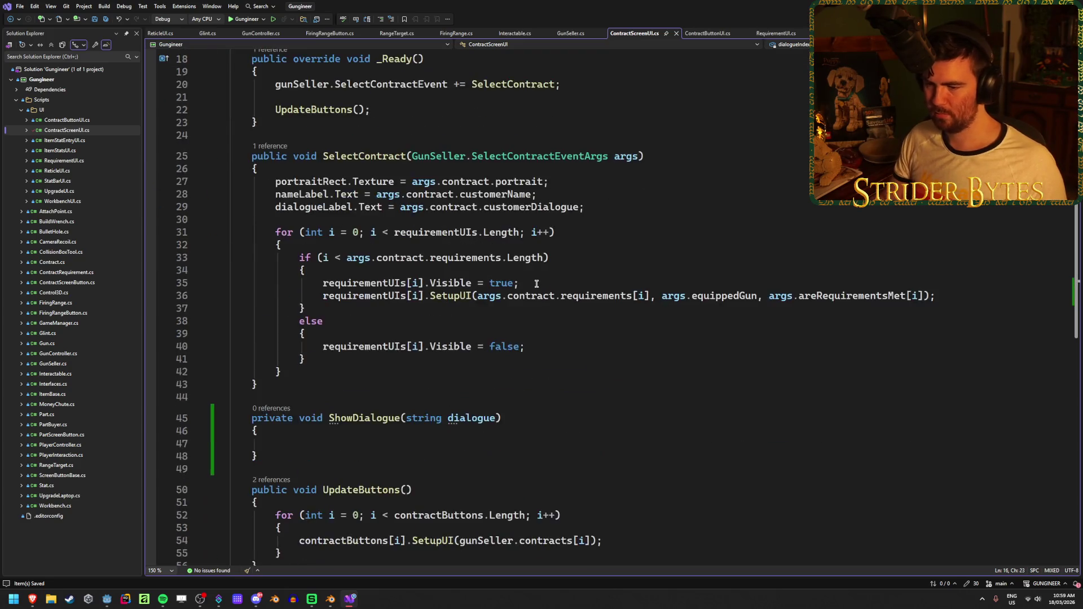
scroll(536, 283, "down", 3)
left_click(469, 330)
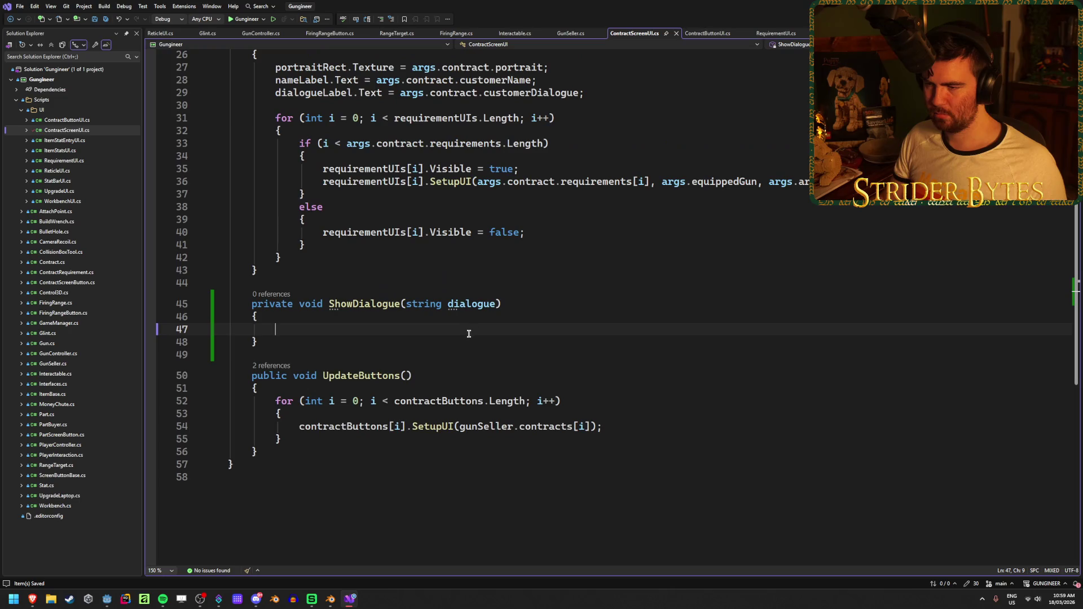
scroll(471, 328, "down", 1)
scroll(471, 329, "up", 1)
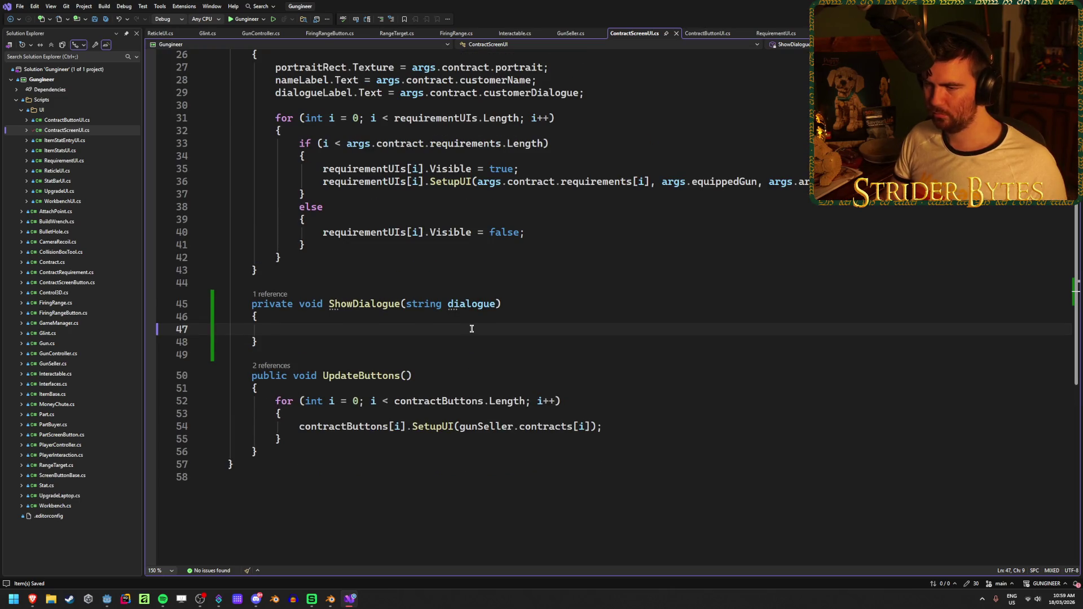
scroll(471, 328, "up", 4)
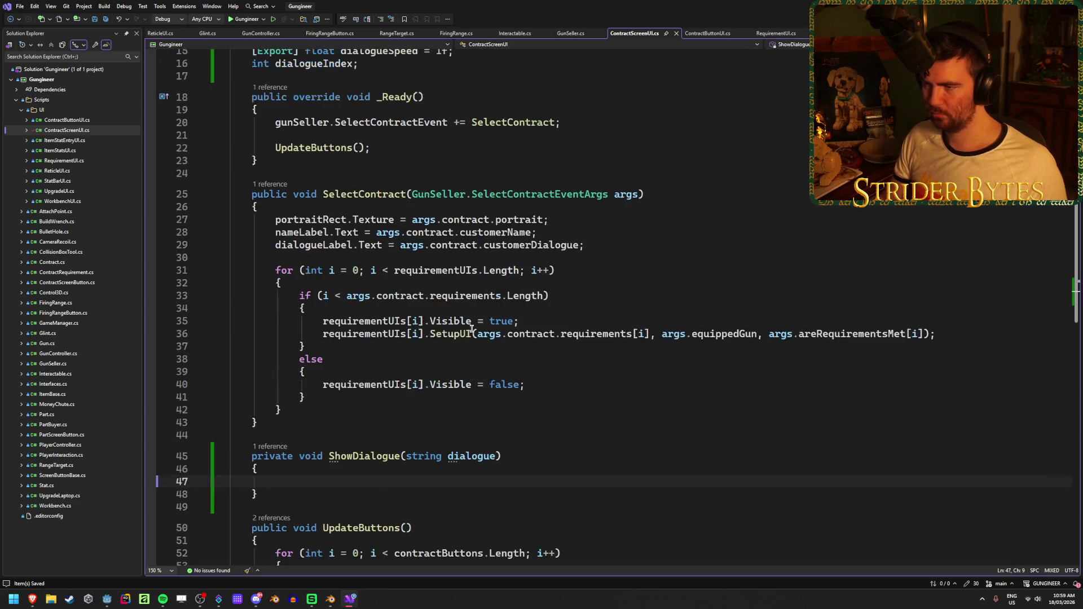
Add 'dialogueIndex = 0;' after the customerName line in SelectContract and save.
left_click(571, 228)
key("Return")
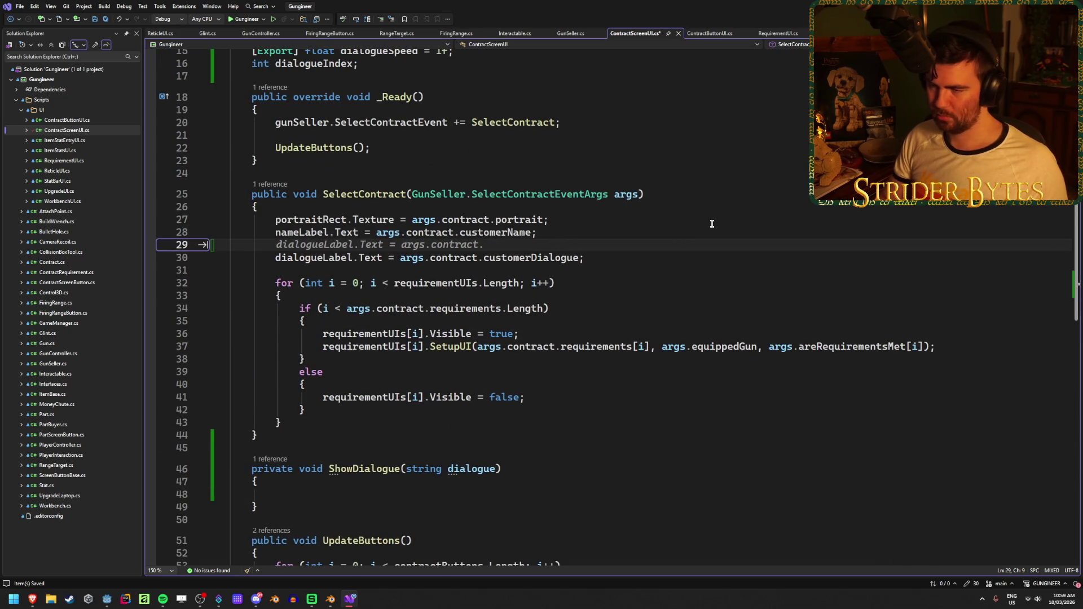
type("dialo")
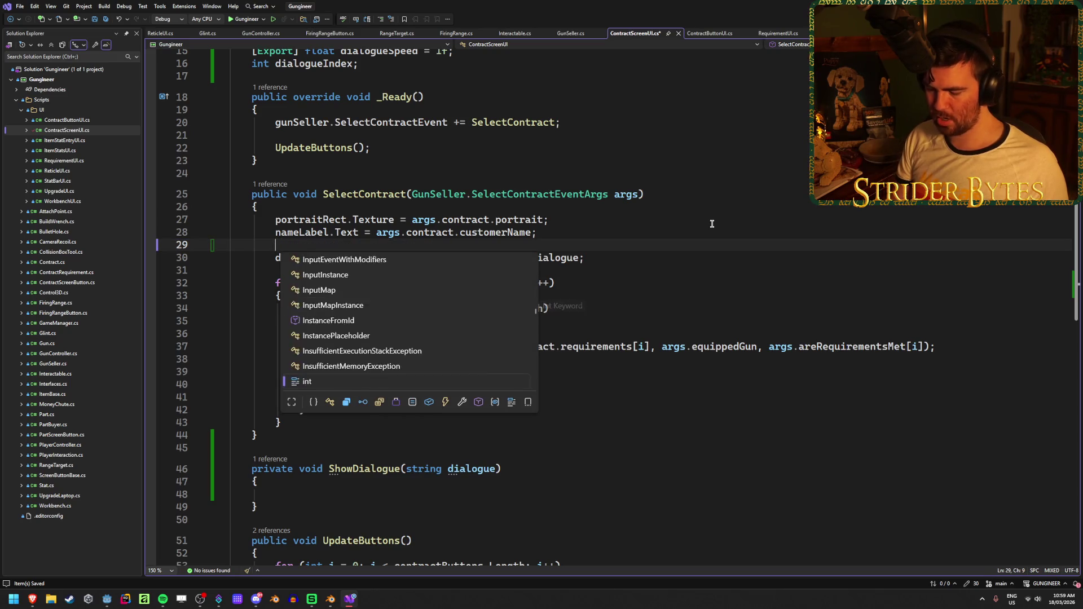
type("gue")
key("Tab")
type("= ")
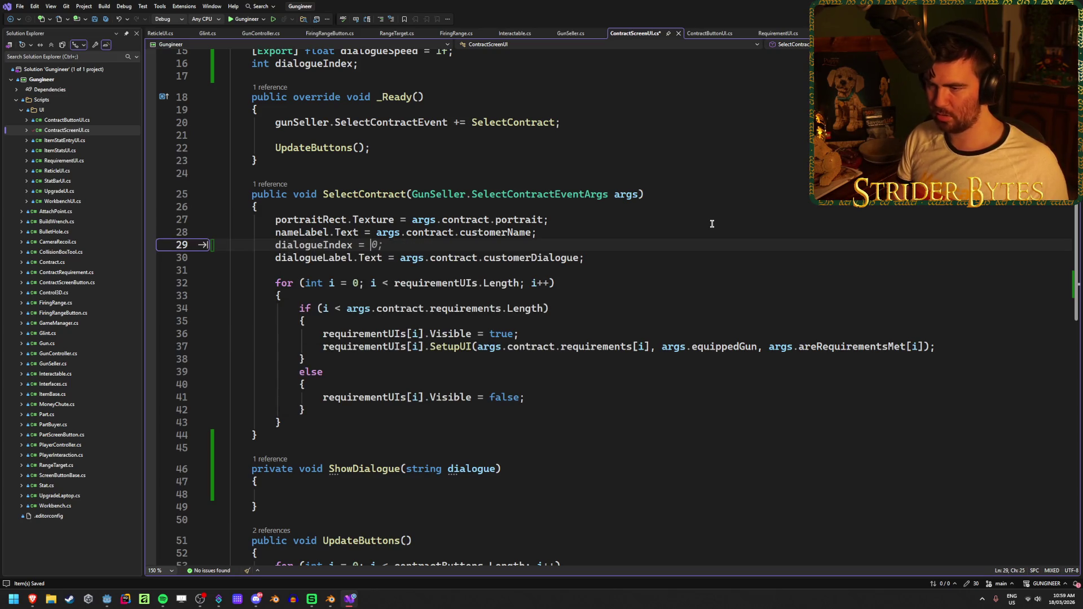
type("0;")
key("ctrl+s")
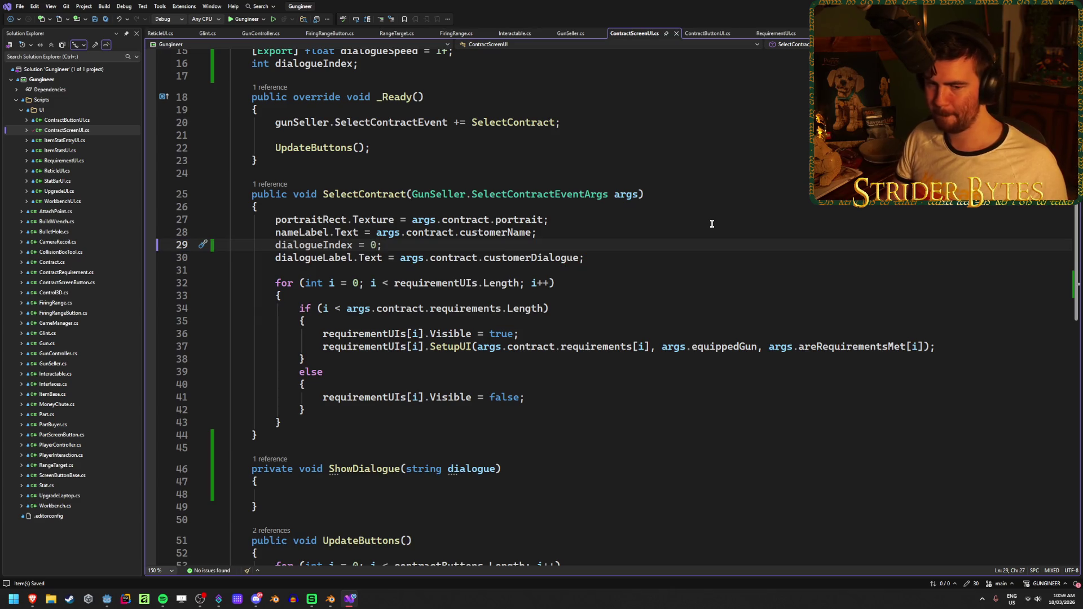
Cut the dialogueLabel.Text assignment line out of SelectContract.
left_click(631, 259)
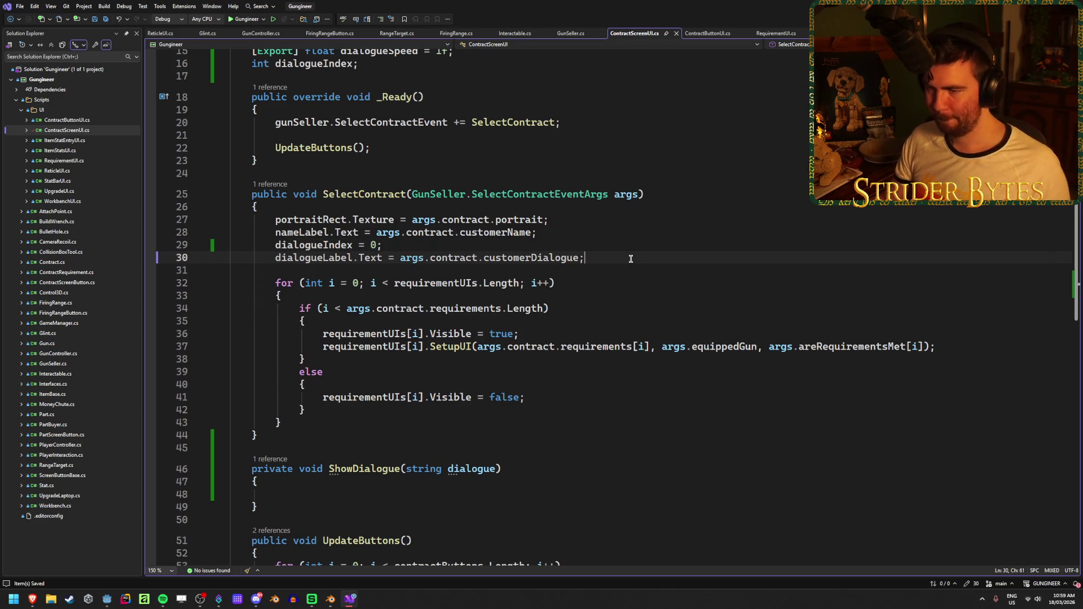
scroll(630, 259, "down", 2)
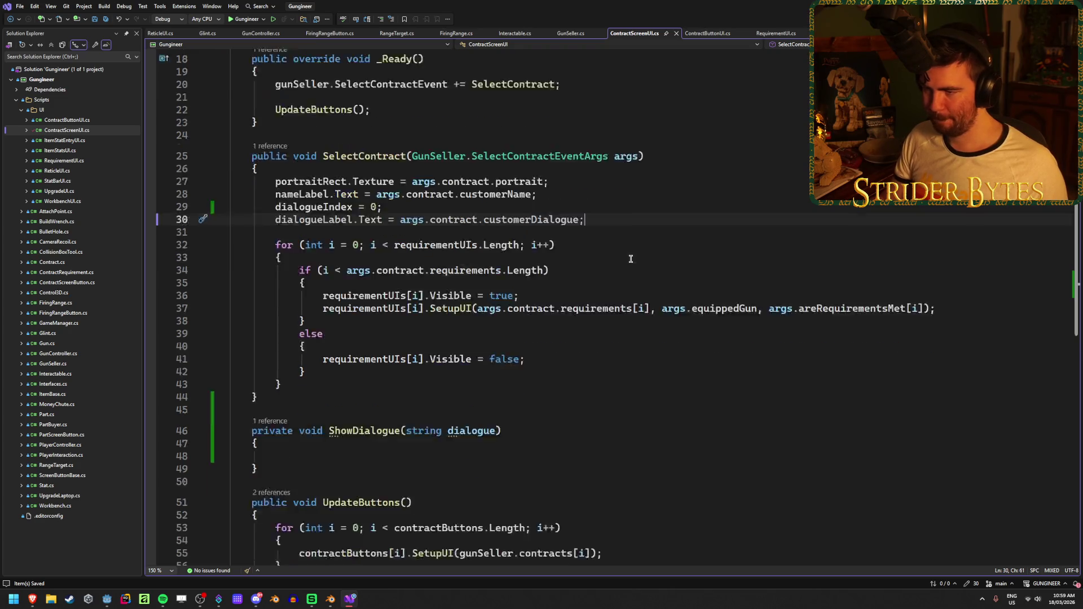
key("ctrl+x")
Call ShowDialogue(args.contract.customerDialogue) in SelectContract and save the script.
key("Return")
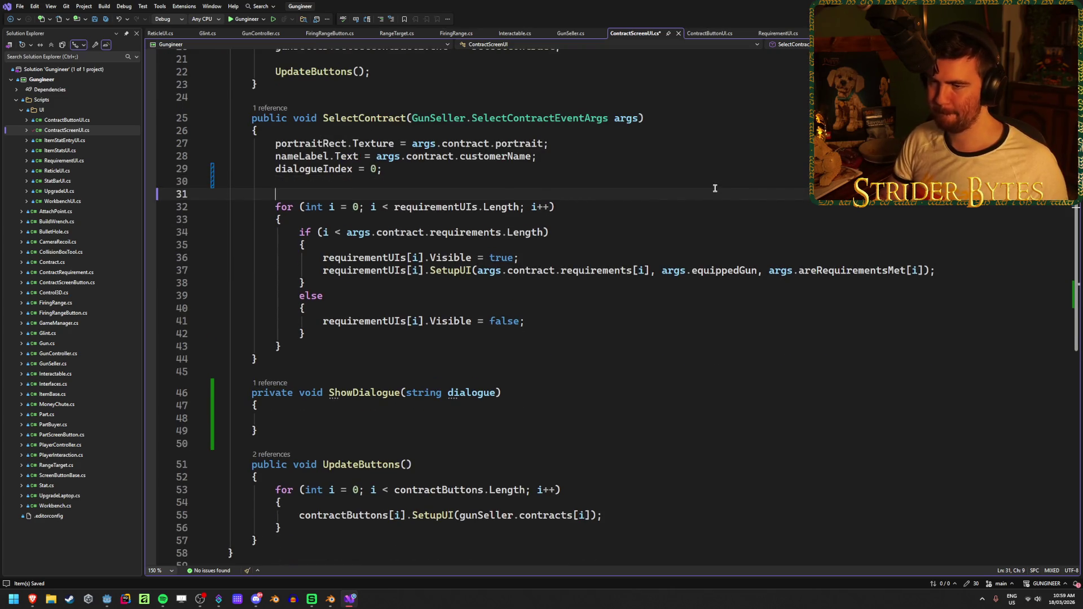
key("Up")
type("ShowDialo")
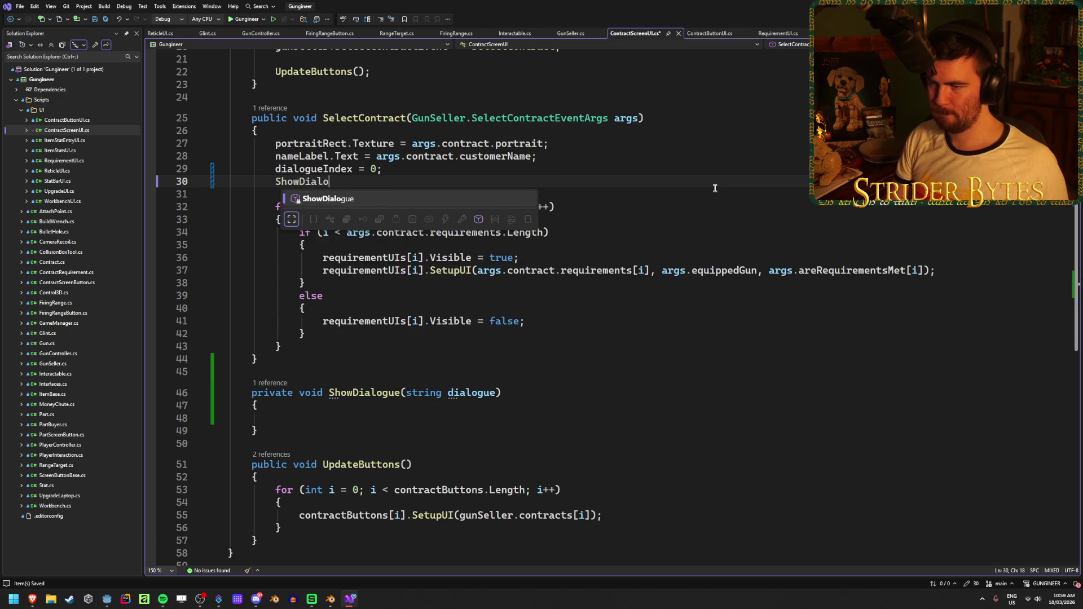
key("Tab")
type("(args.")
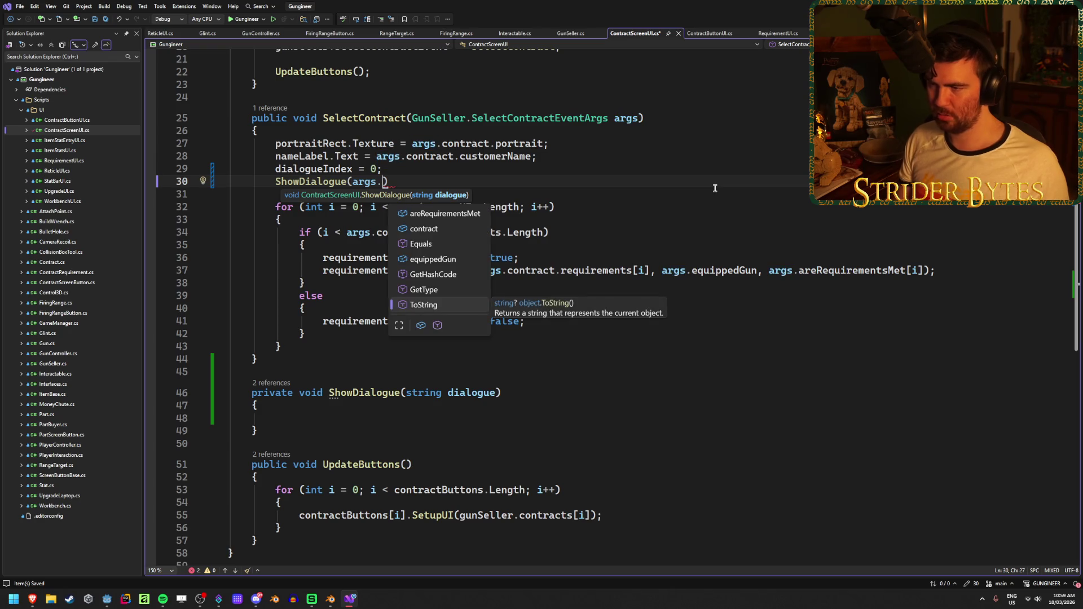
type("contract.customer")
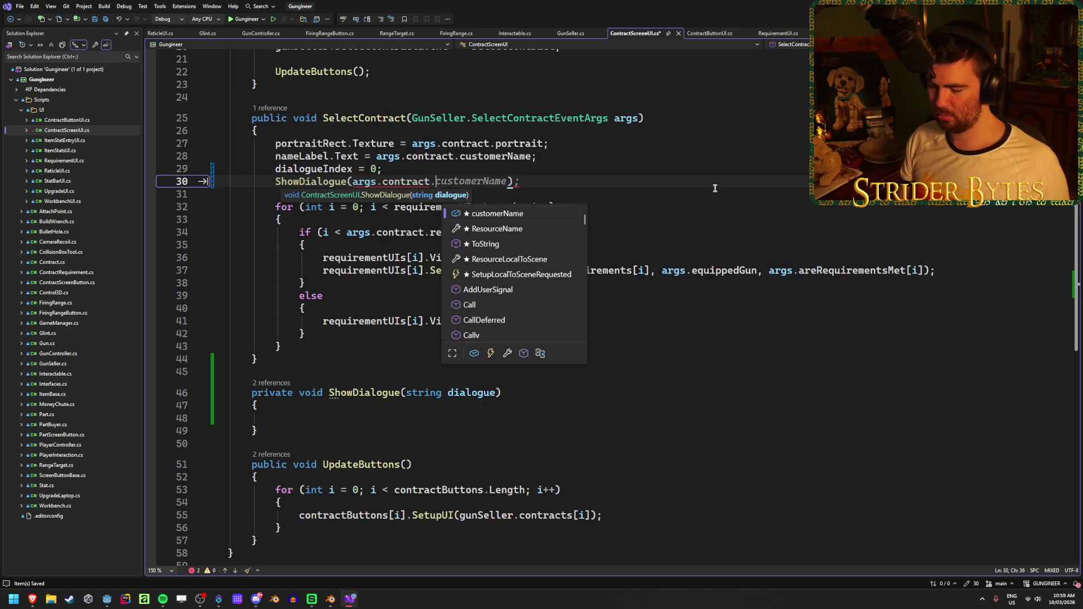
type("Dia")
key("Tab")
type(");")
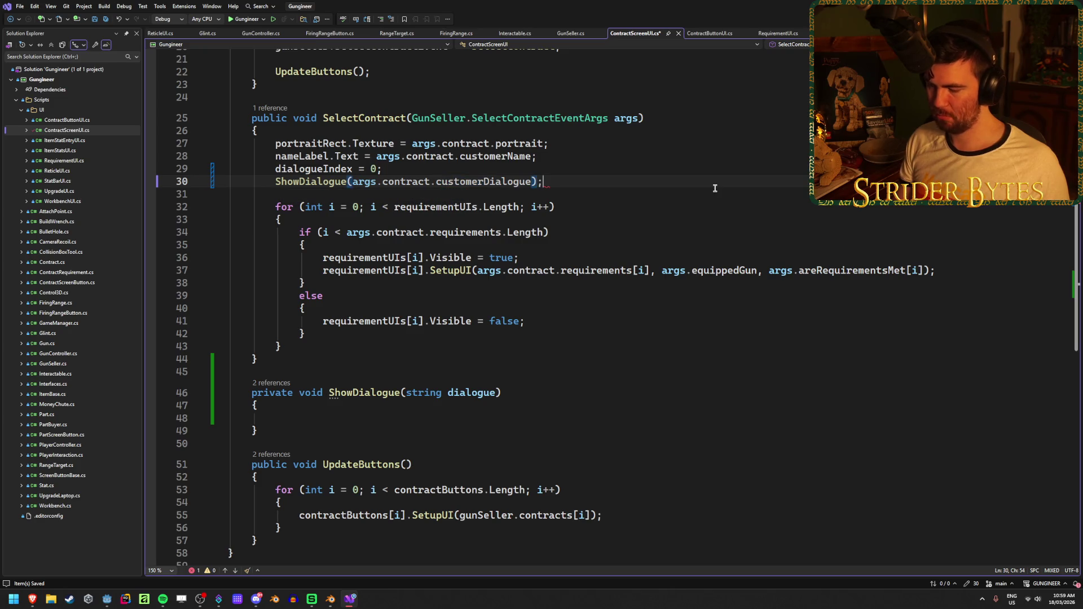
key("ctrl+s")
left_click(451, 418)
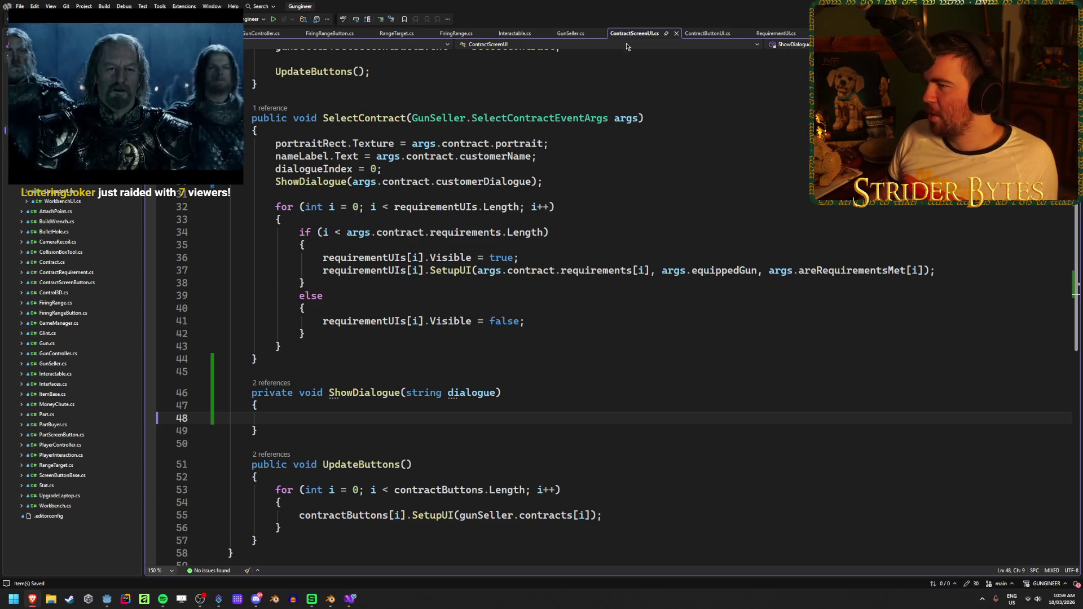
Bring Visual Studio back to the front.
left_click(583, 3)
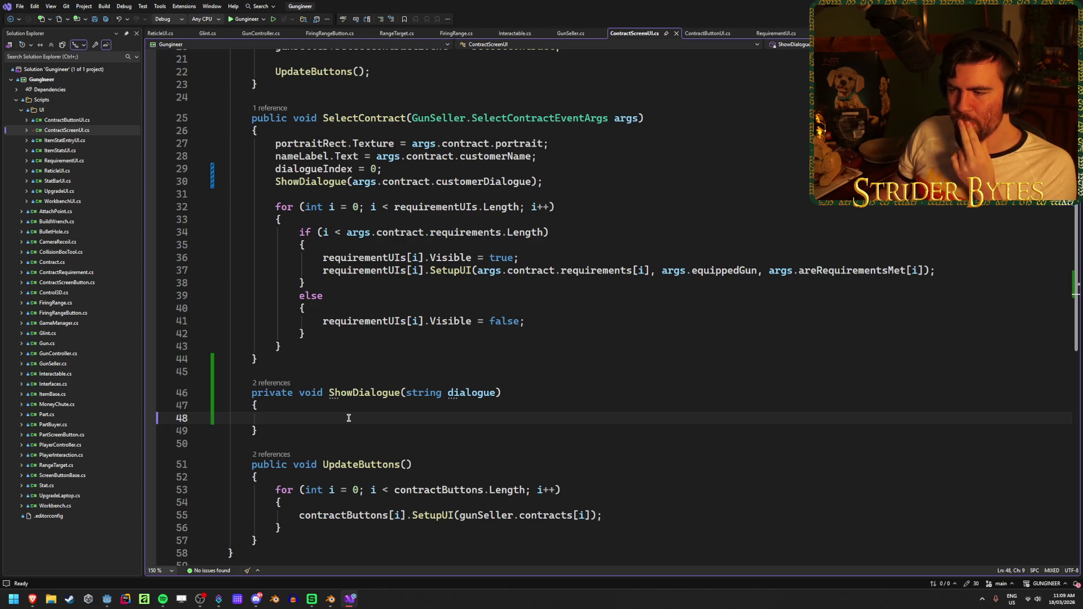
scroll(349, 418, "up", 5)
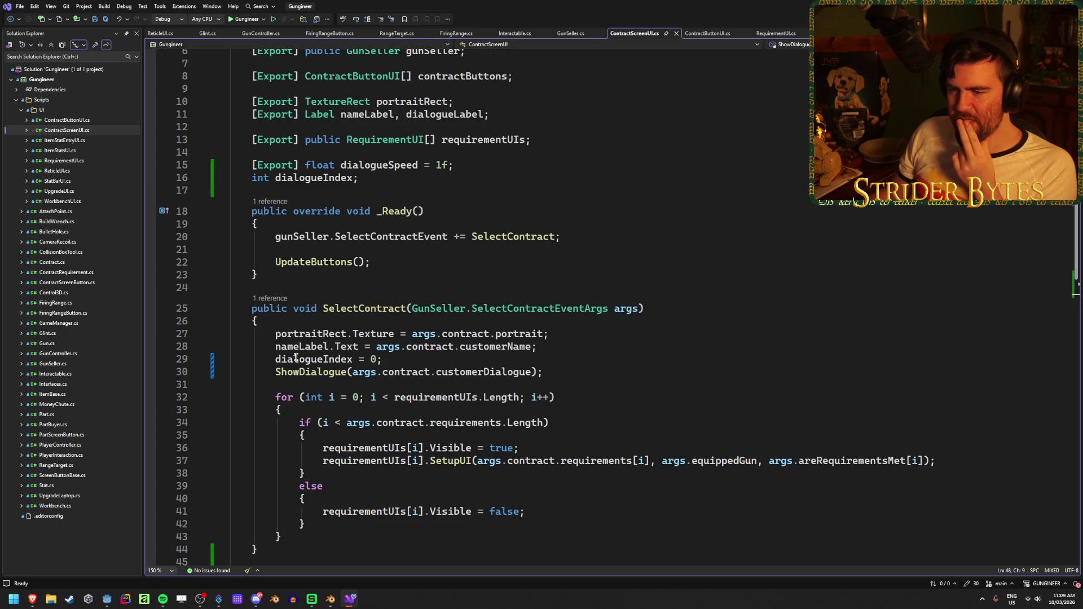
scroll(284, 359, "up", 2)
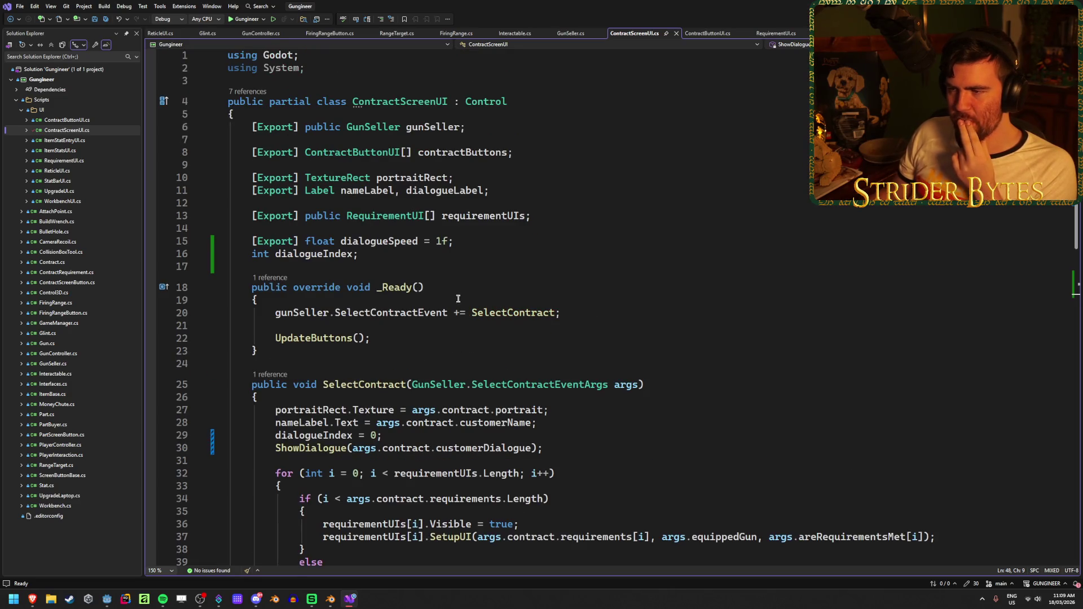
left_click_drag(405, 190, 489, 193)
left_click(490, 193)
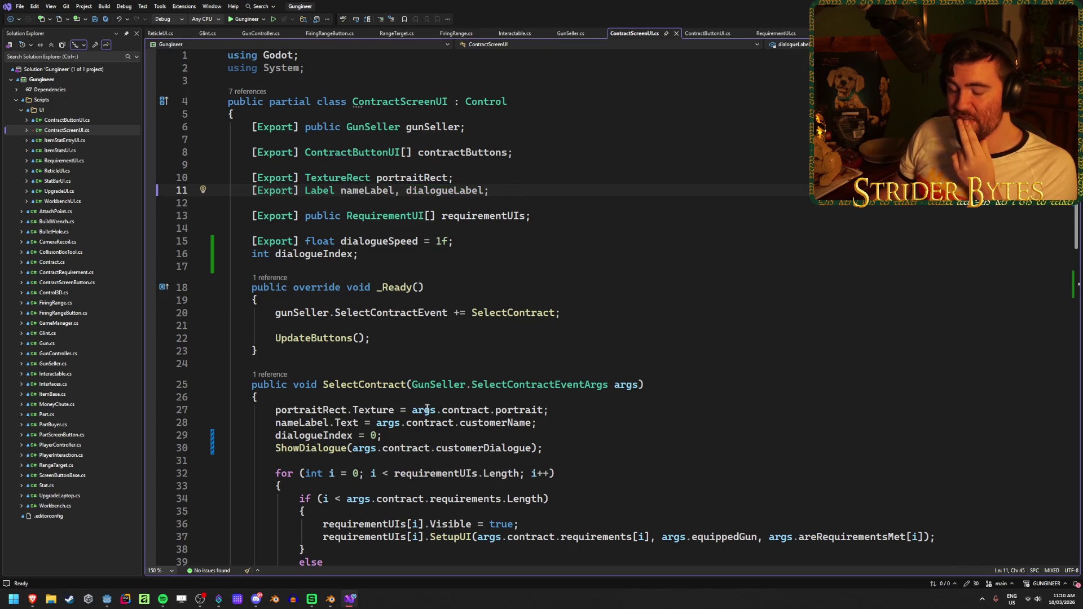
scroll(416, 266, "down", 5)
left_click(340, 491)
scroll(340, 490, "down", 1)
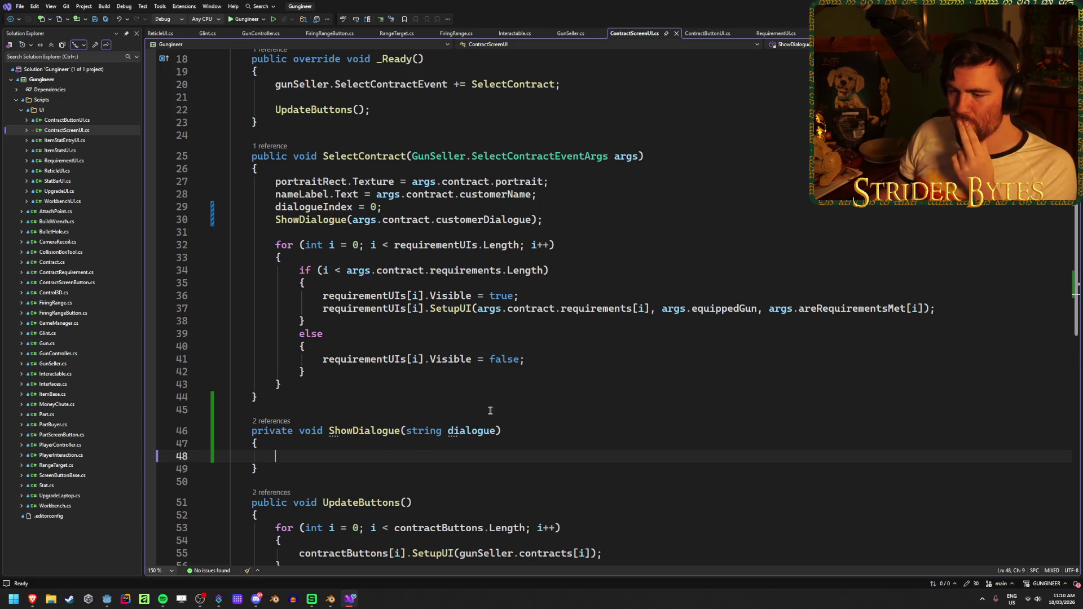
scroll(489, 410, "down", 2)
Write an empty 'for (int i = 0; i < dialogue.Length; i++)' loop in ShowDialogue and save.
type("fir")
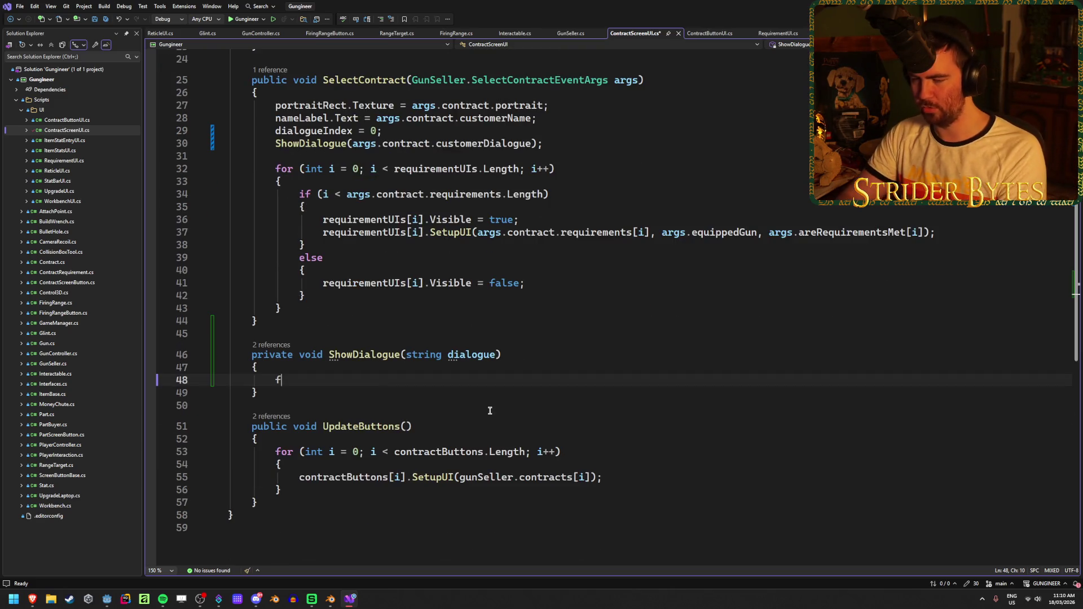
key("BackSpace")
type("or")
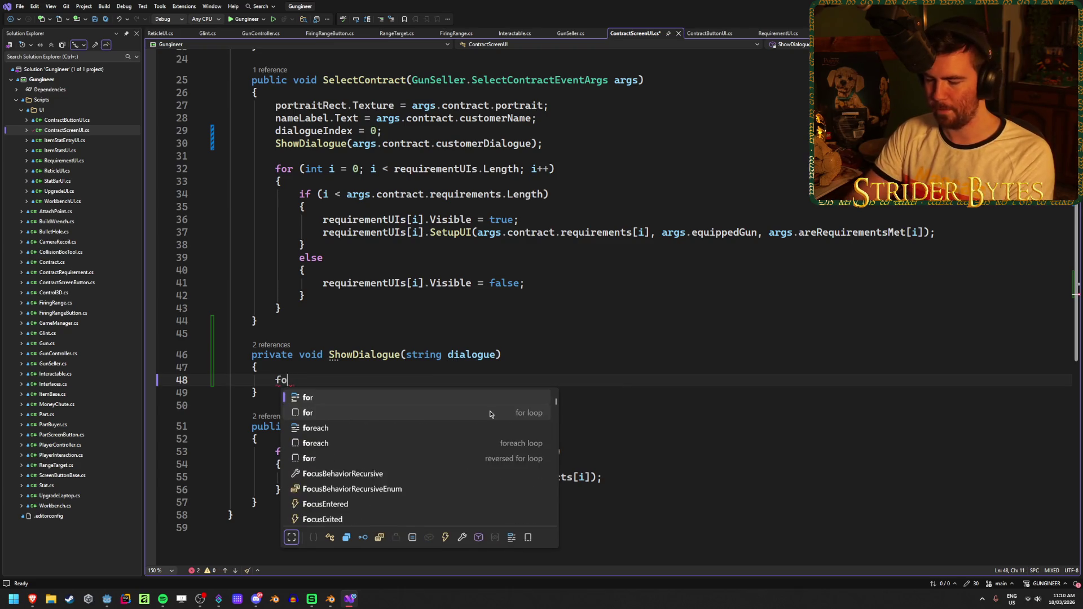
key("Tab")
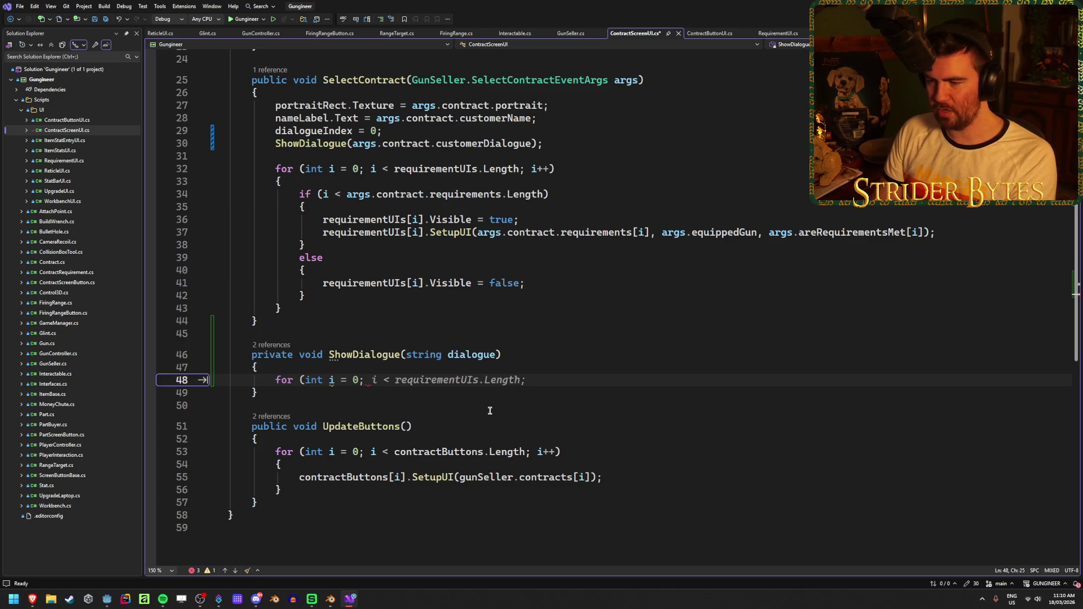
type("i <")
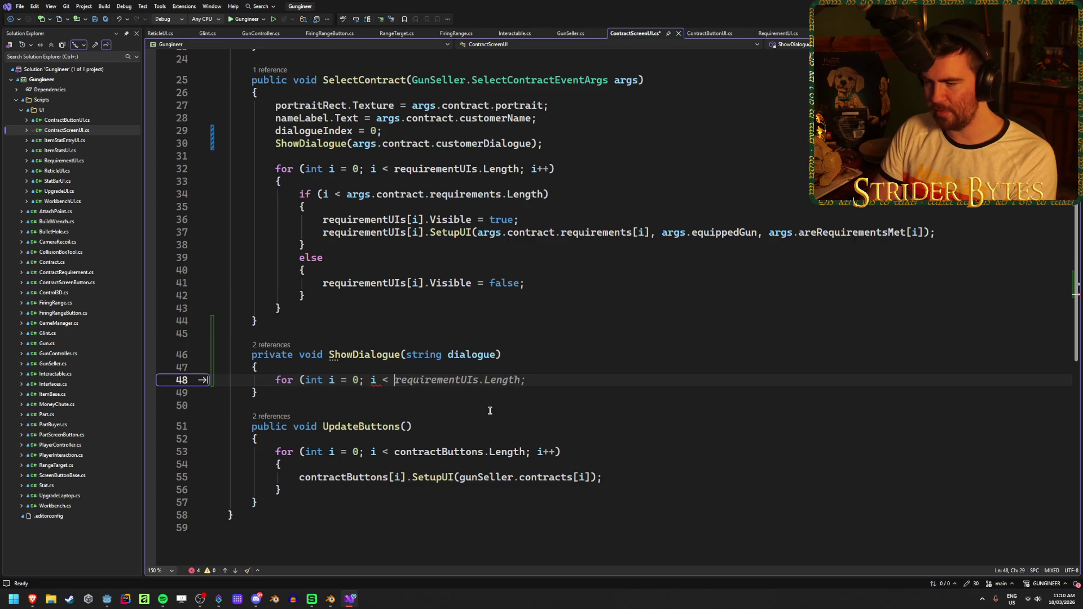
type(" dialog")
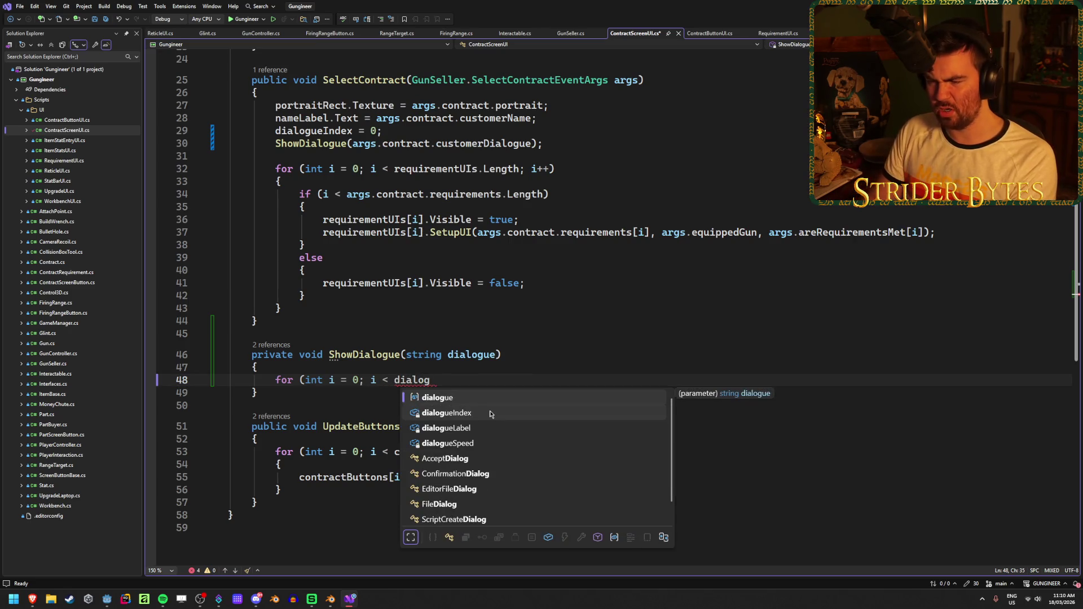
key("Tab")
type(".")
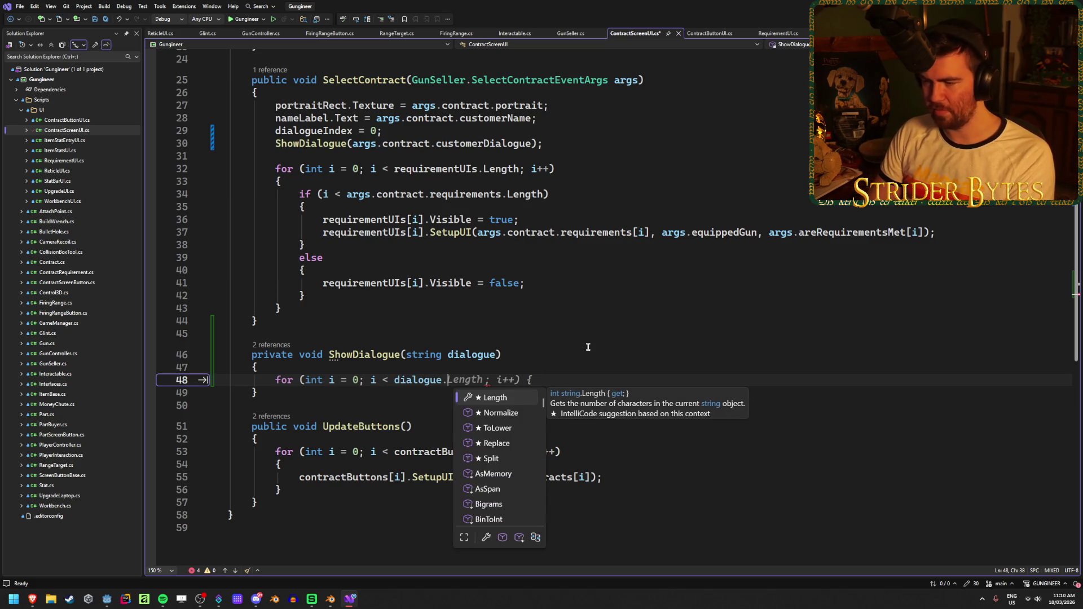
key("Tab")
type(";")
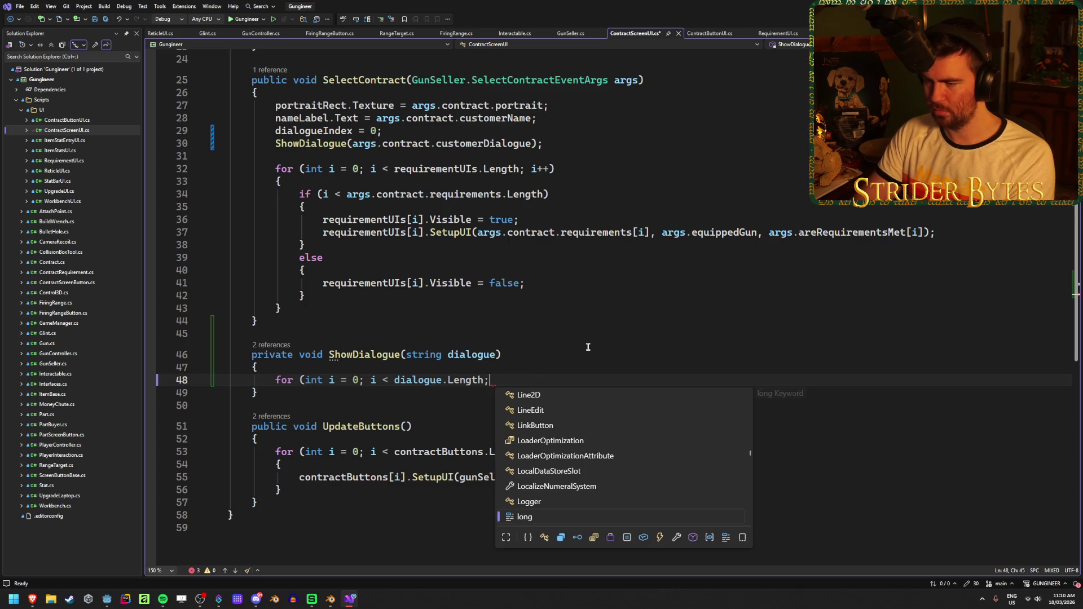
key("Escape")
type(" i++)")
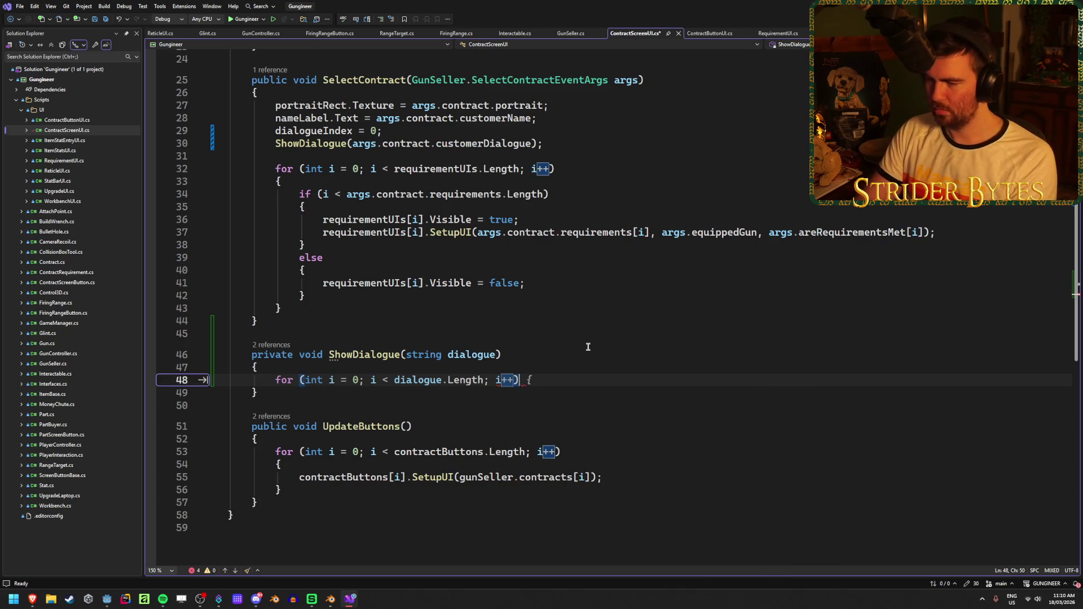
type(" {")
key("Return")
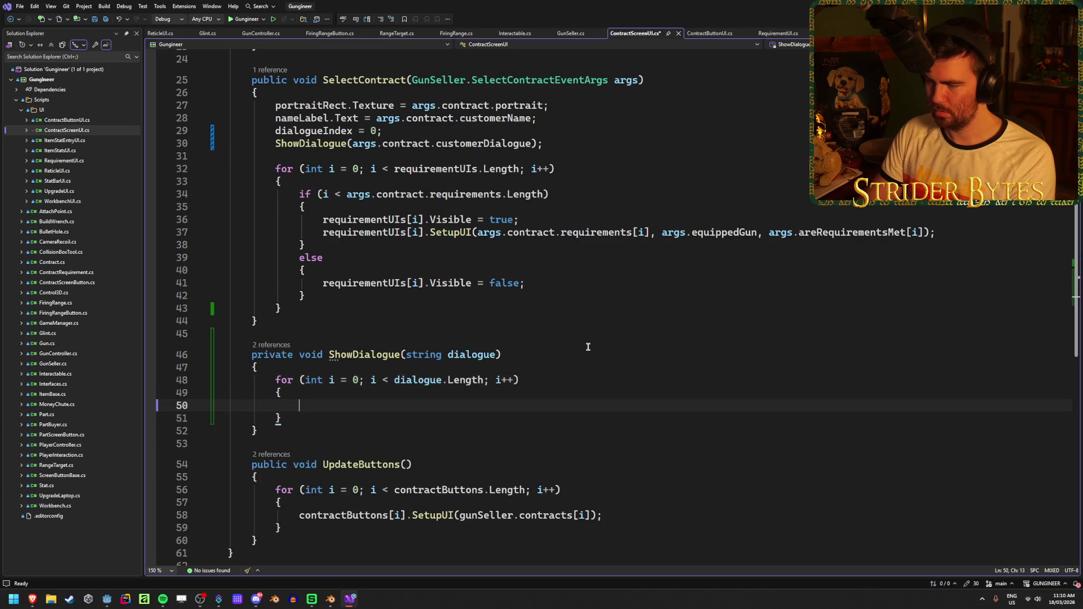
key("ctrl+s")
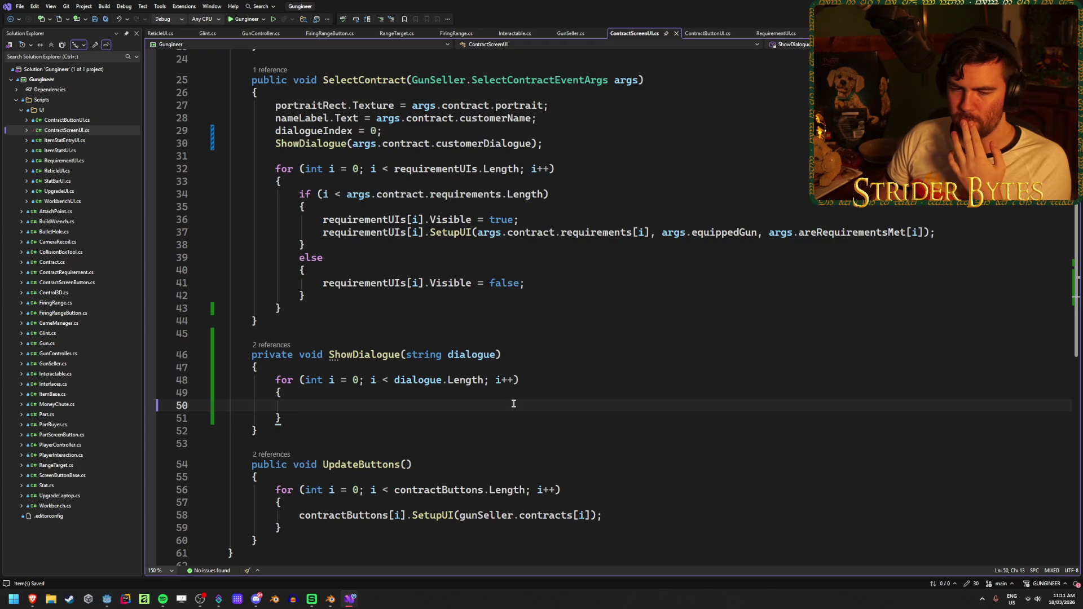
Add a CreateTween().TweenMethod line below the loop in ShowDialogue.
left_click(512, 423)
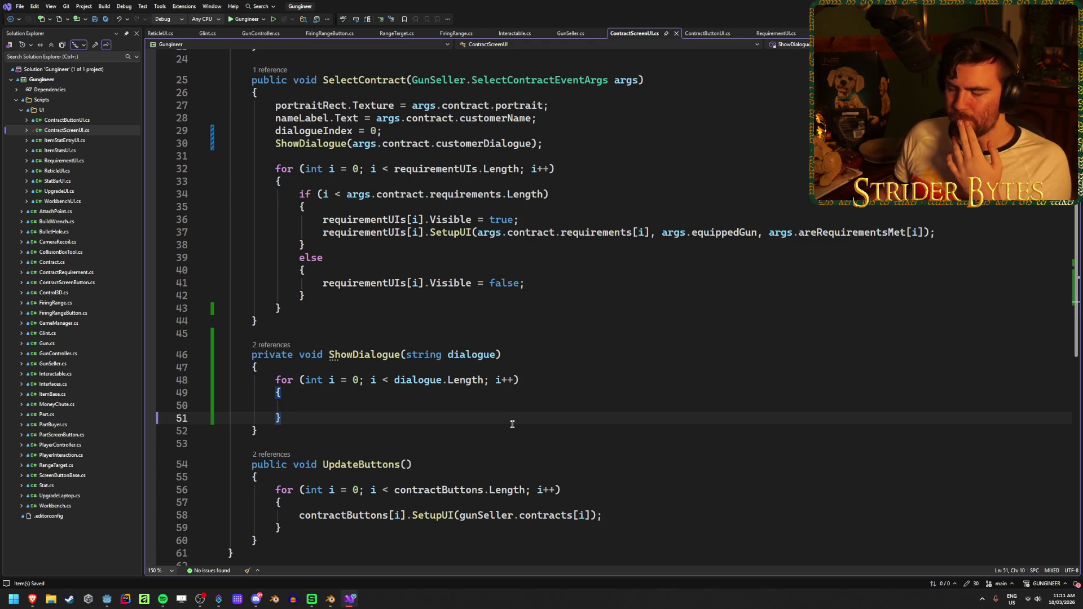
key("Return")
key("Return")
type("TweenP")
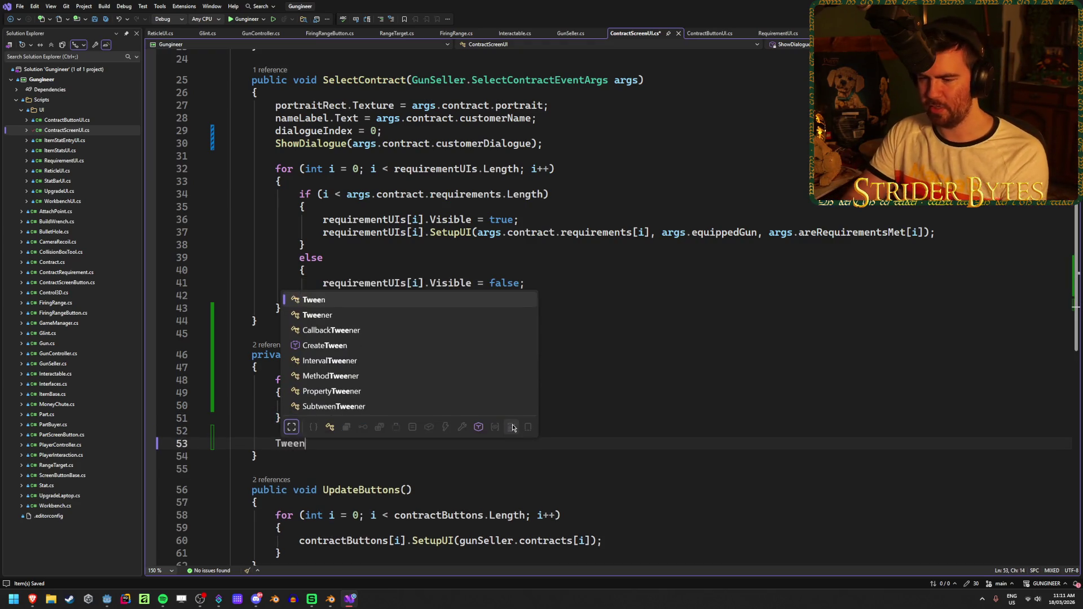
key("BackSpace")
key("BackSpace")
key("BackSpace")
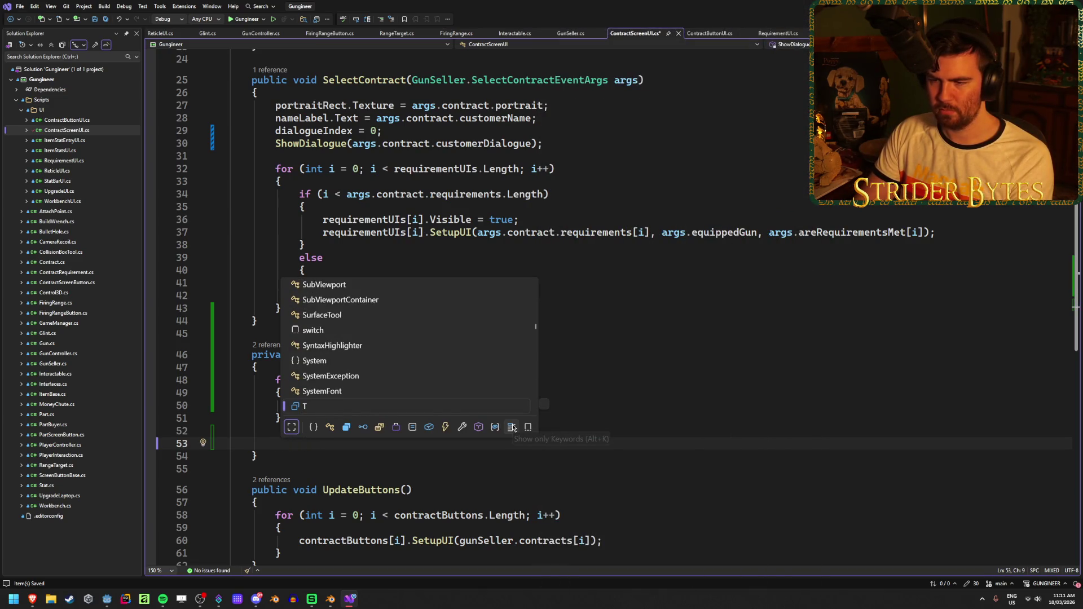
type("Create")
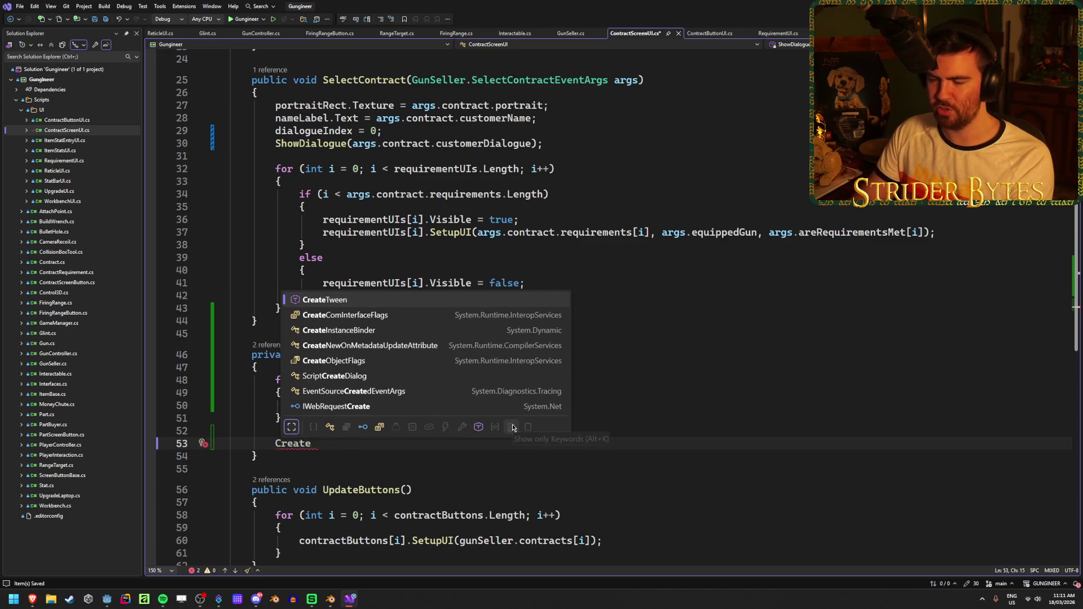
key("Tab")
type("().Tw")
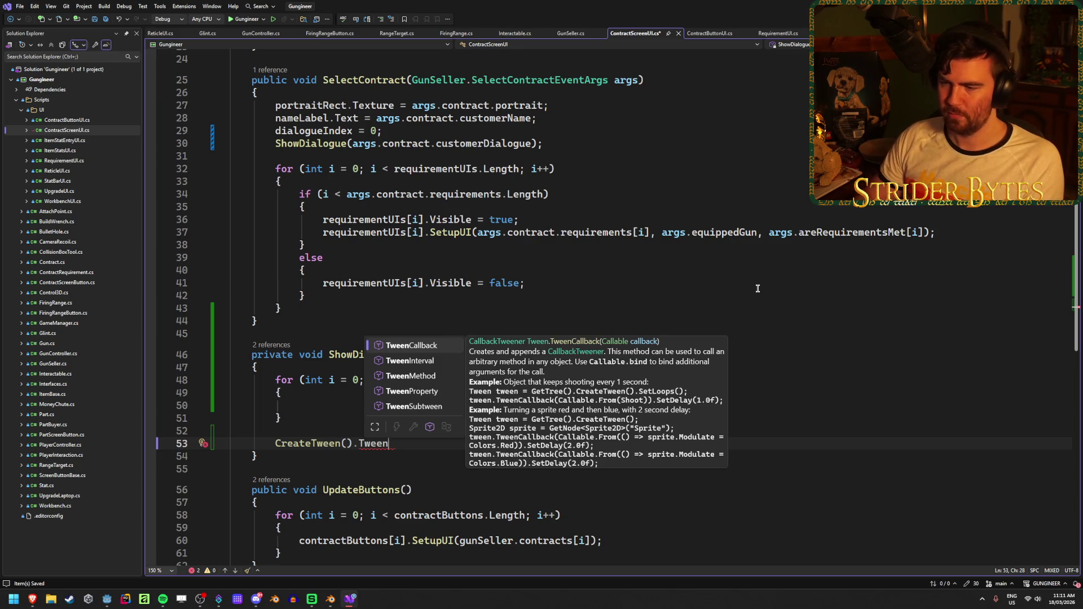
key("Down")
key("Down")
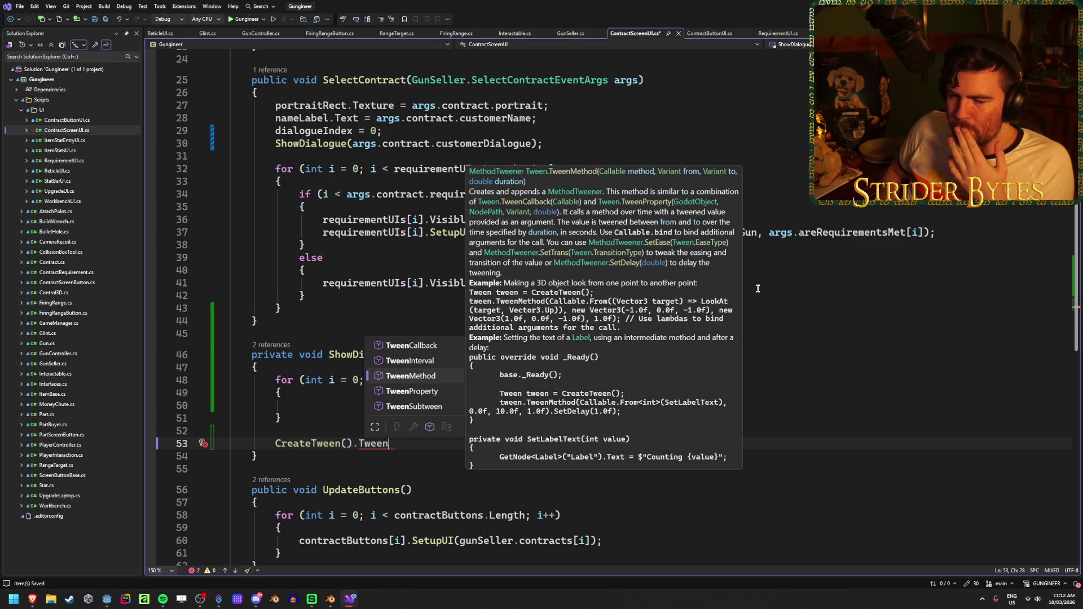
key("Tab")
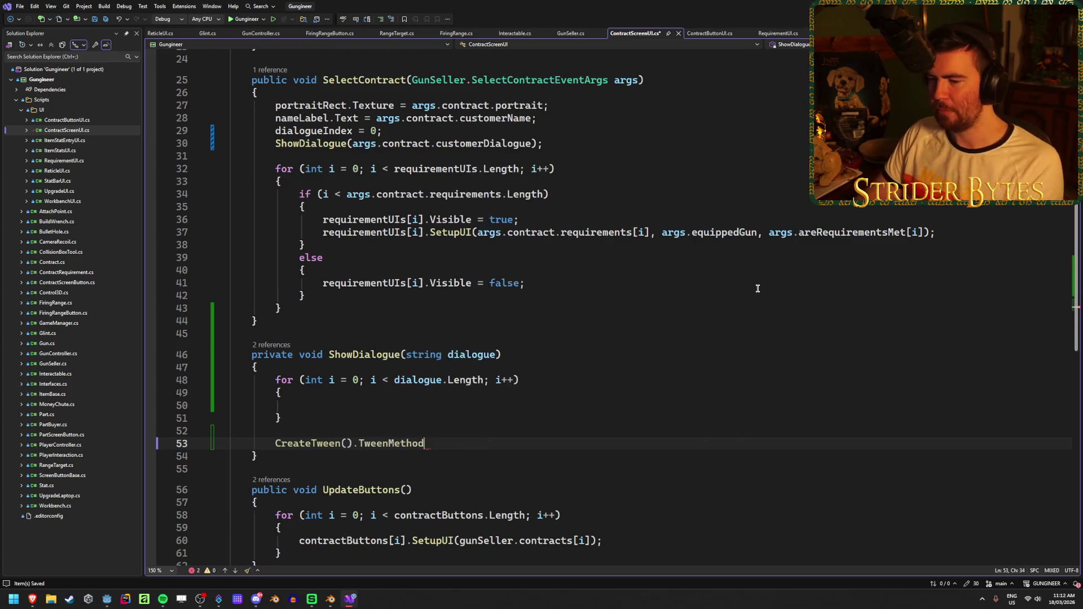
Start an unfinished private declaration on a new line below ShowDialogue.
key("Down")
key("Return")
key("Return")
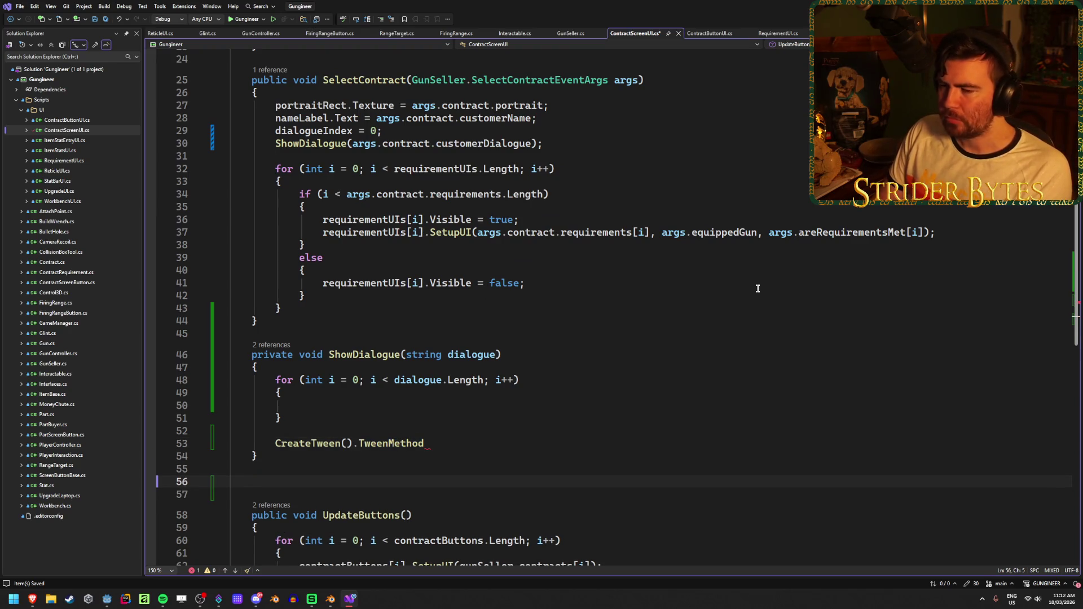
type("prv")
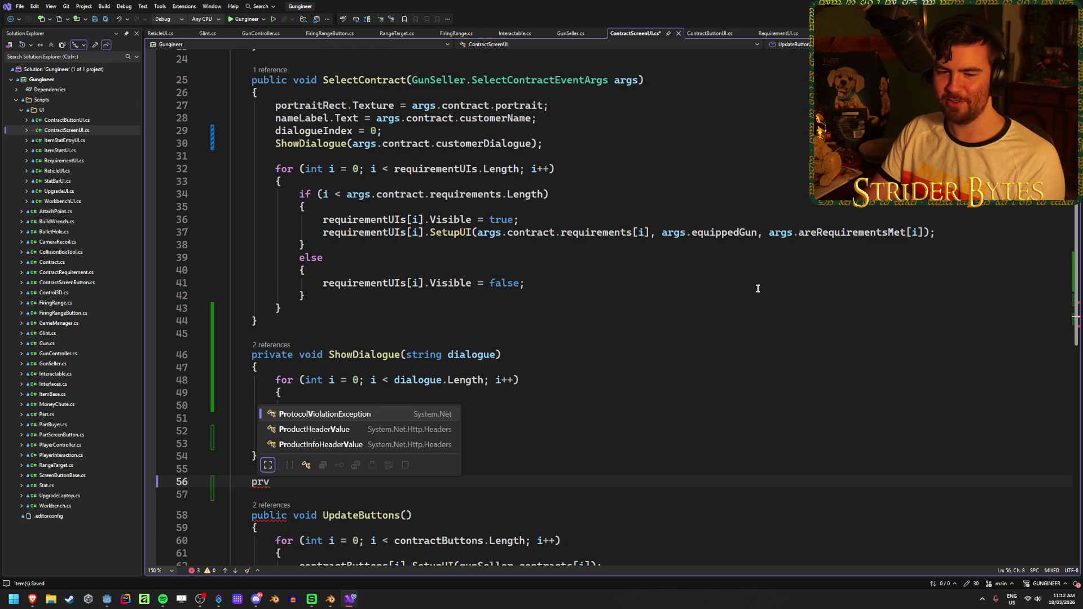
key("BackSpace")
type("ivate")
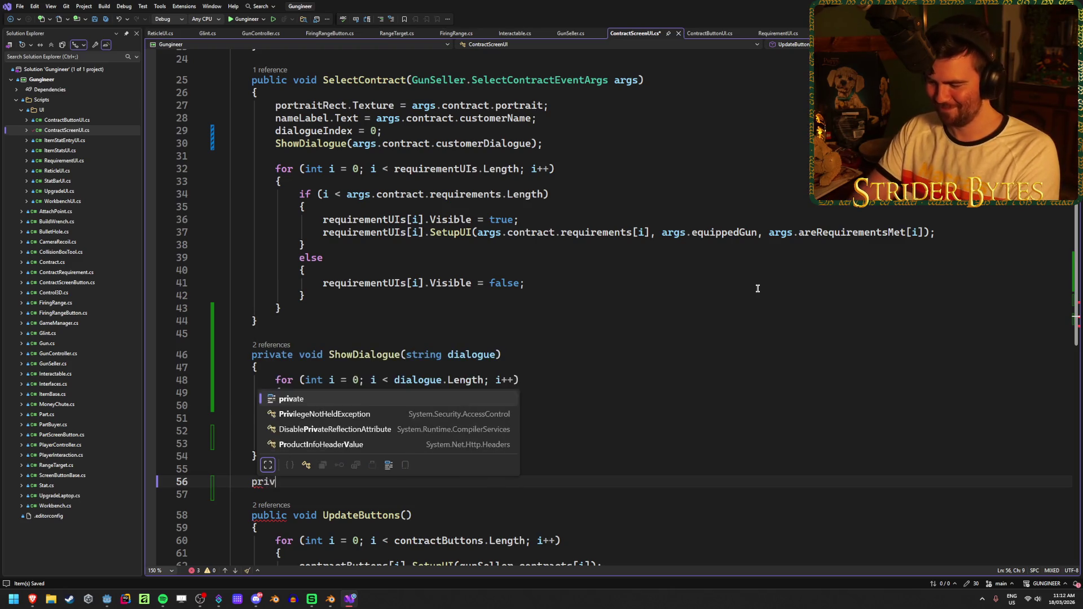
type(" vo")
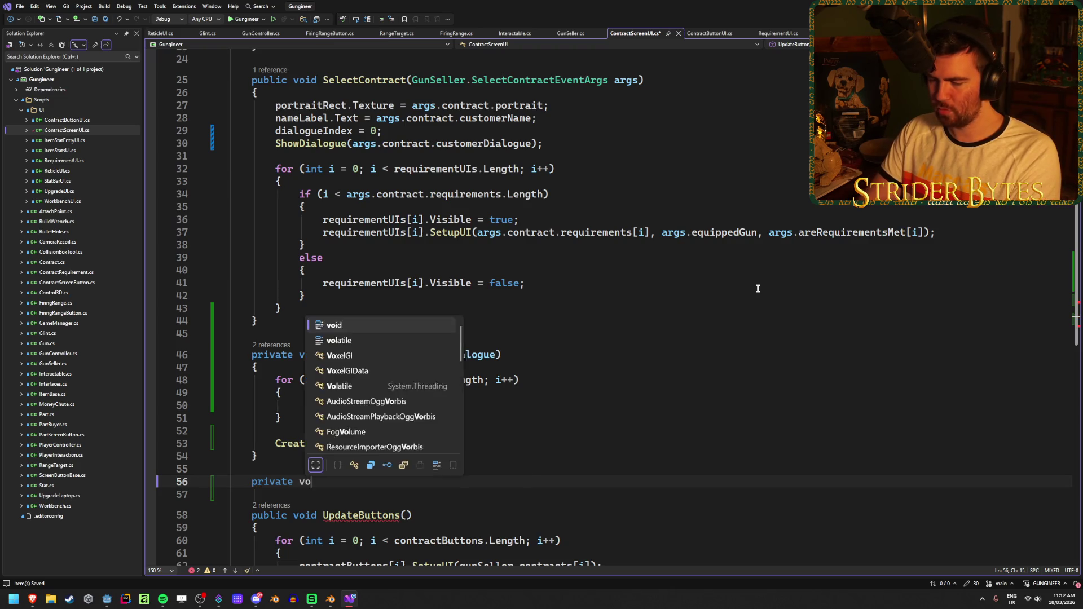
key("Tab")
key("BackSpace")
key("BackSpace")
key("BackSpace")
key("BackSpace")
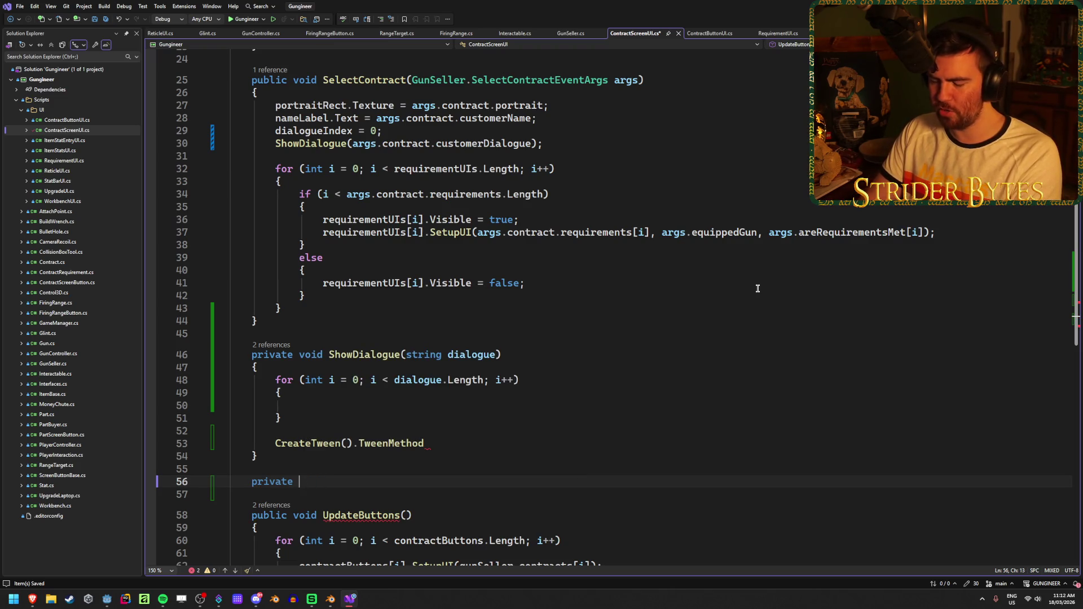
type("strin")
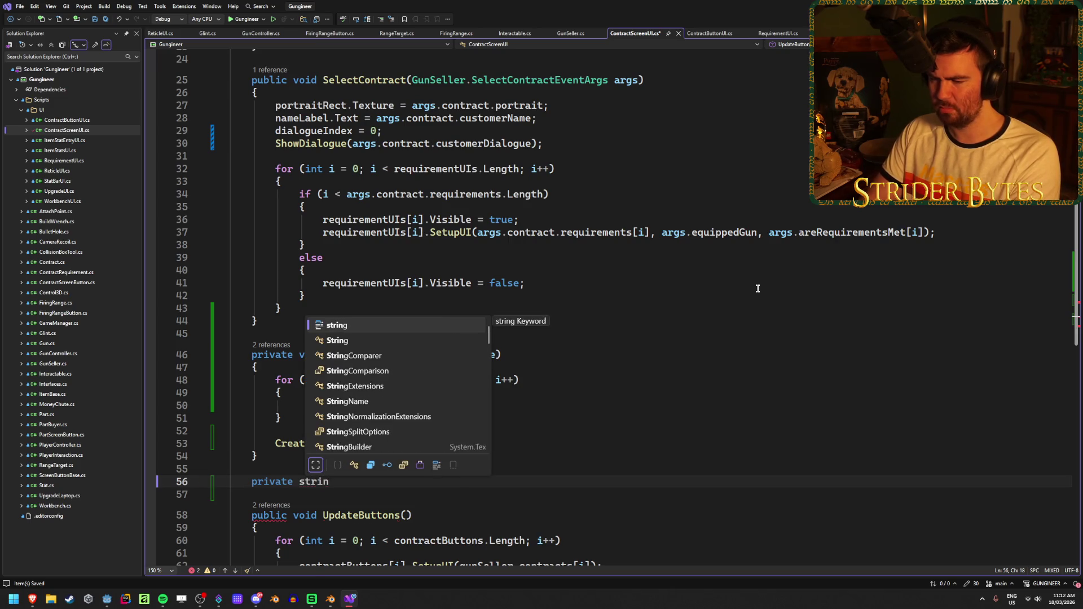
type("g")
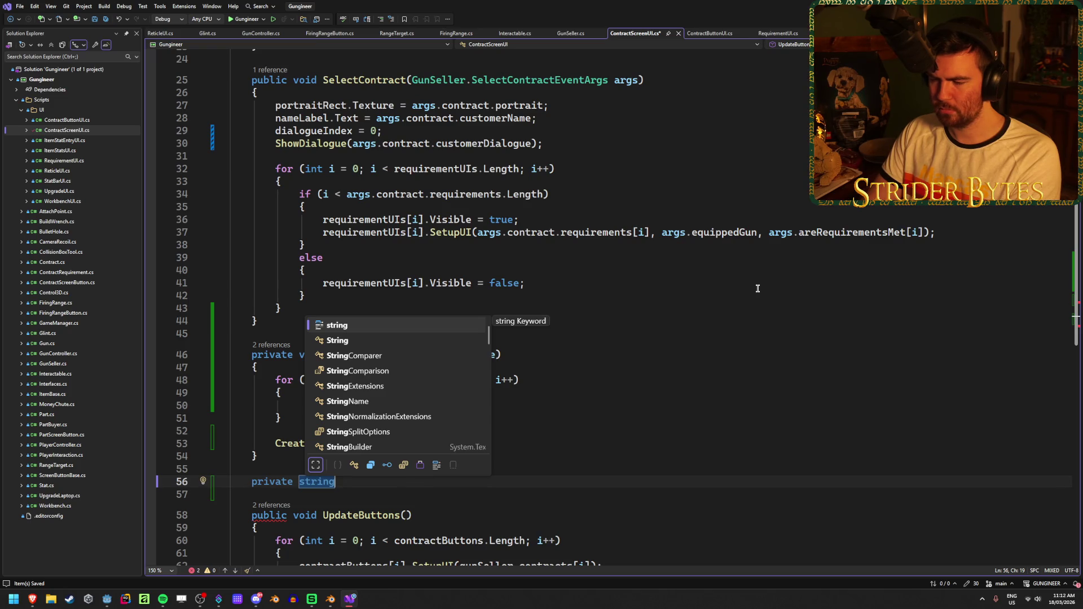
key("BackSpace")
key("BackSpace")
key("BackSpace")
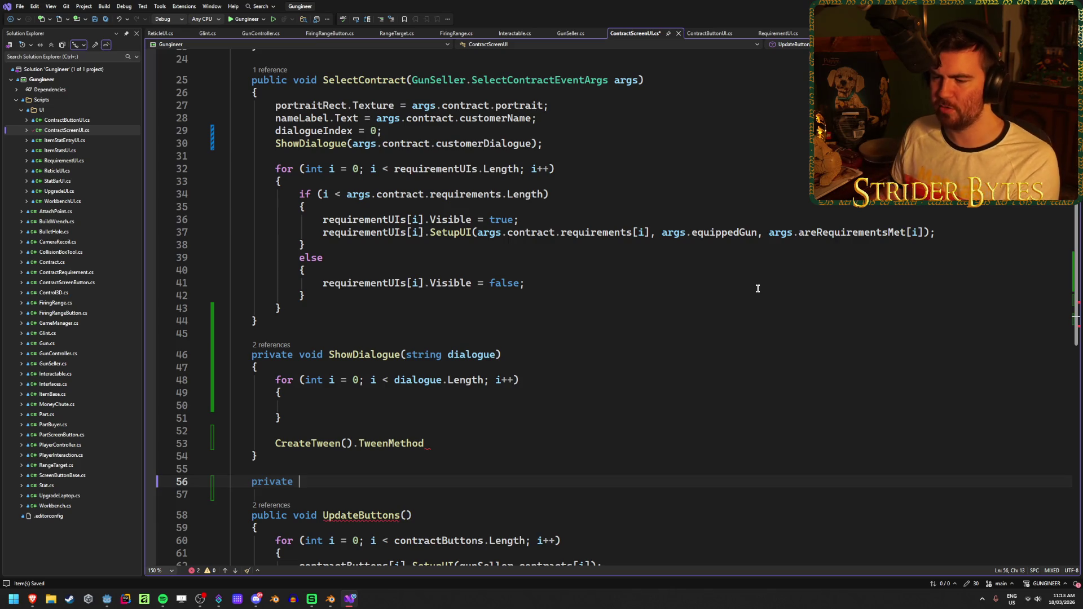
left_click(485, 438)
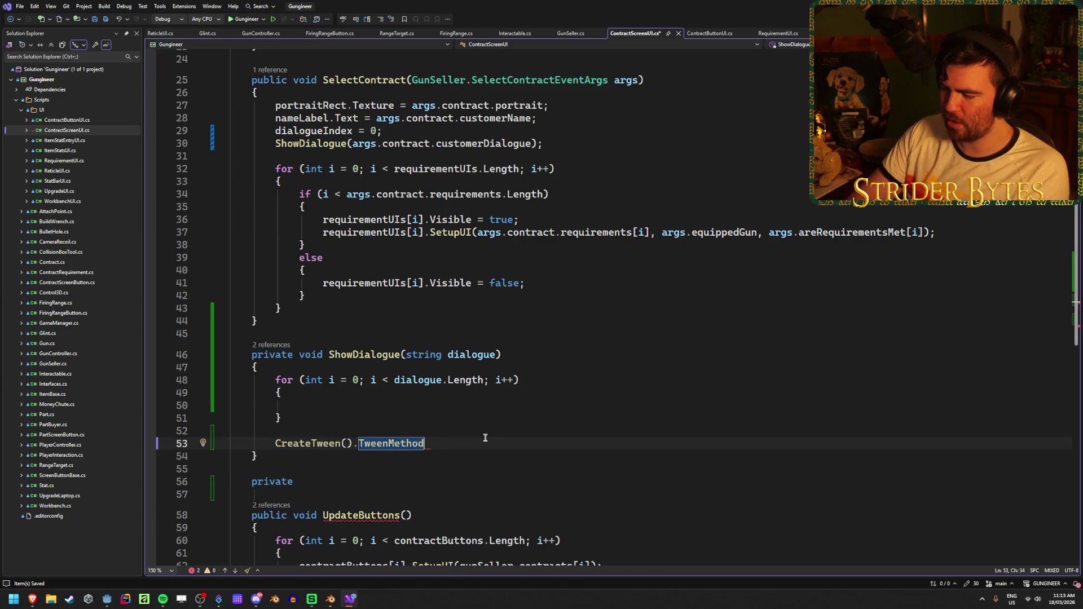
Finish the call as CreateTween().TweenMethod() and bring up the Godot Tween class docs.
type("(")
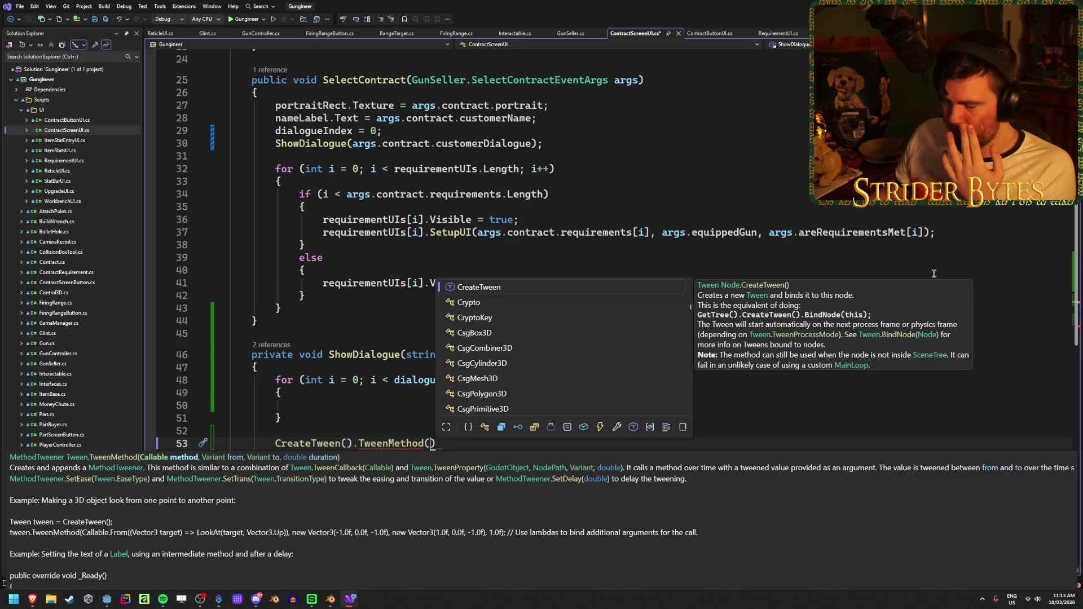
key("Escape")
key("Escape")
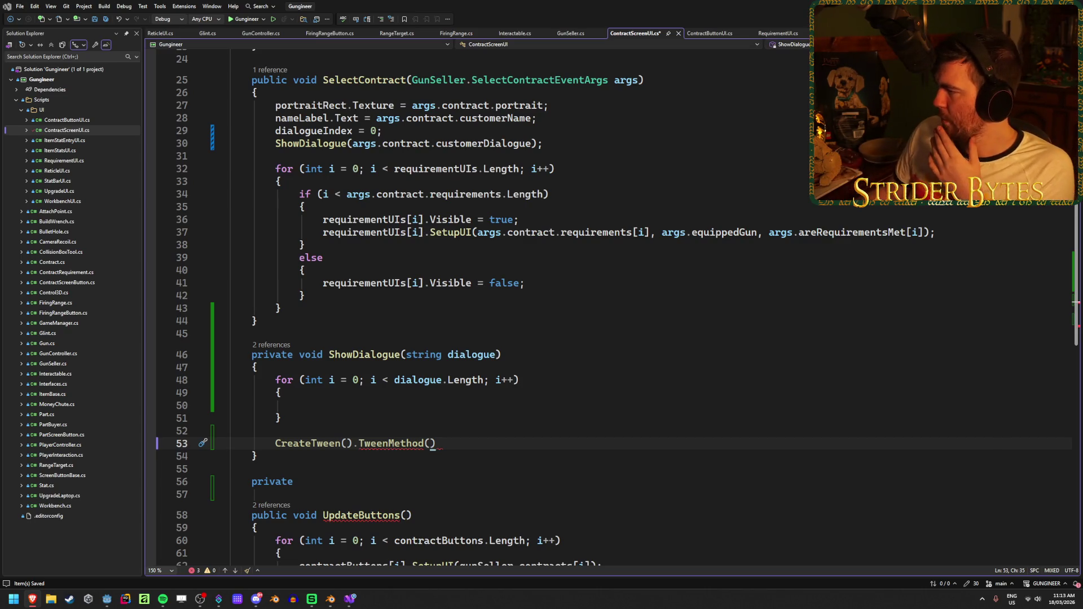
key("alt+Tab")
scroll(614, 291, "down", 2)
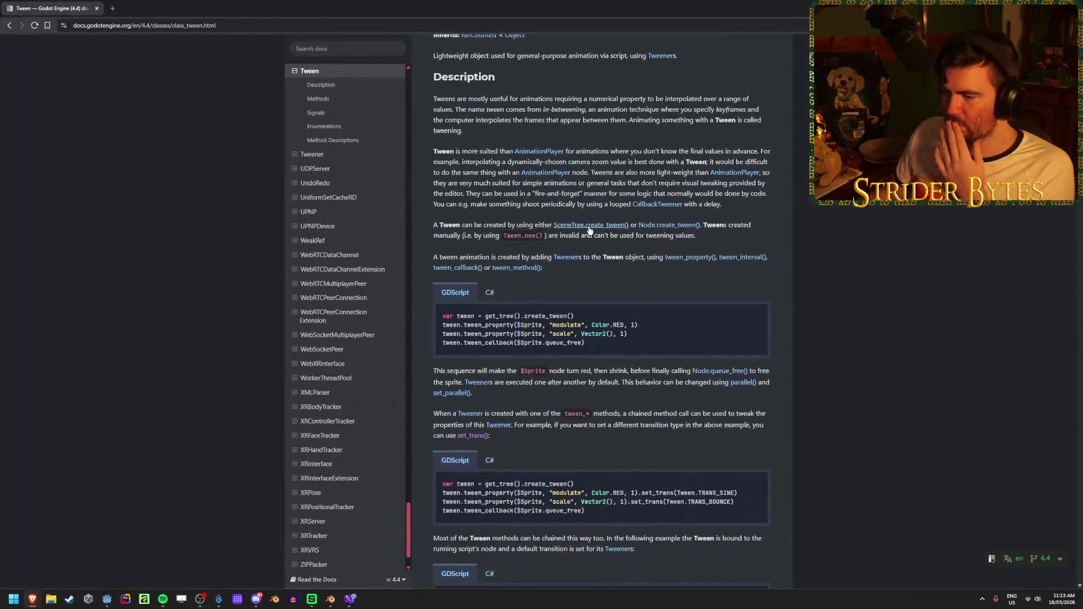
Scroll through the Tween docs' Methods table and C# example, then return to Godot.
scroll(615, 291, "up", 3)
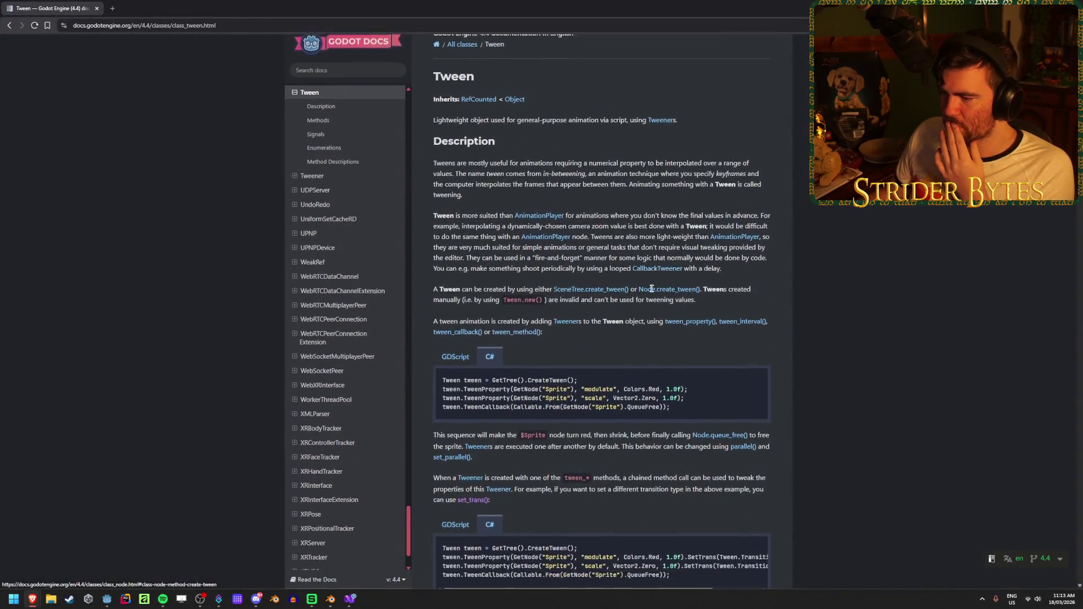
scroll(651, 288, "down", 5)
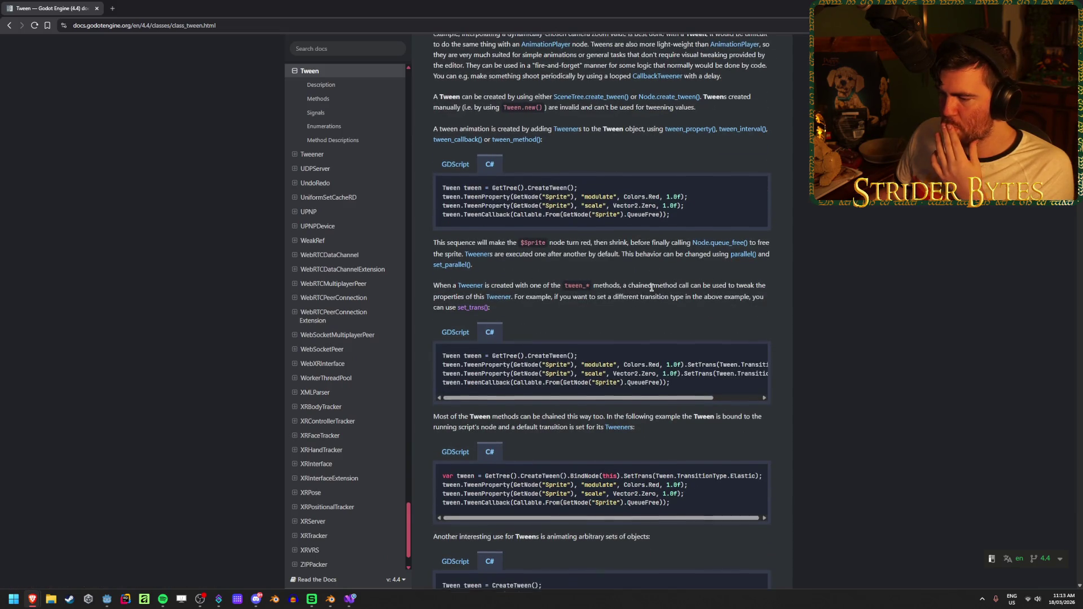
scroll(651, 288, "down", 4)
scroll(651, 284, "down", 1)
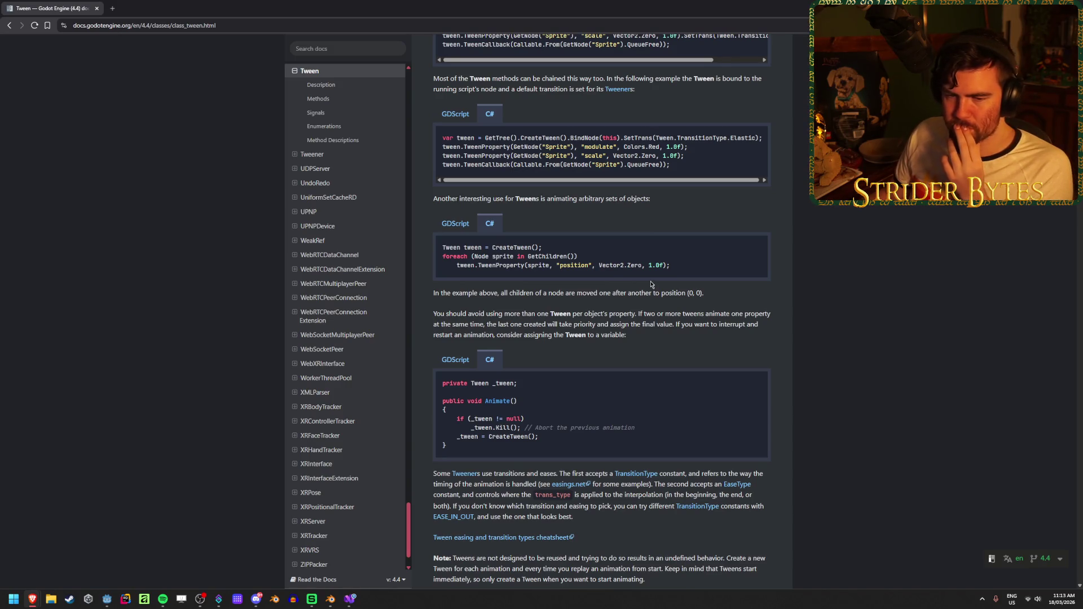
scroll(651, 285, "down", 3)
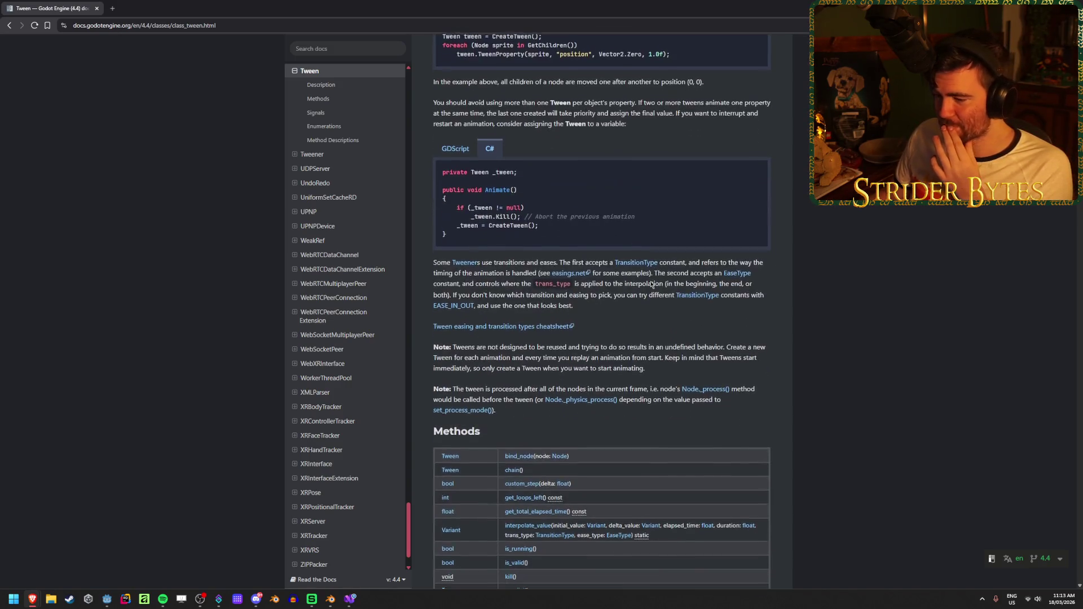
scroll(652, 285, "down", 7)
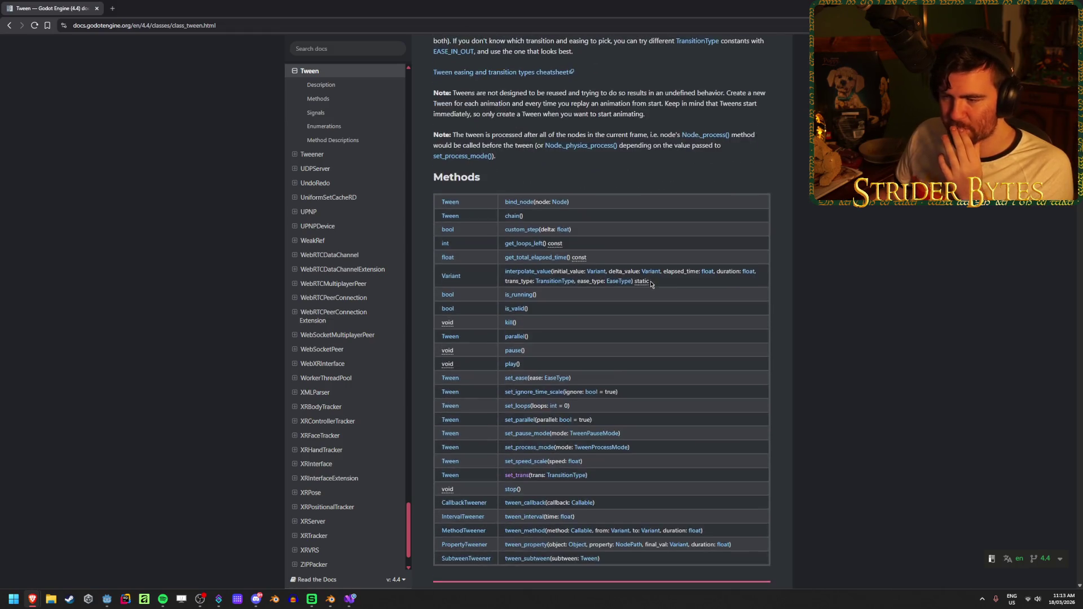
scroll(652, 285, "up", 13)
scroll(651, 285, "up", 4)
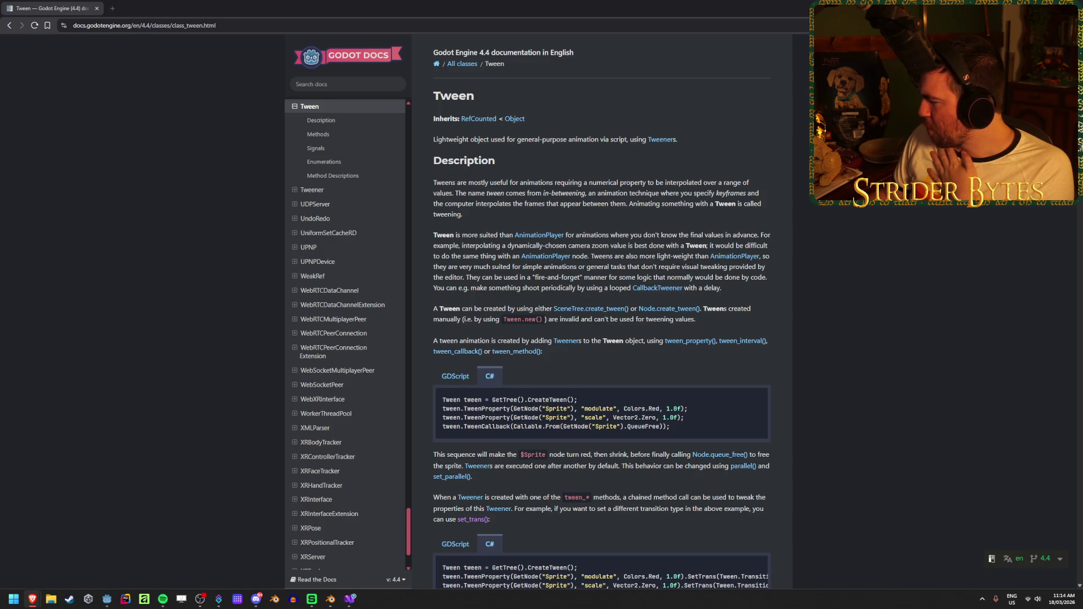
left_click(104, 598)
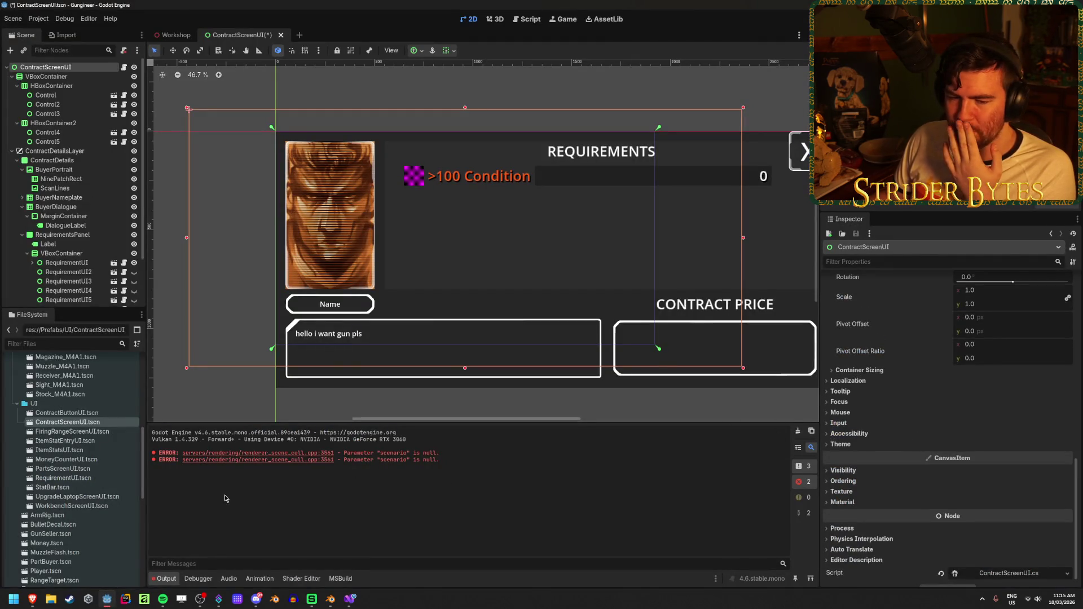
left_click(311, 599)
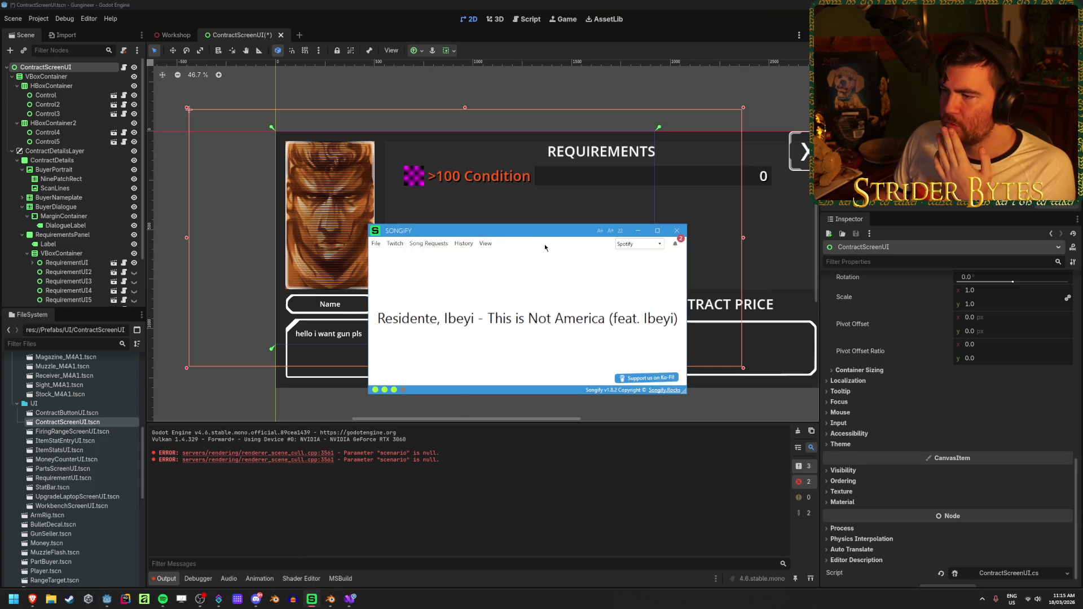
key("alt+Tab")
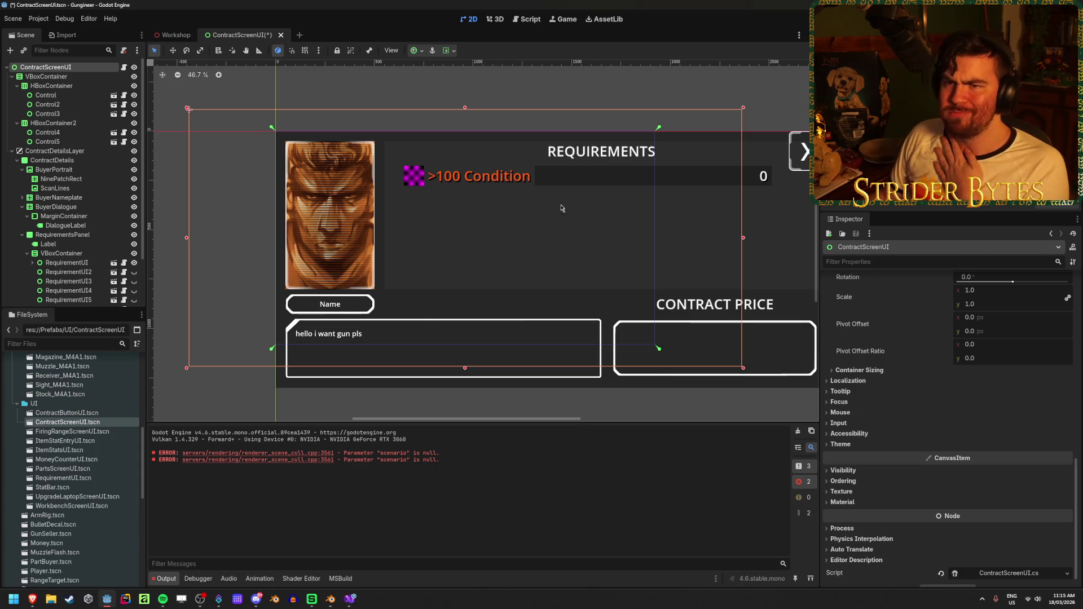
left_click(533, 214)
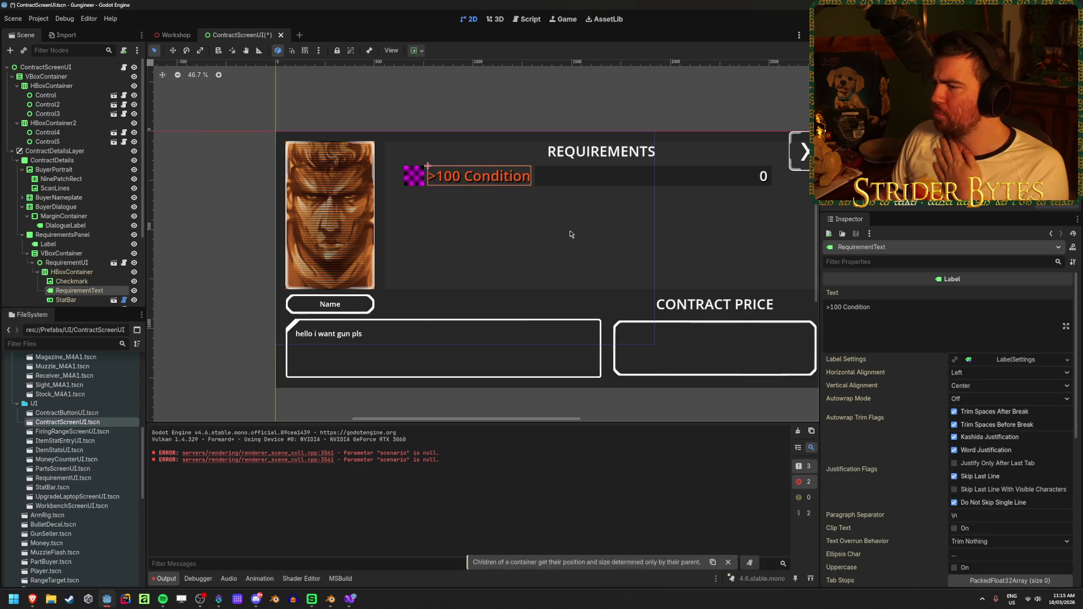
Save the ContractScreenUI scene, glance at the script in Visual Studio, and return to Godot.
left_click(74, 69)
scroll(631, 230, "down", 3)
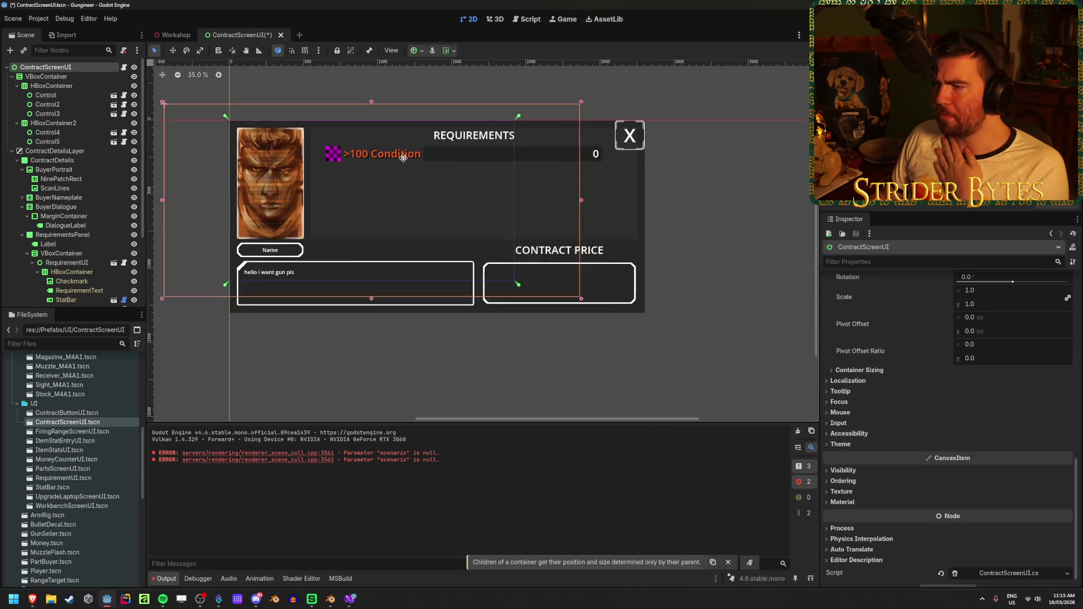
key("ctrl+z")
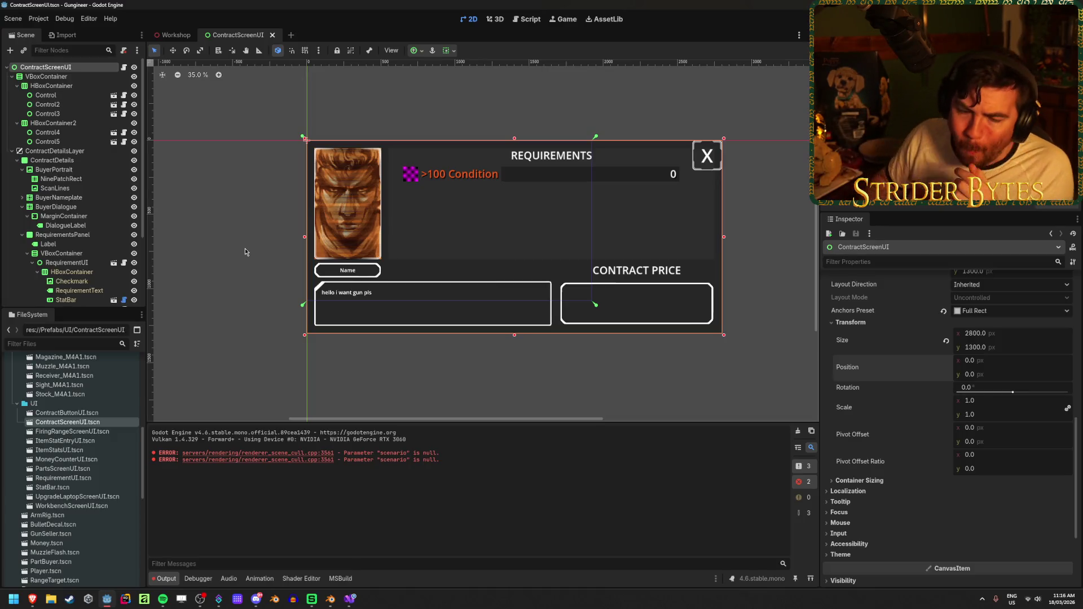
left_click(357, 599)
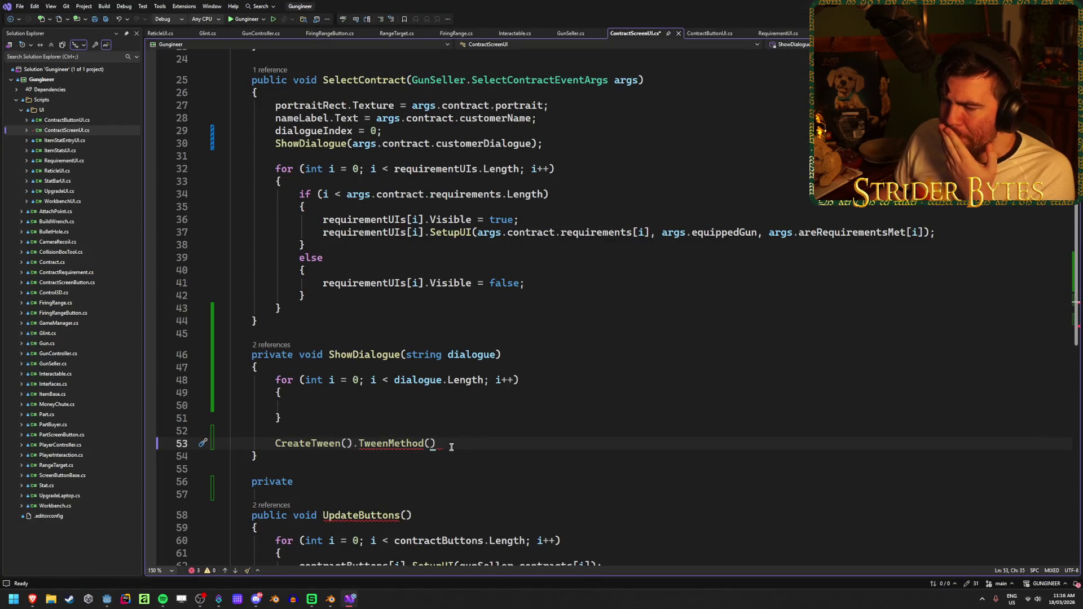
key("Down")
key("Down")
key("Down")
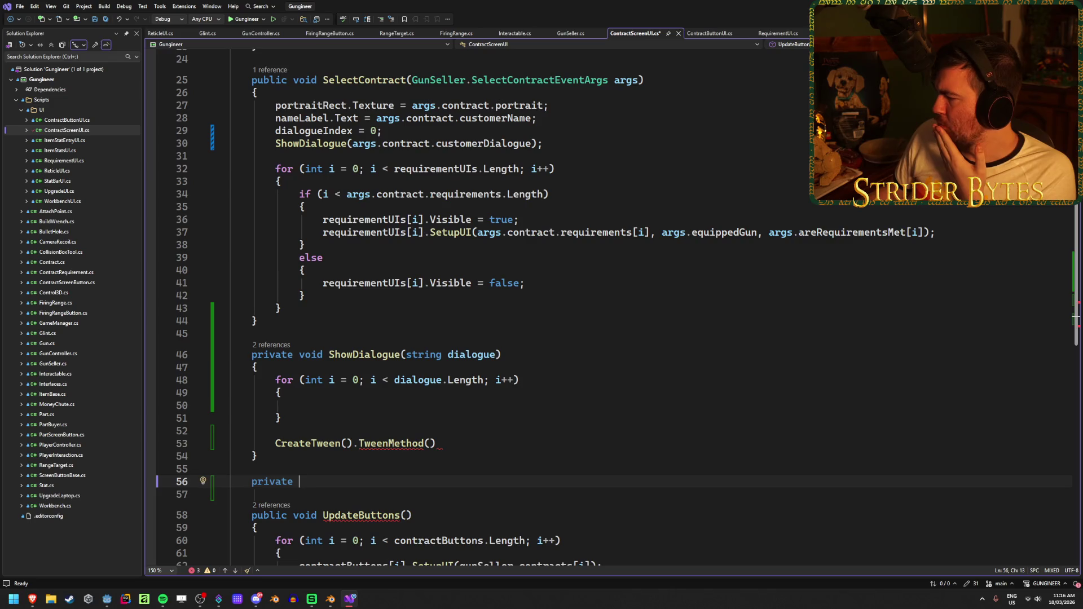
left_click(106, 599)
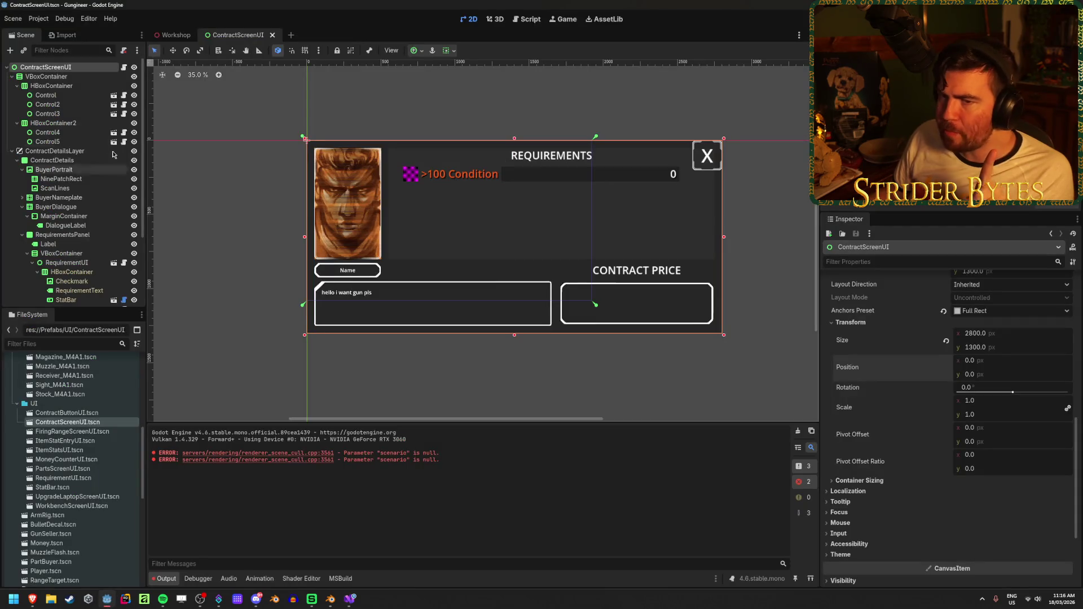
left_click(71, 208)
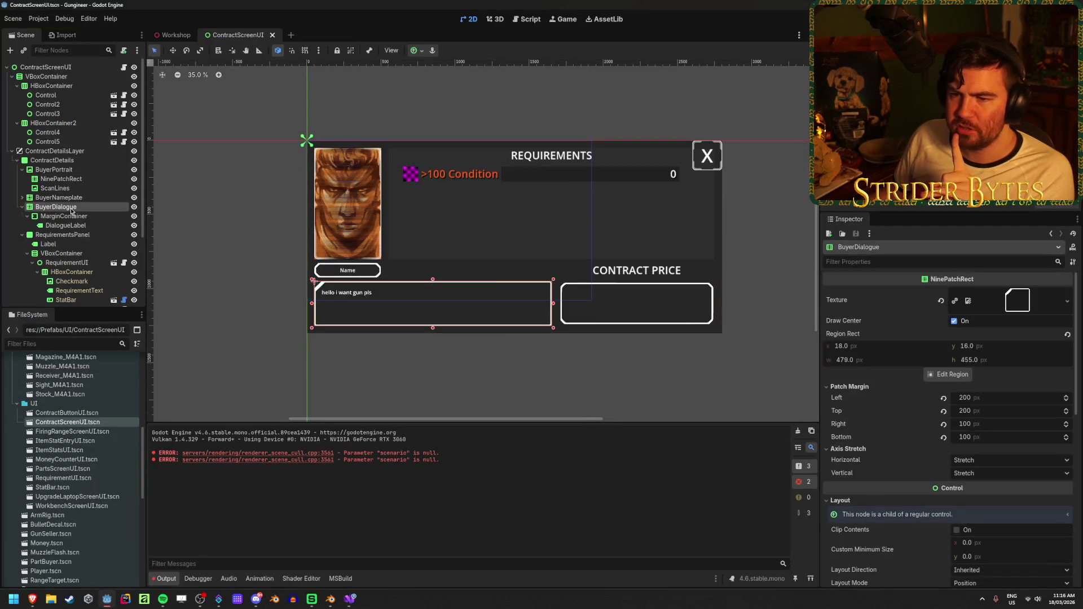
Test DialogueLabel's Visible Characters and Visible Ratio under Displayed Text, then reset to full text.
left_click(66, 225)
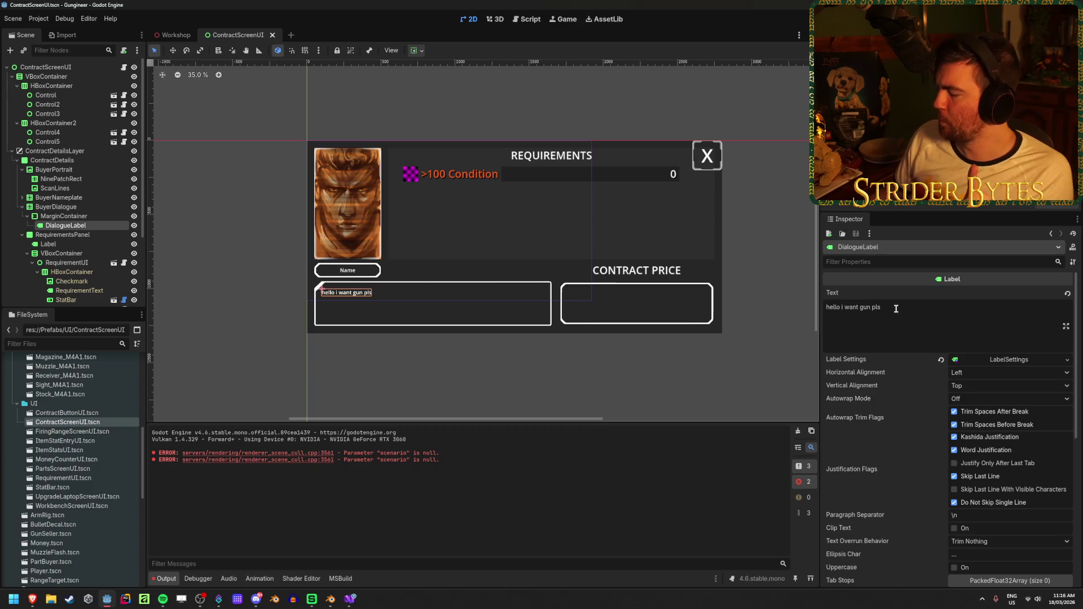
scroll(895, 308, "down", 5)
scroll(897, 359, "up", 5)
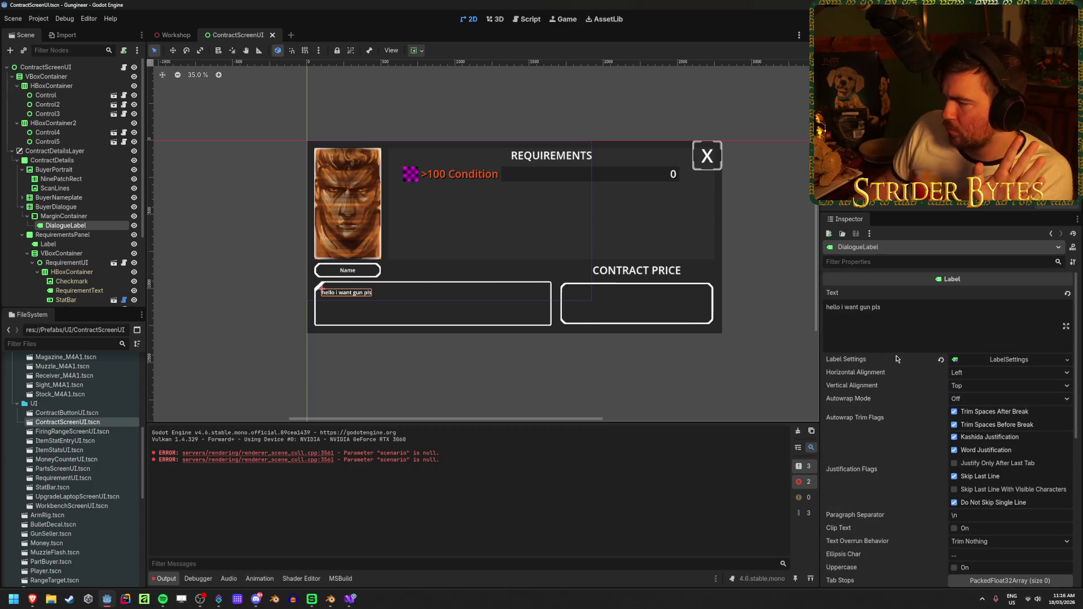
scroll(877, 442, "down", 5)
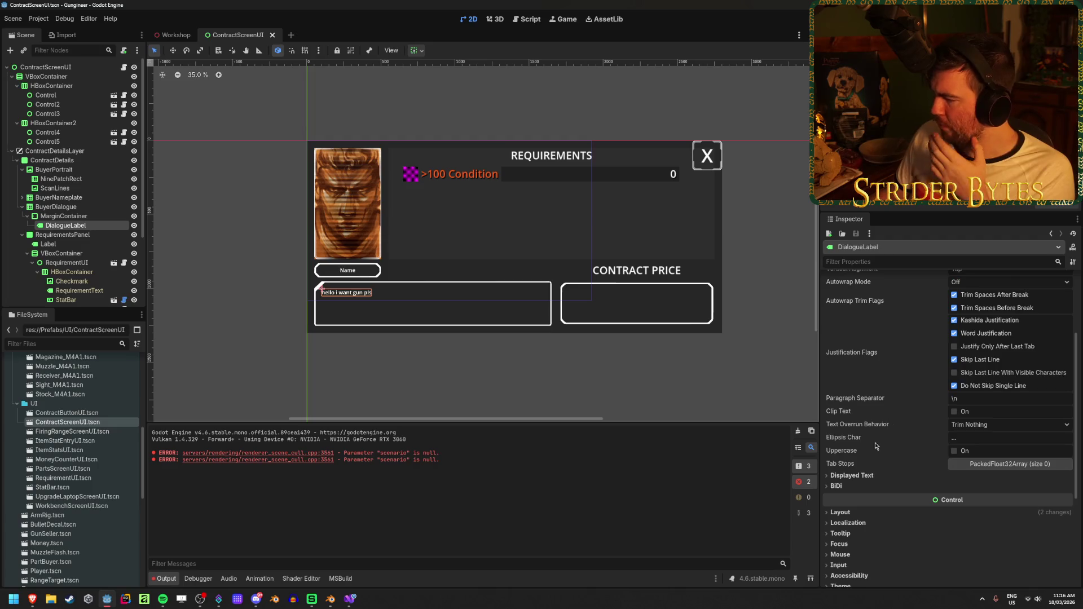
left_click(852, 476)
scroll(883, 390, "down", 2)
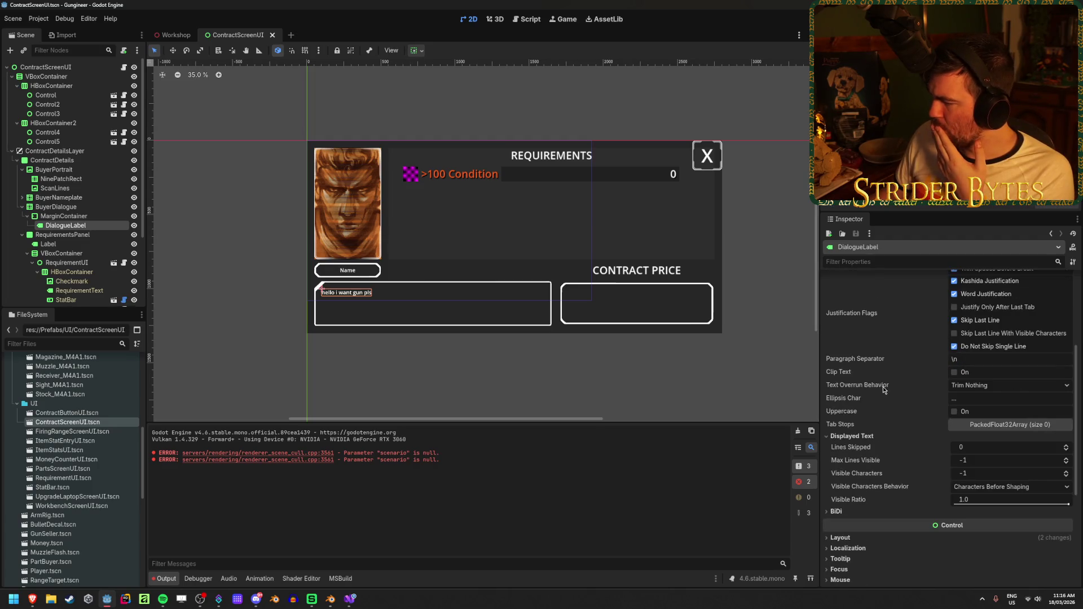
mouse_move(987, 473)
left_mouse_down()
mouse_move(958, 473)
mouse_move(1032, 473)
mouse_move(992, 473)
mouse_move(1006, 473)
left_mouse_up()
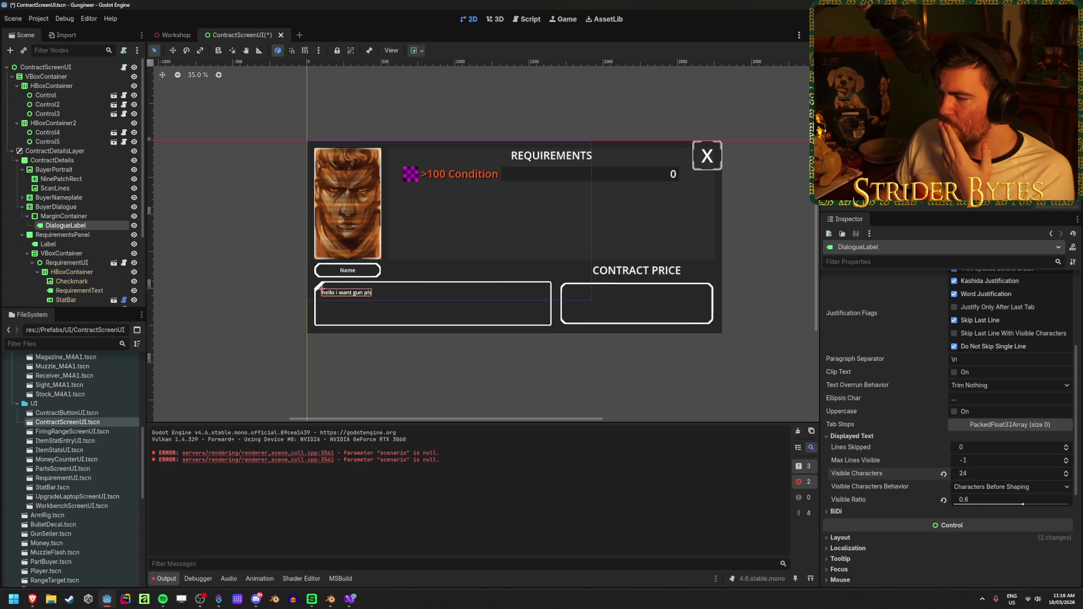
left_click_drag(1067, 503, 954, 503)
left_click_drag(953, 464, 1068, 460)
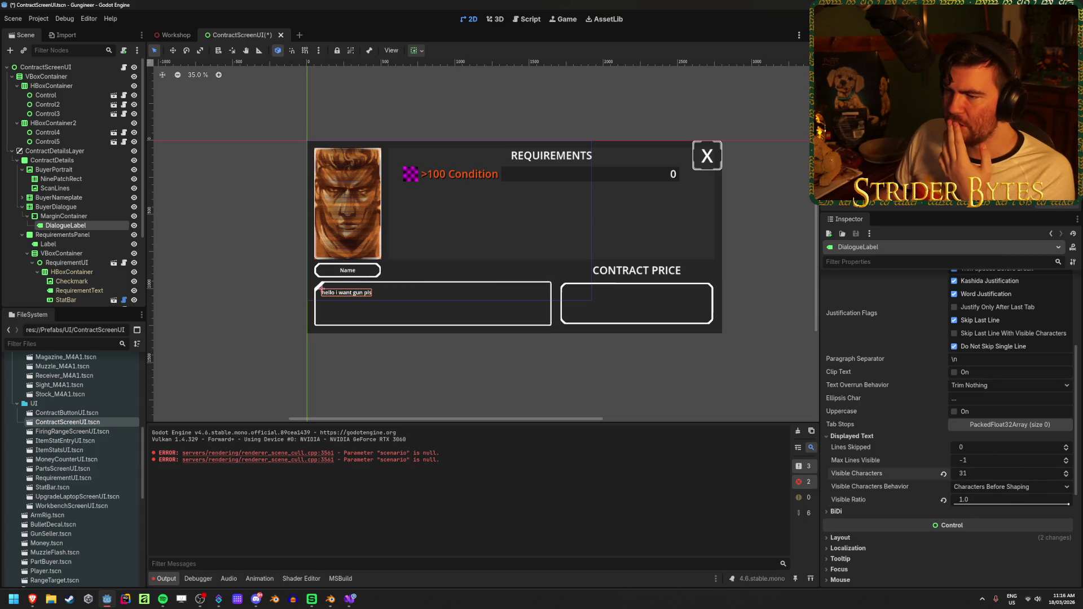
left_click_drag(1068, 504, 961, 499)
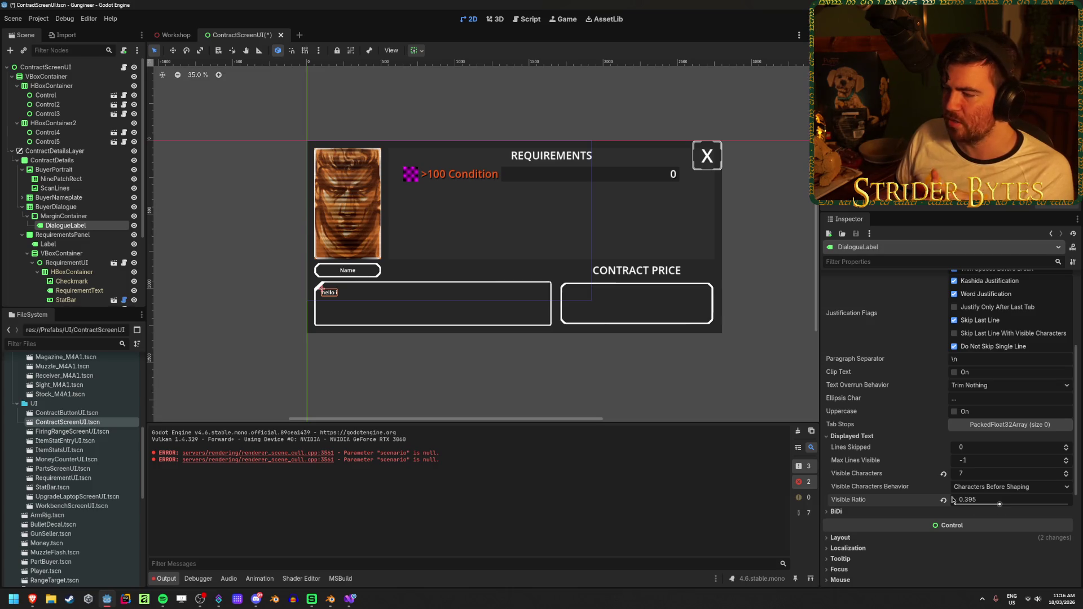
left_click(943, 475)
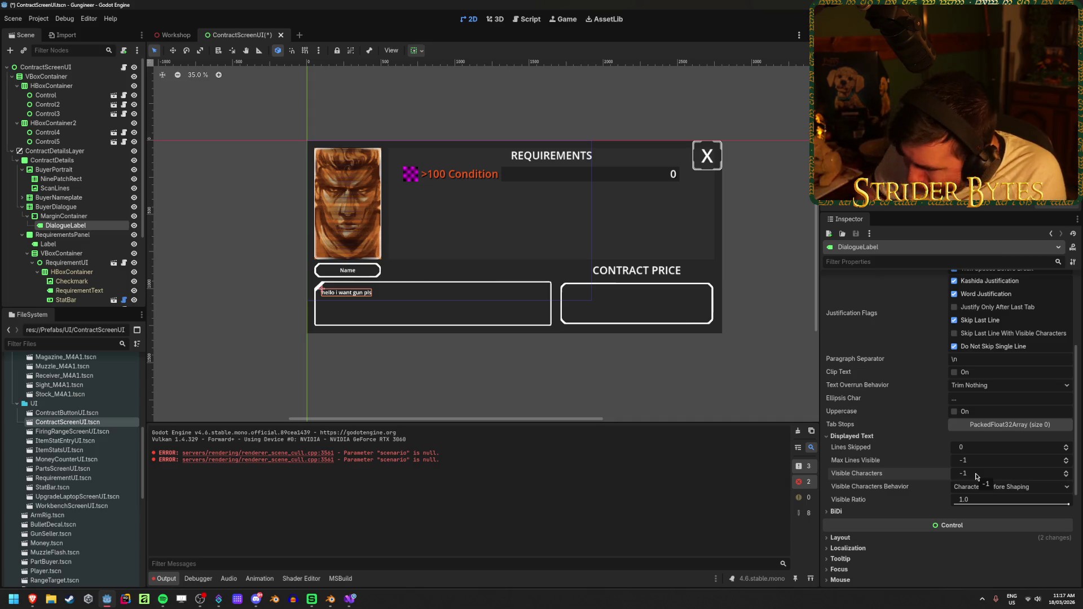
Try Lines Skipped and a character-by-character preview on the dialogue label.
left_click_drag(970, 446, 993, 447)
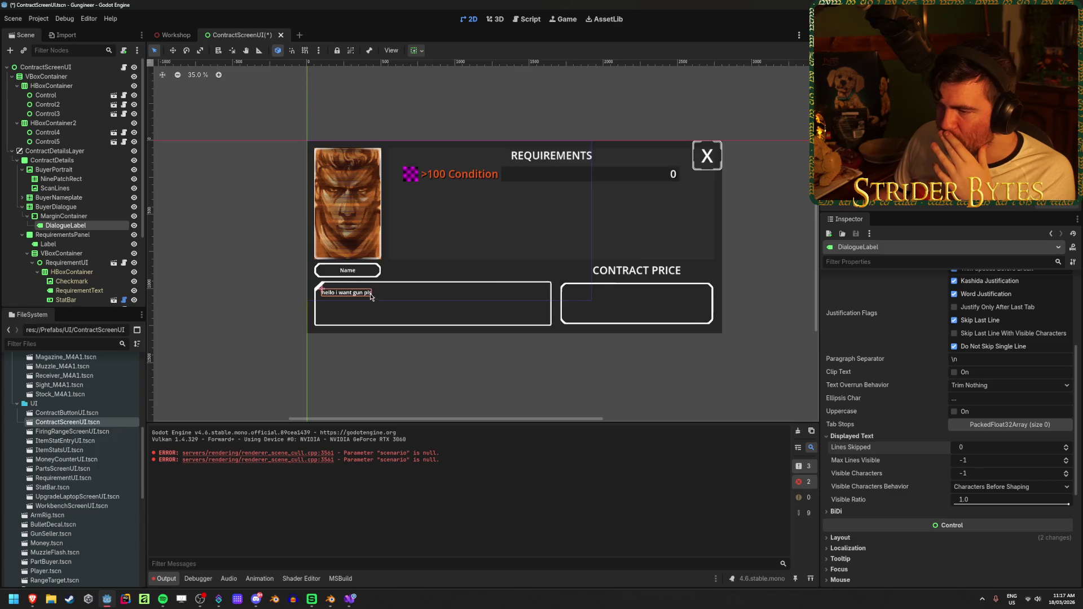
scroll(309, 308, "up", 5)
scroll(310, 308, "up", 1)
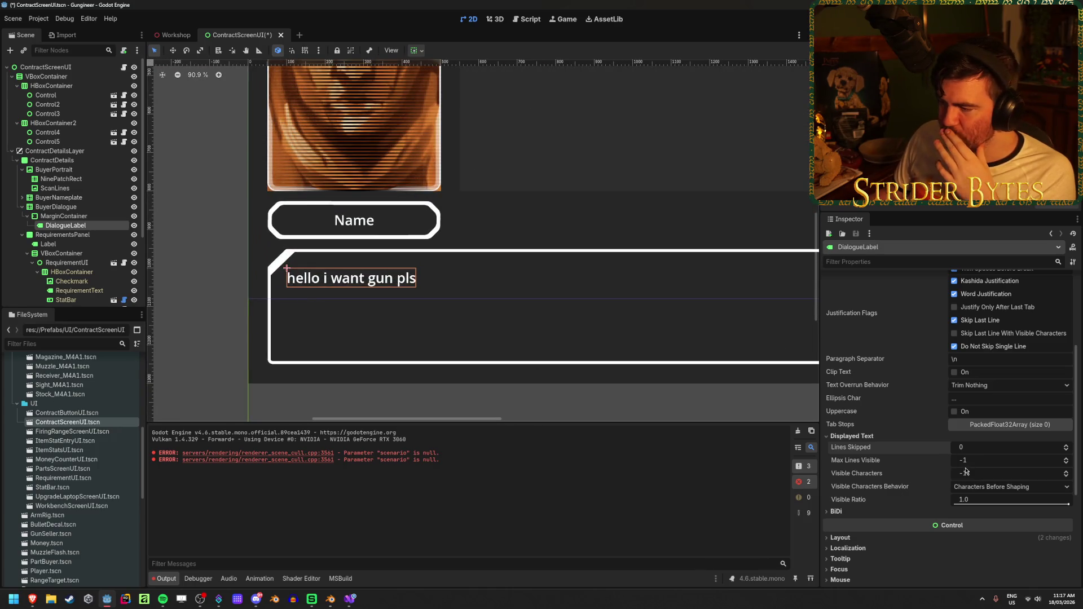
left_click_drag(967, 477, 1001, 477)
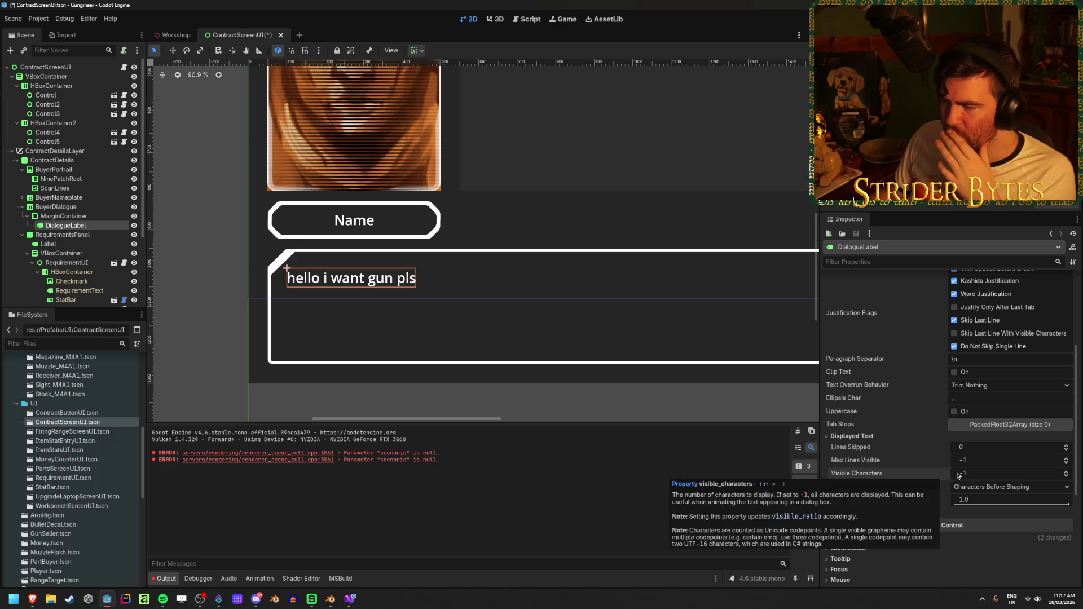
scroll(891, 395, "up", 5)
left_click(845, 305)
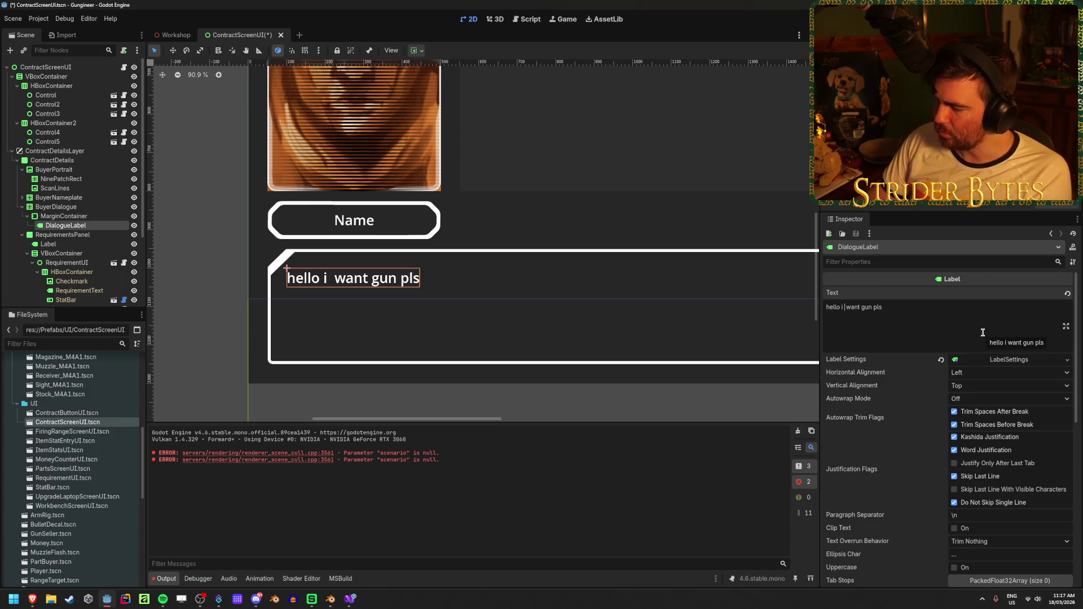
Insert '*2*' after 'hello i' in the label text, then delete it again.
type("*")
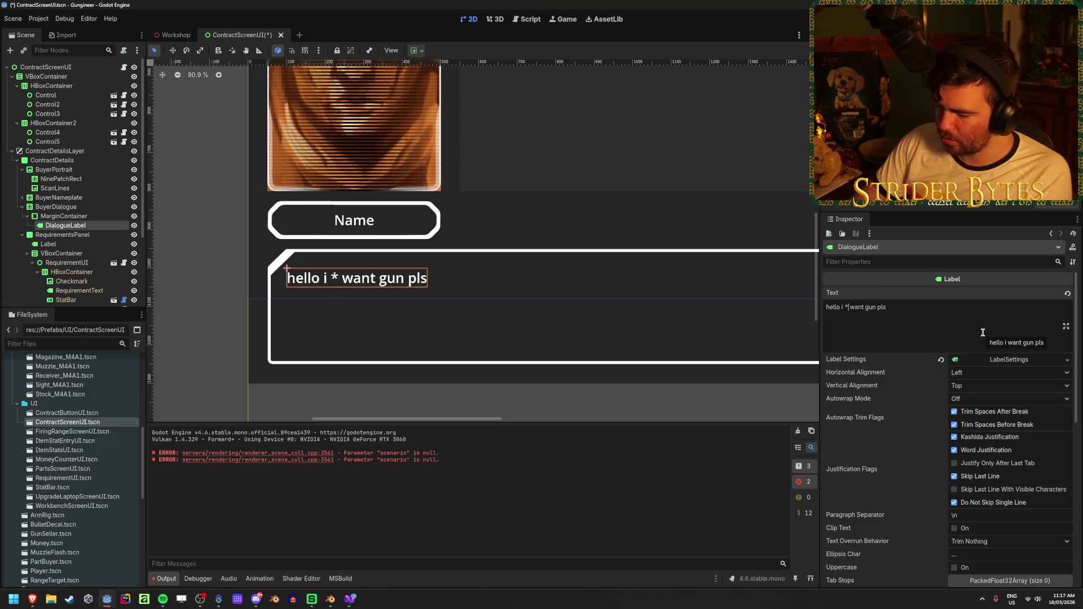
type("0.")
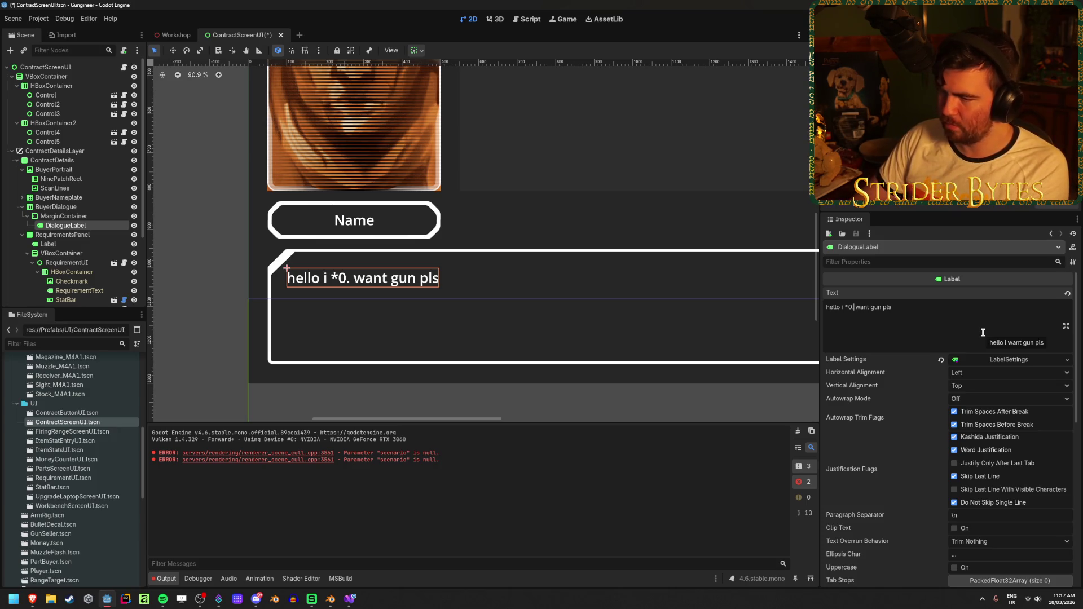
key("BackSpace")
key("BackSpace")
type("2*")
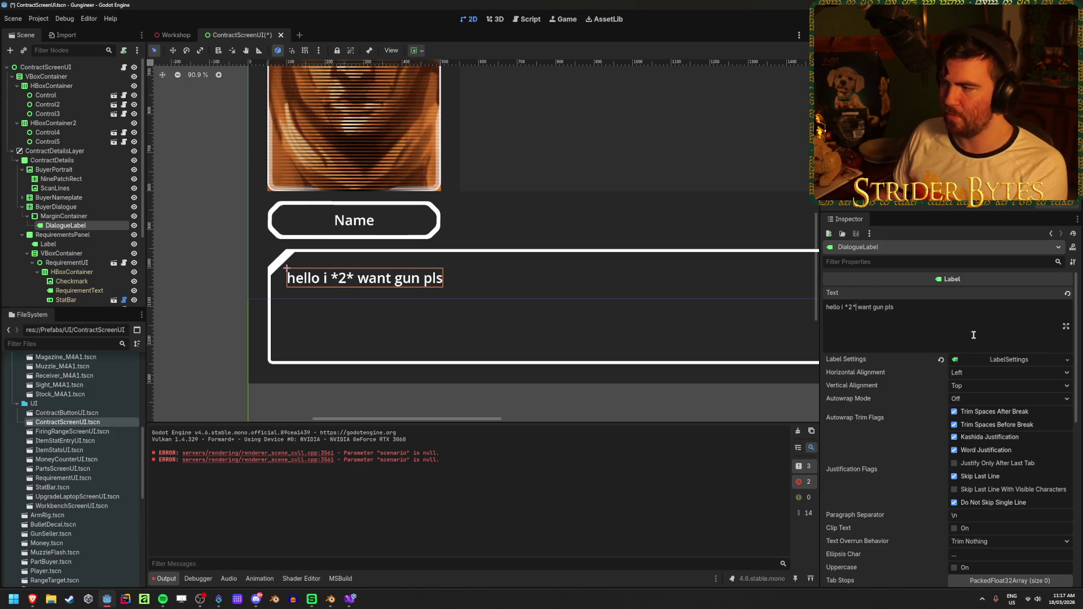
double_click(849, 308)
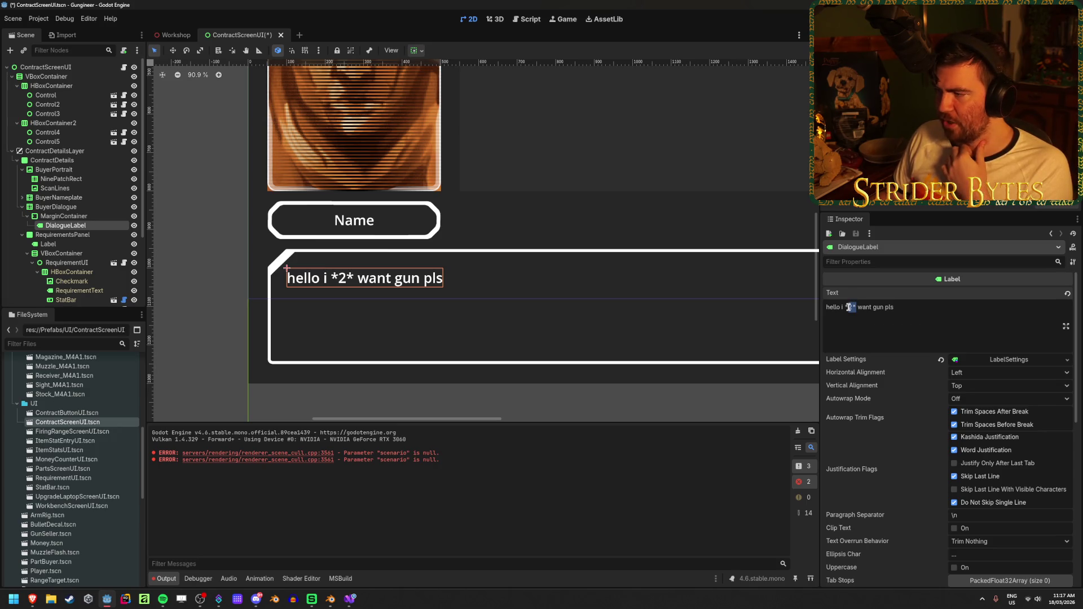
left_click(886, 321)
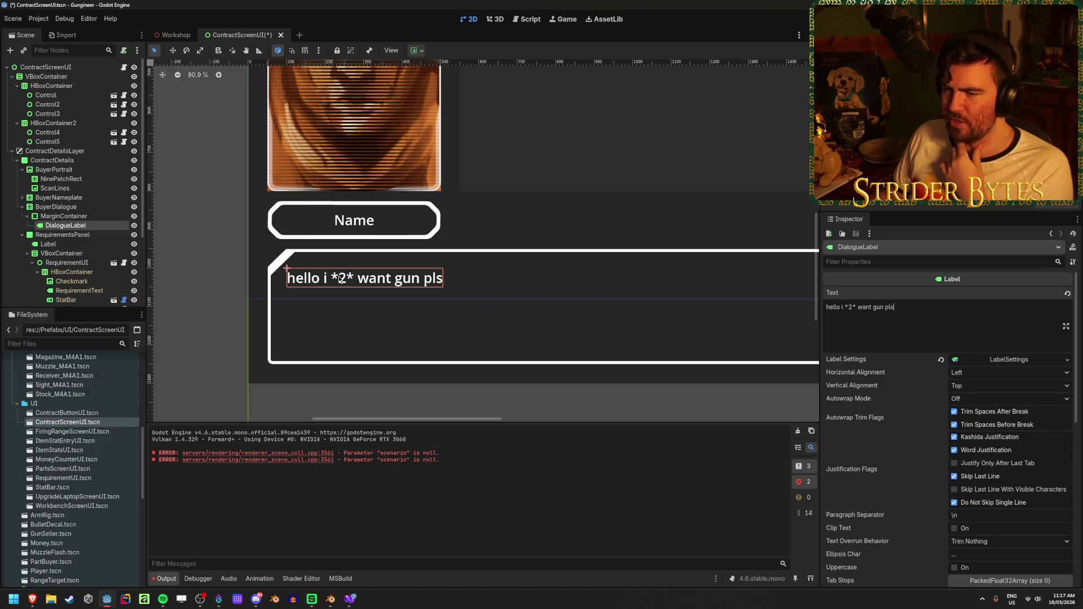
left_click_drag(855, 304, 846, 304)
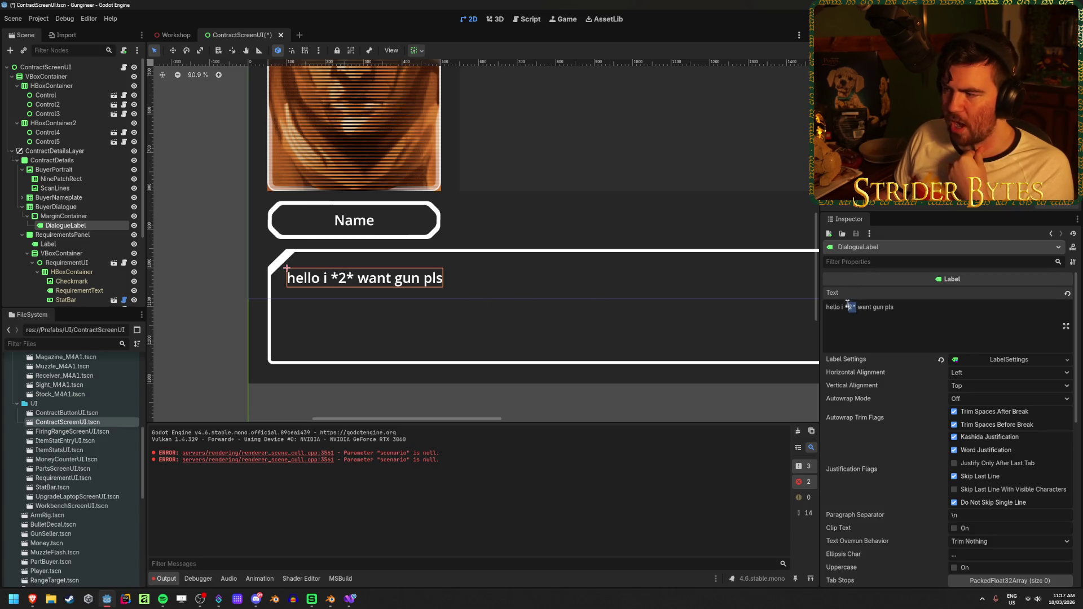
left_click(874, 308)
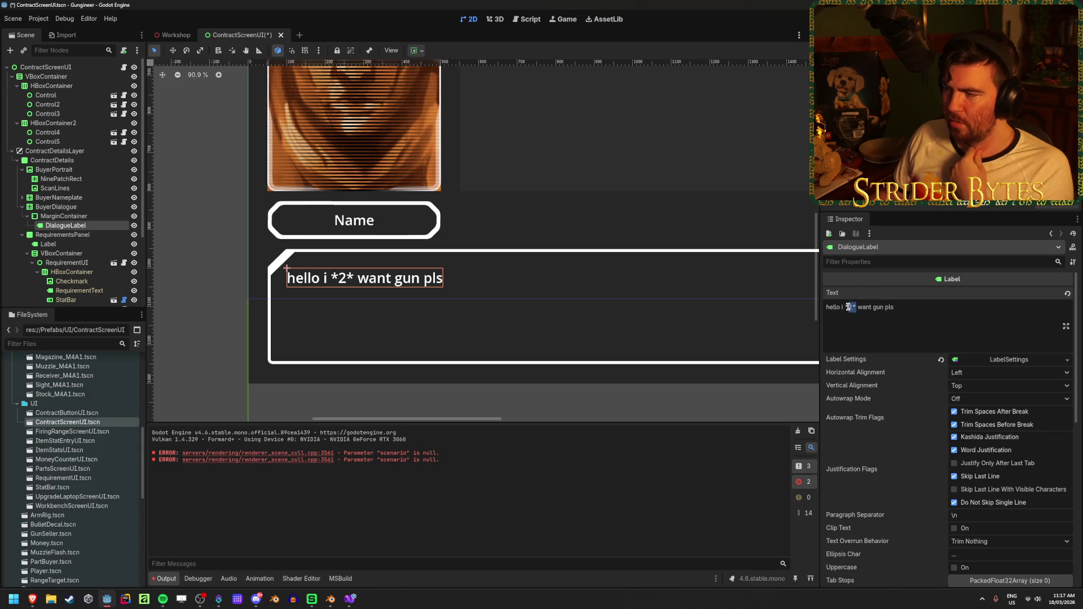
left_click_drag(858, 307, 844, 306)
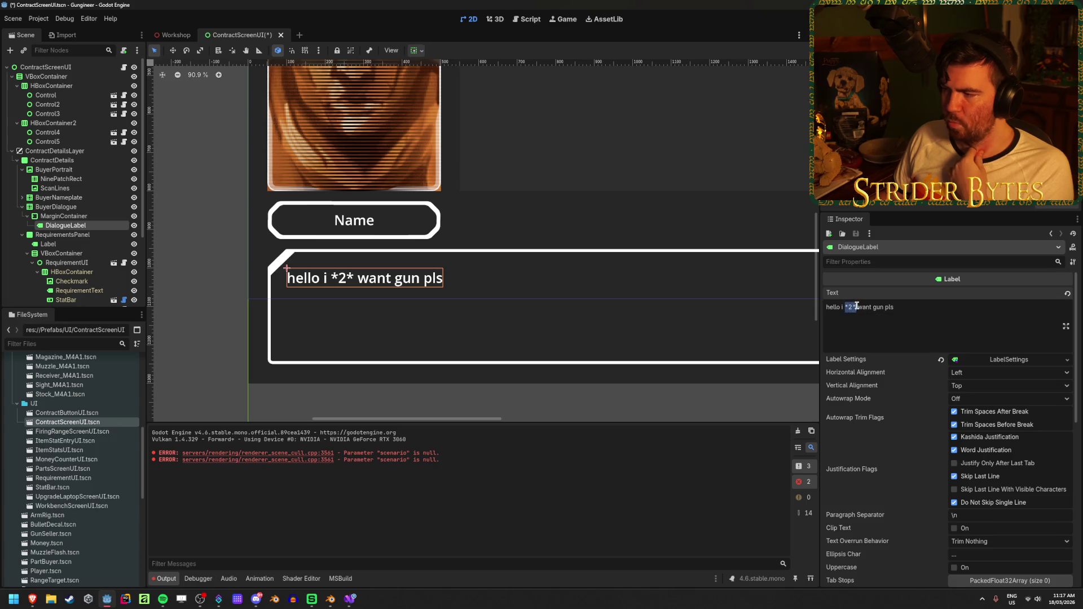
left_click(872, 307)
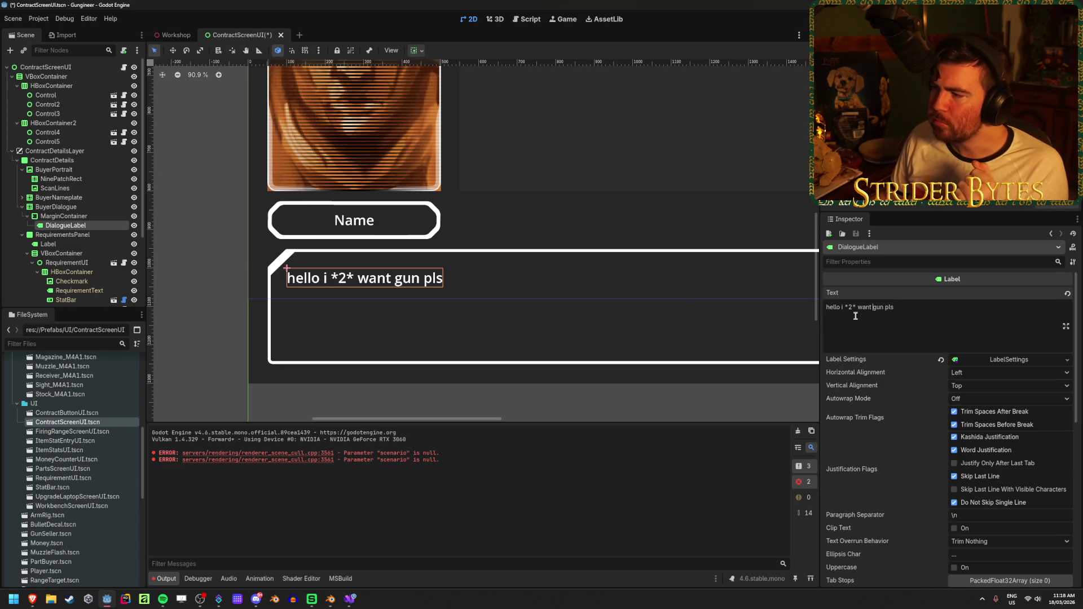
left_click_drag(856, 307, 844, 307)
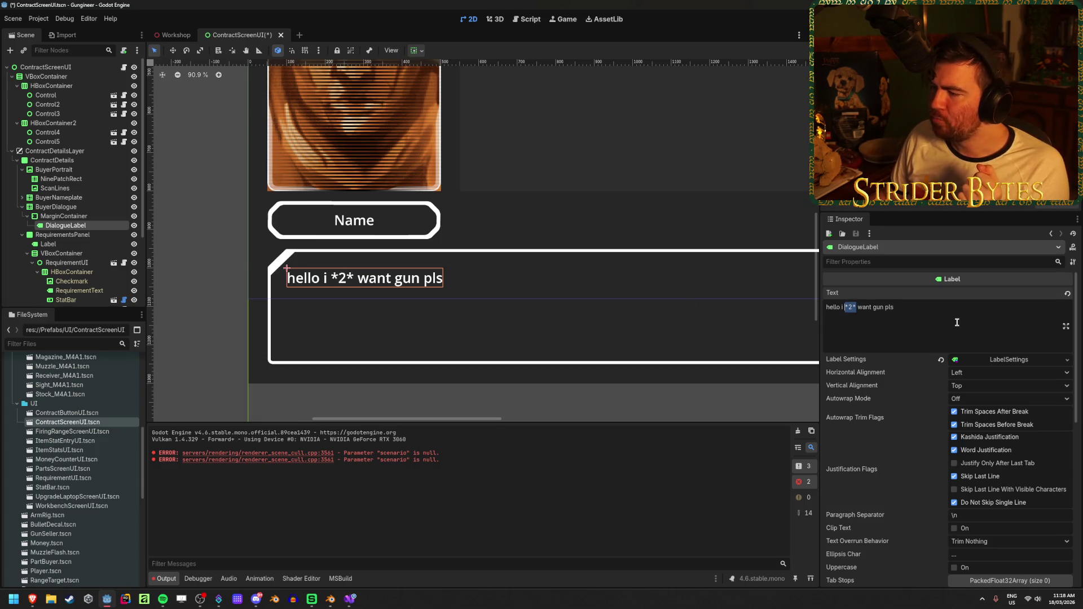
key("BackSpace")
key("BackSpace")
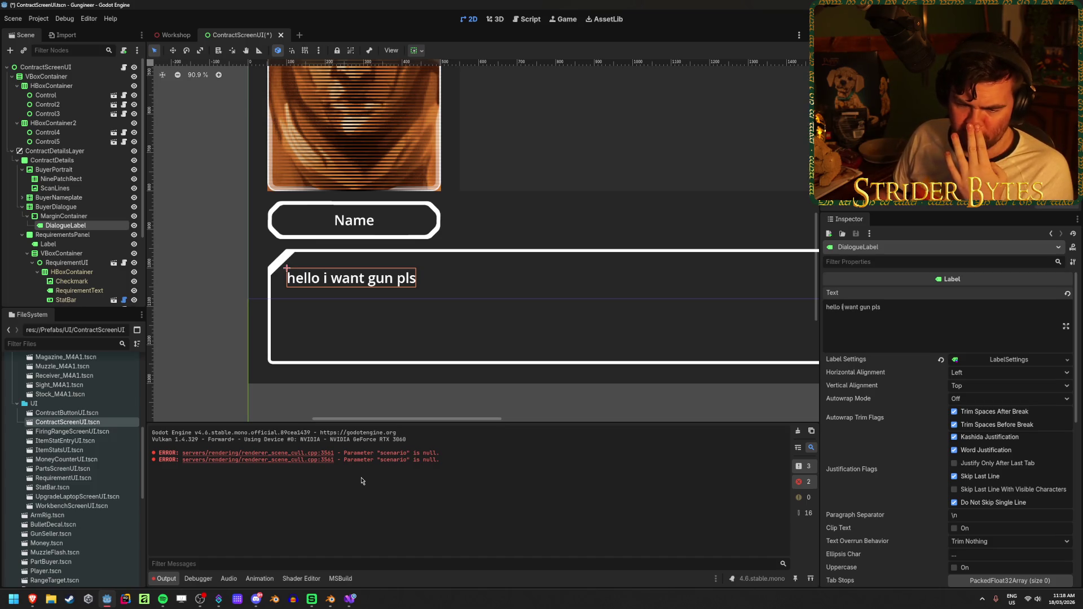
Scroll through the DialogueLabel's text display options in the Godot Inspector.
left_click(935, 334)
scroll(868, 443, "down", 2)
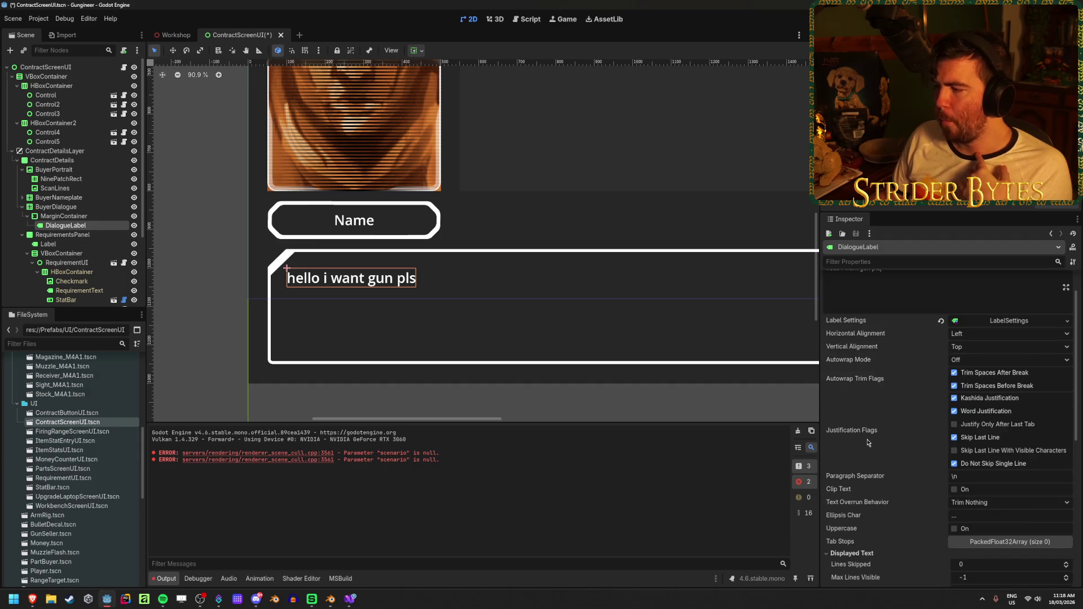
scroll(868, 442, "down", 2)
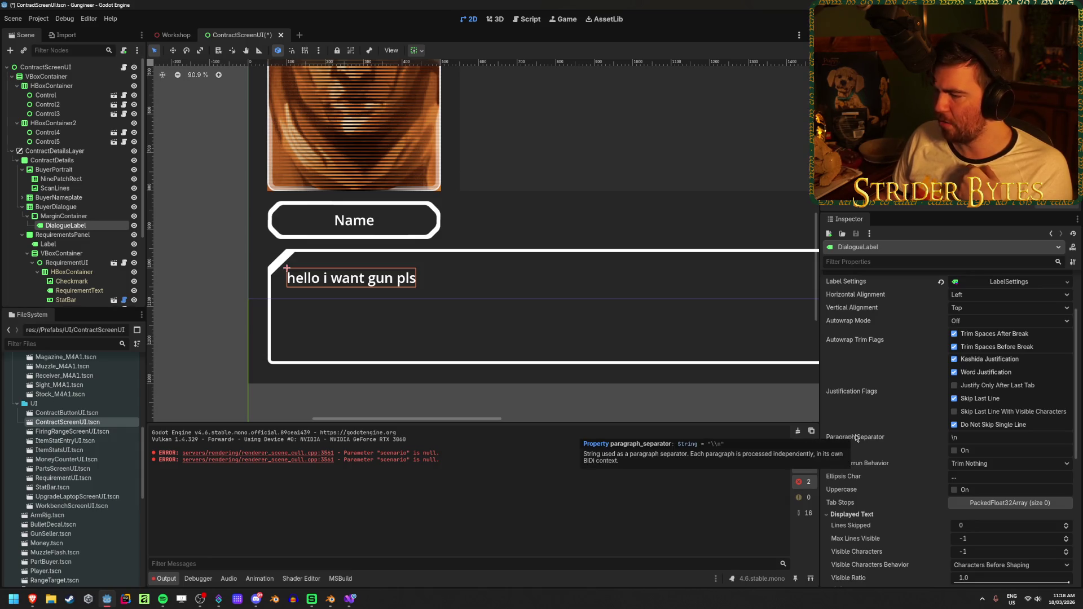
scroll(867, 382, "down", 2)
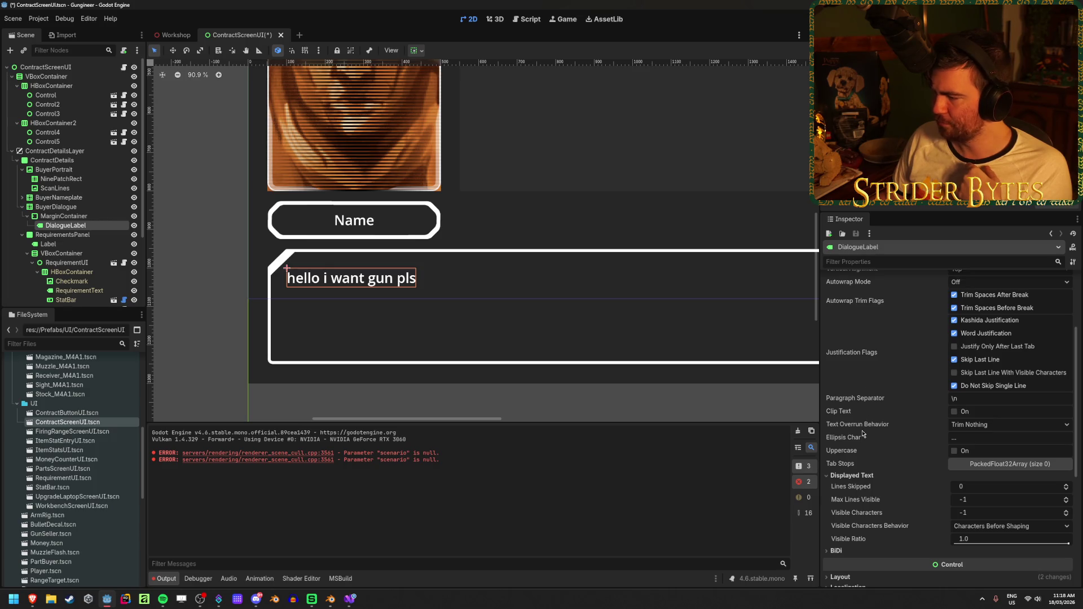
mouse_move(862, 434)
scroll(862, 434, "up", 4)
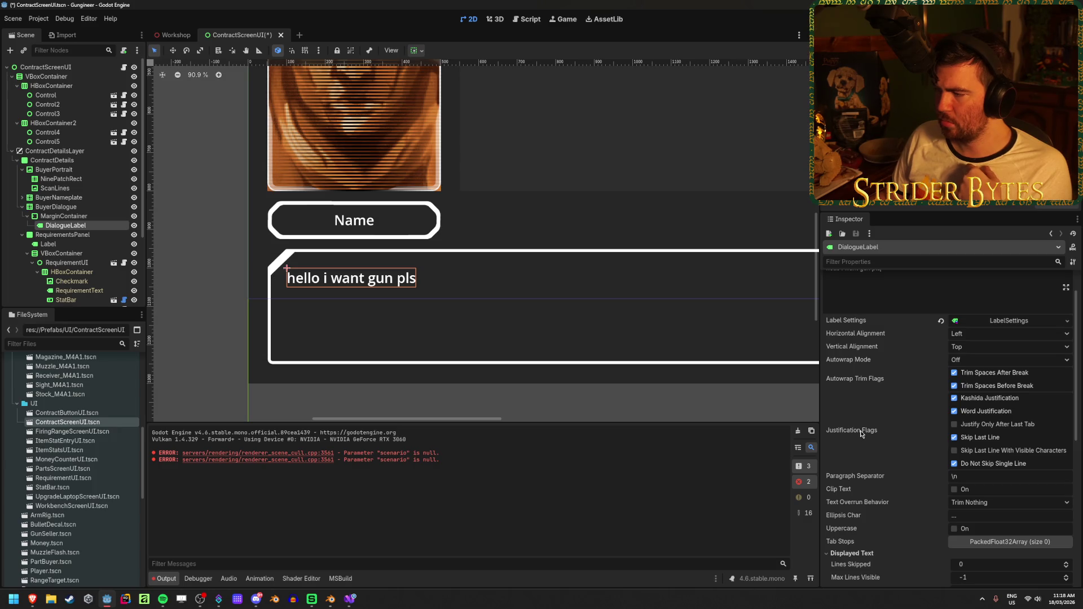
mouse_move(889, 413)
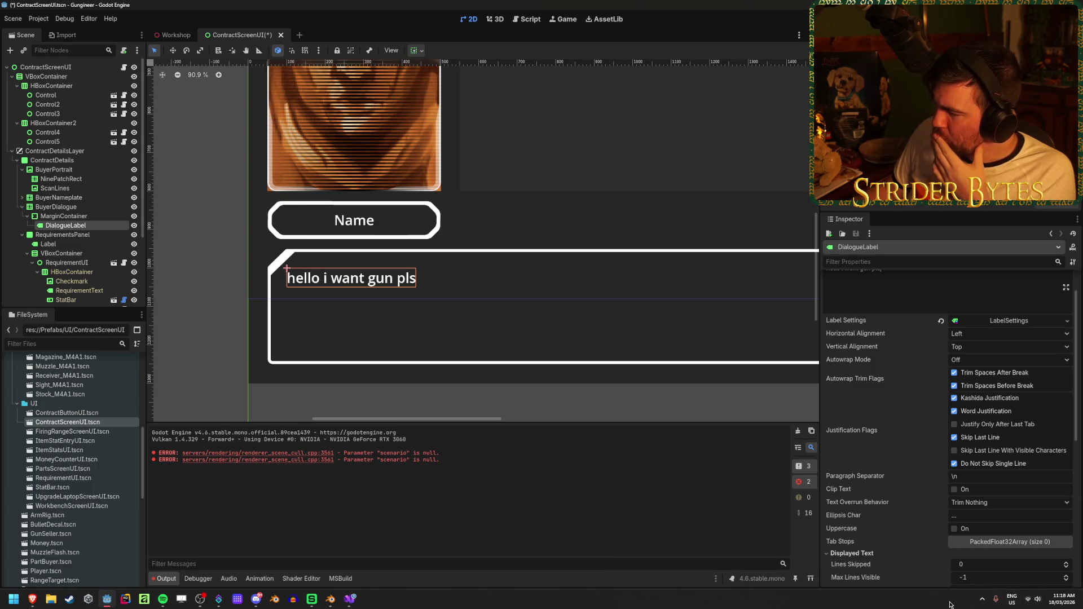
scroll(911, 497, "up", 2)
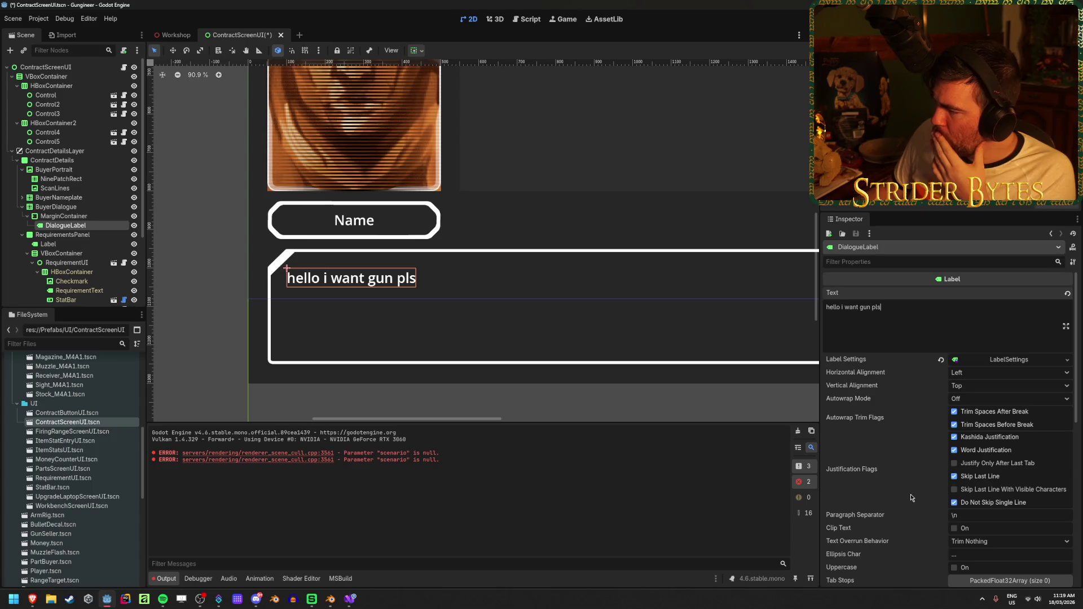
scroll(911, 498, "down", 4)
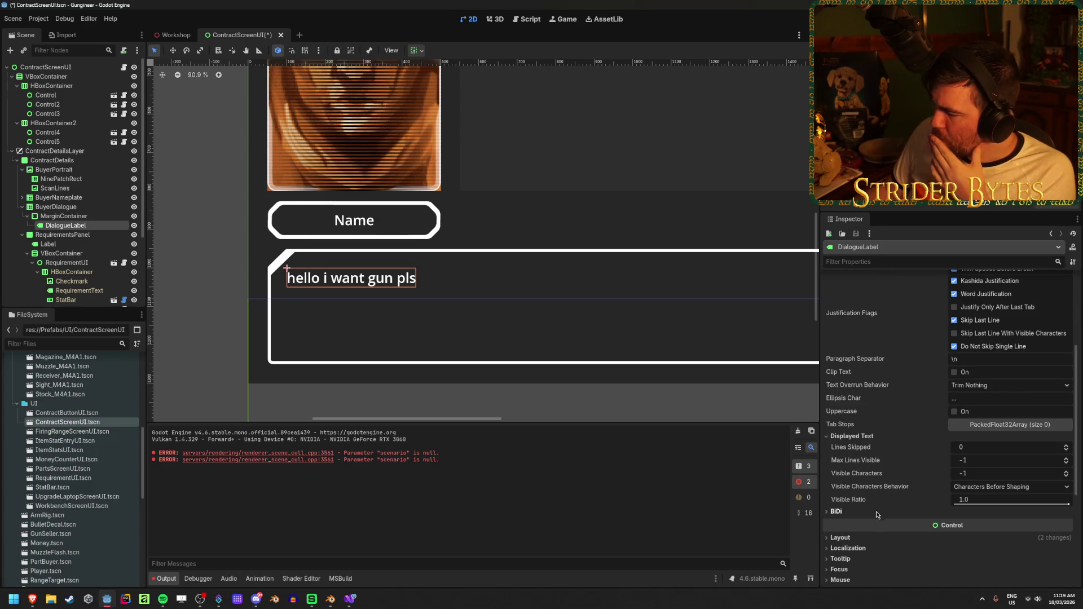
Expand and collapse the BiDi settings, then bring up ContractScreenUI.cs in Visual Studio.
left_click(874, 512)
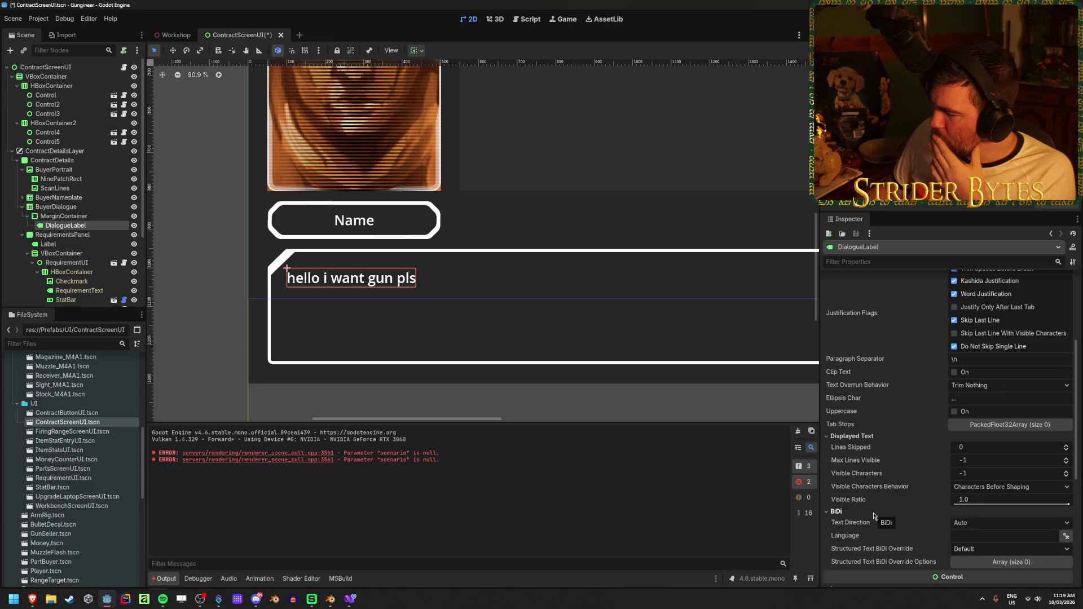
left_click(873, 514)
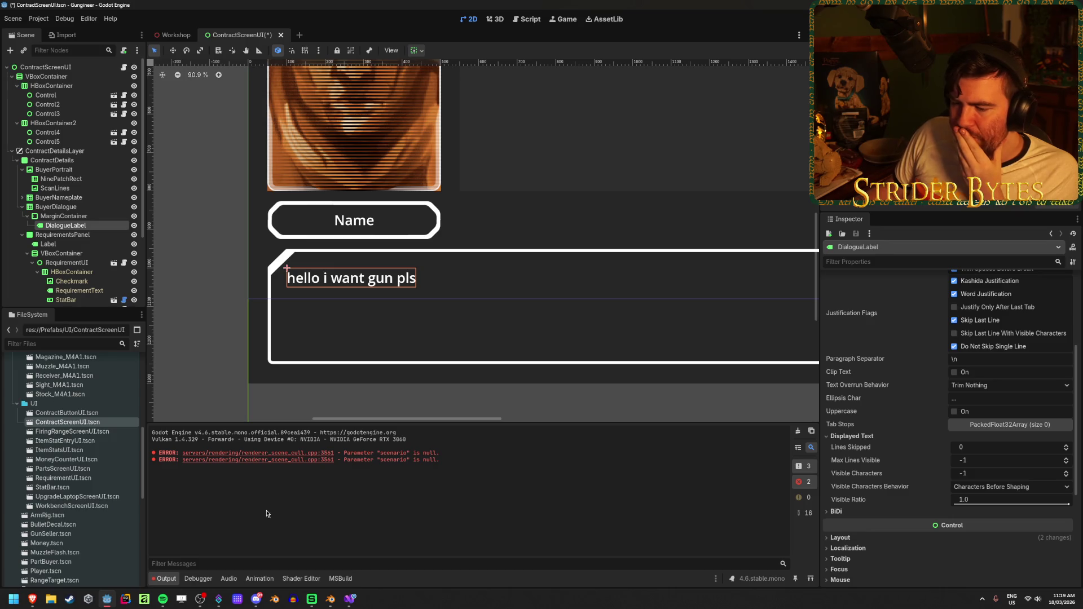
left_click(349, 600)
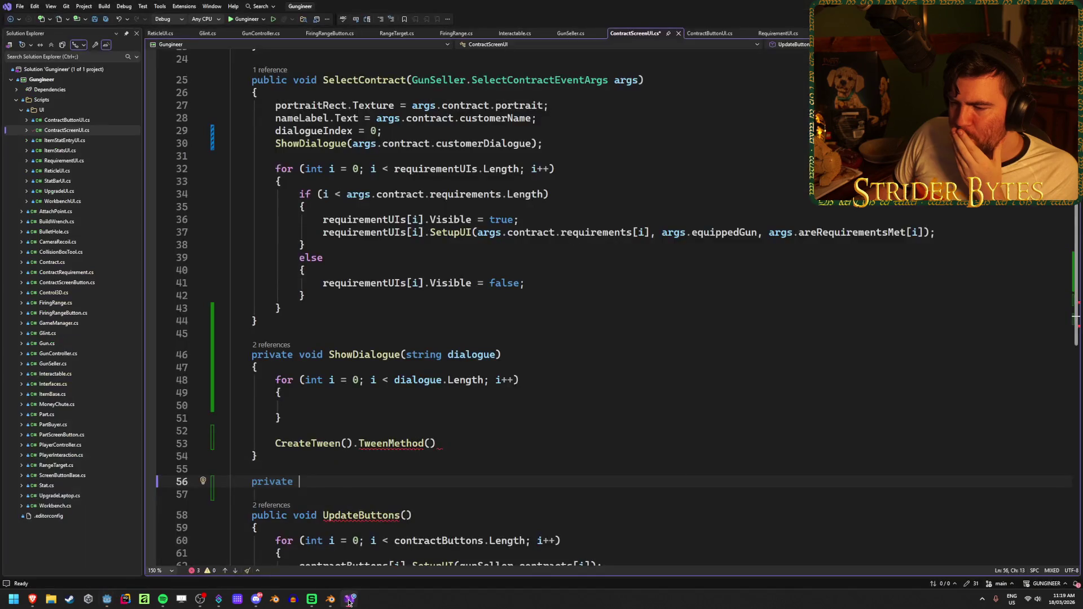
Read Quick Info for the TweenMethod call on line 53, then return to Godot.
left_click(462, 443)
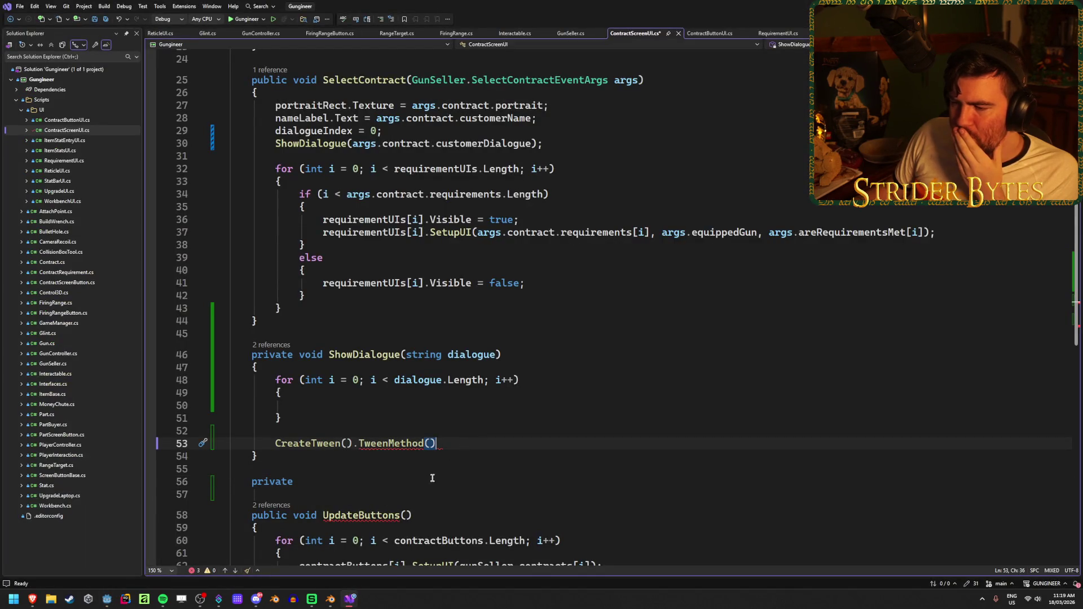
mouse_move(381, 448)
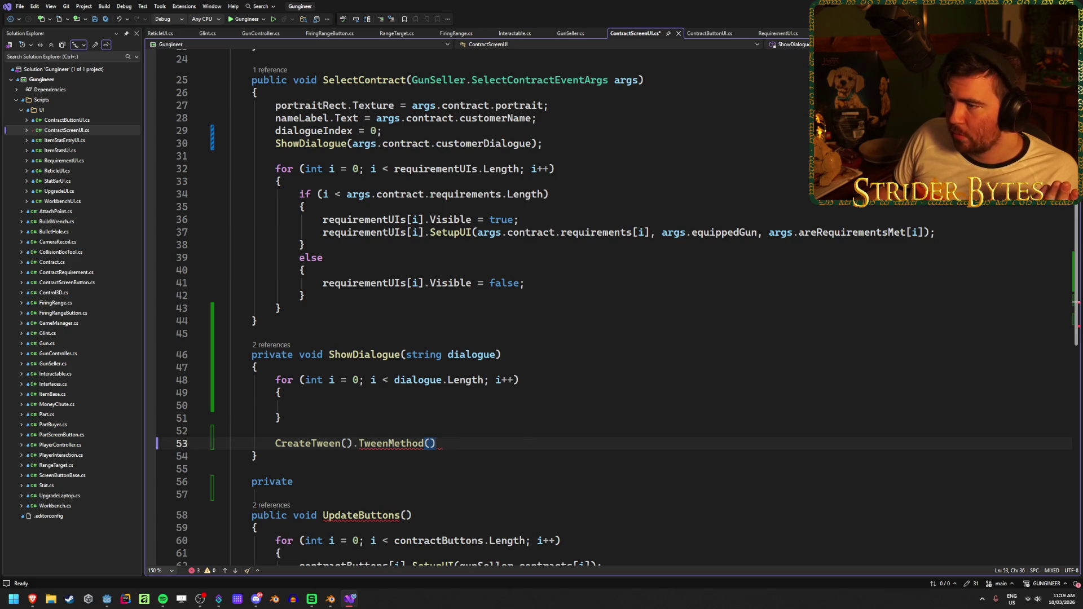
key("alt+Tab")
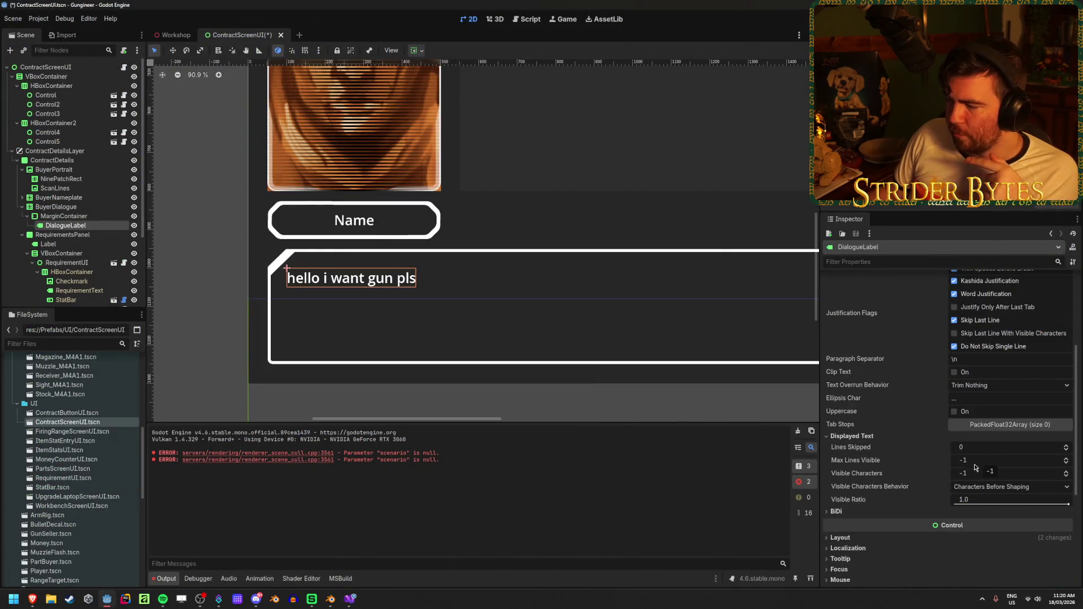
left_click(972, 476)
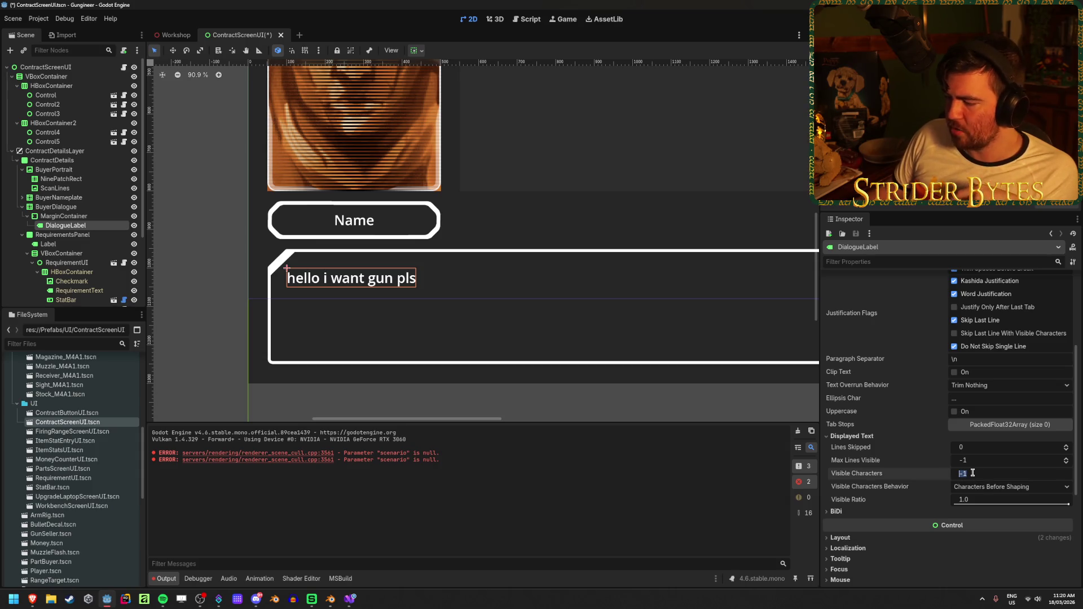
type("0")
key("Return")
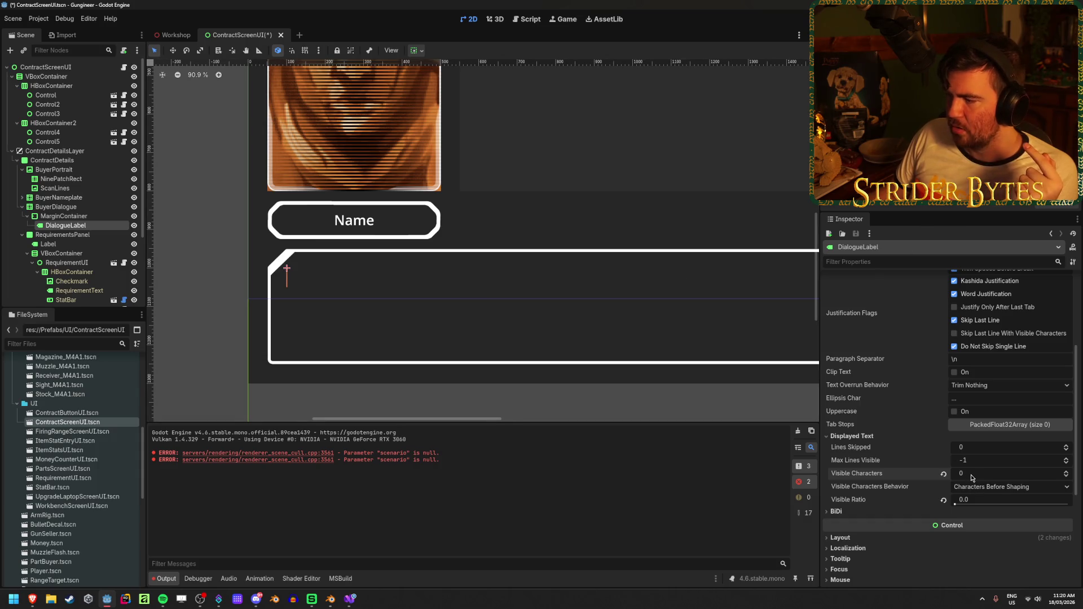
left_click_drag(970, 474, 978, 475)
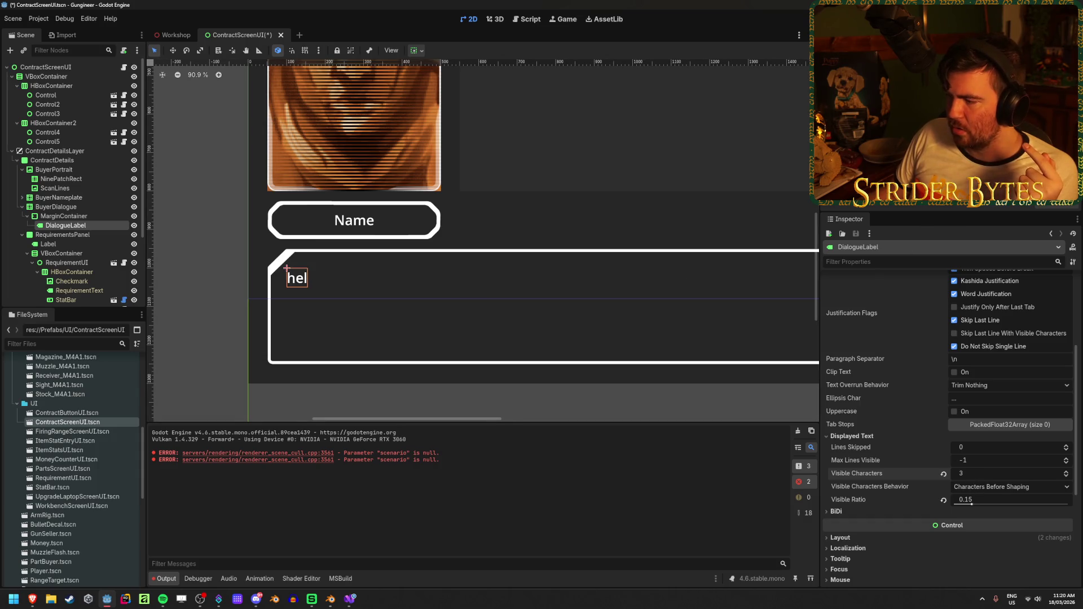
left_click(1067, 473)
left_click(1068, 472)
left_click(1068, 472)
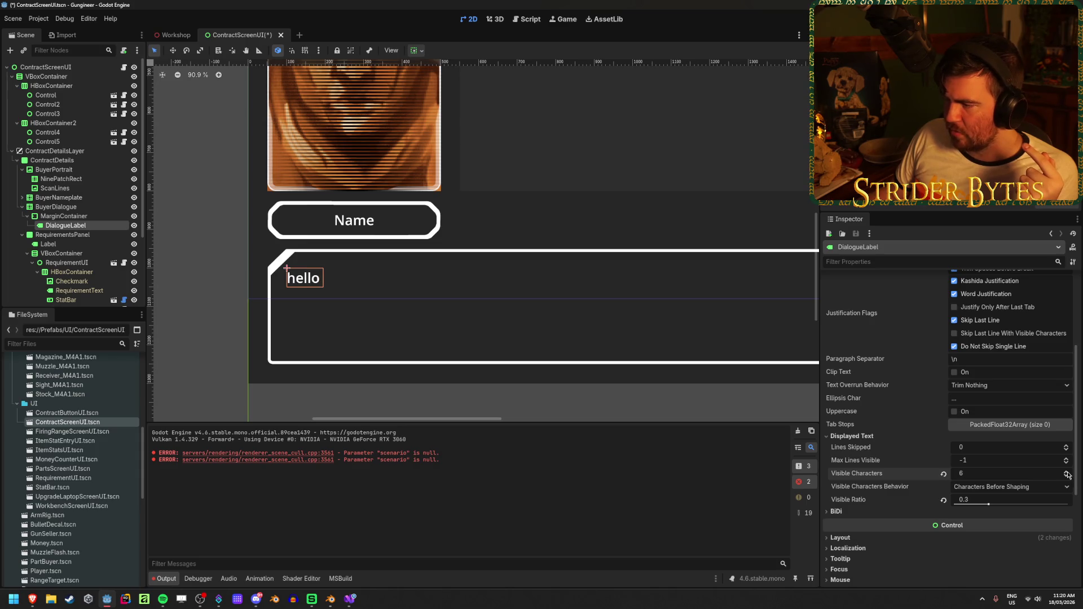
left_click(1068, 472)
left_click(1068, 472)
left_click(1068, 472)
left_click(1068, 472)
left_click(943, 474)
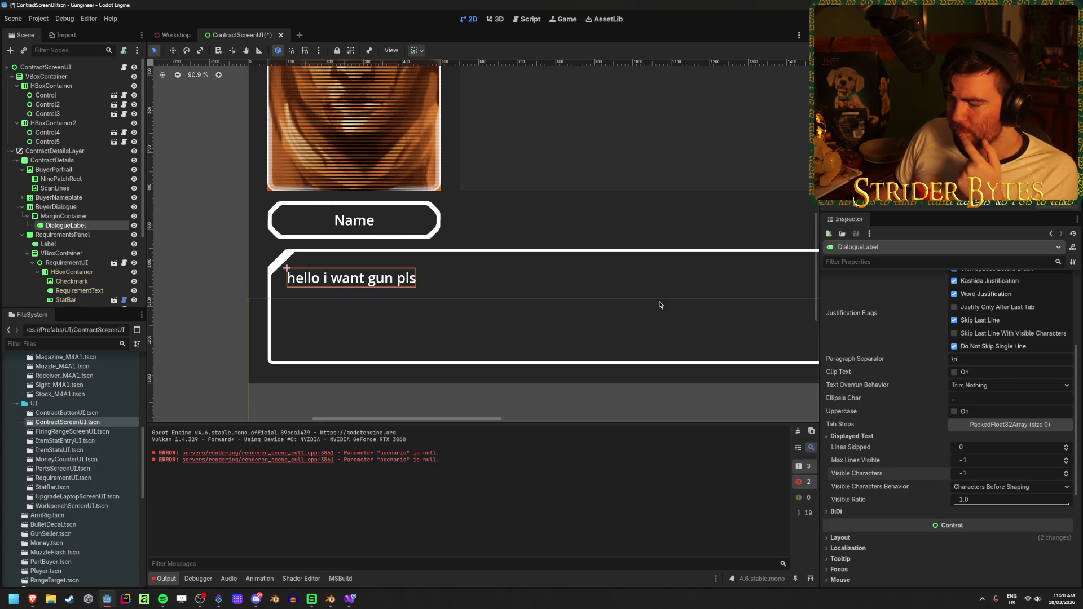
scroll(851, 352, "up", 5)
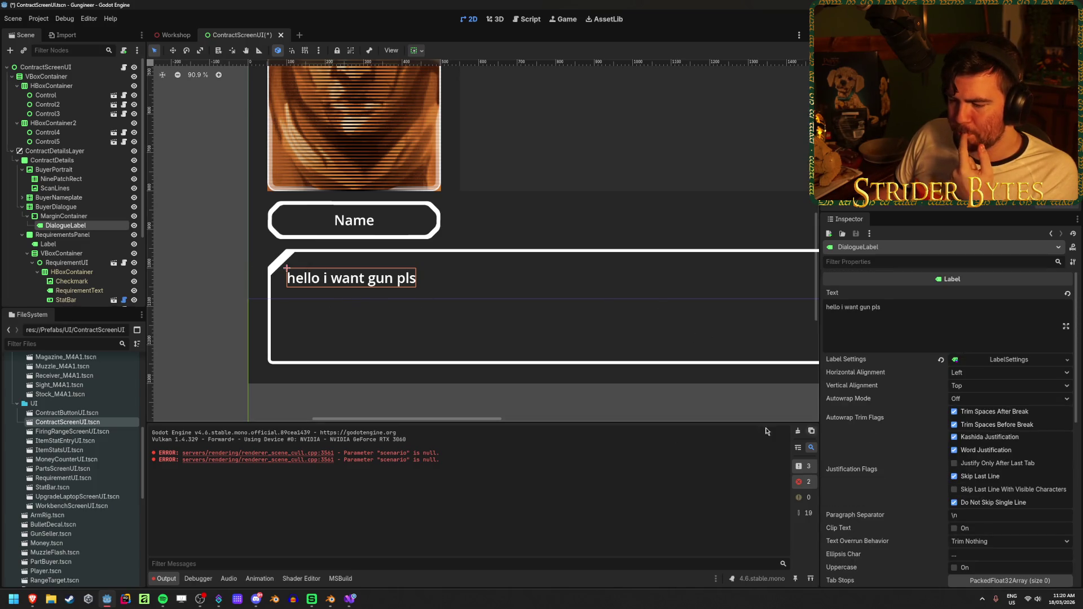
left_click(350, 599)
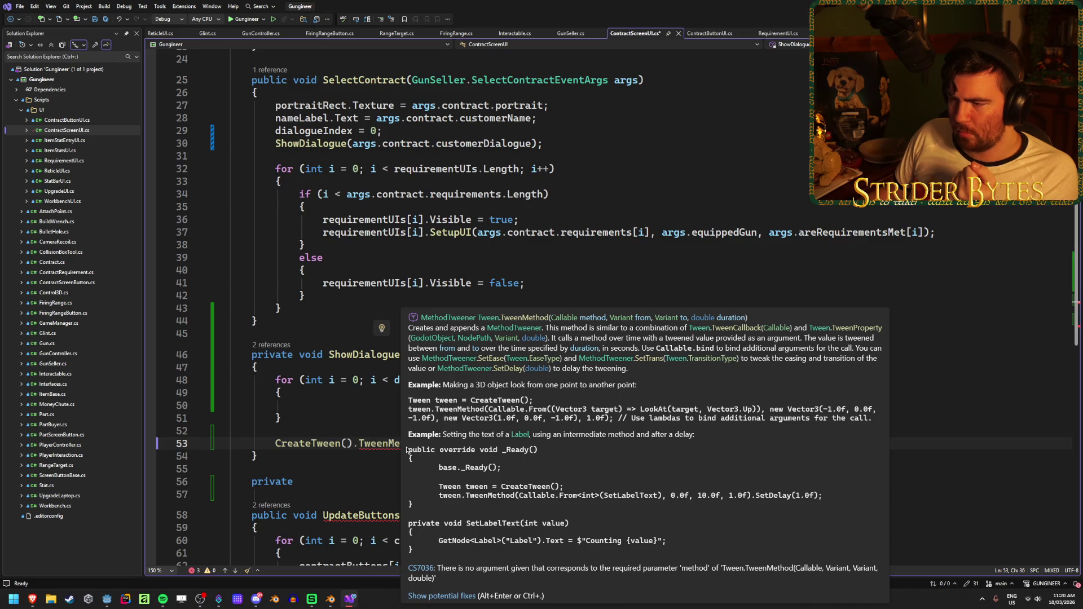
Delete the empty for-loop from the ShowDialogue method.
scroll(339, 451, "down", 1)
left_click(338, 443)
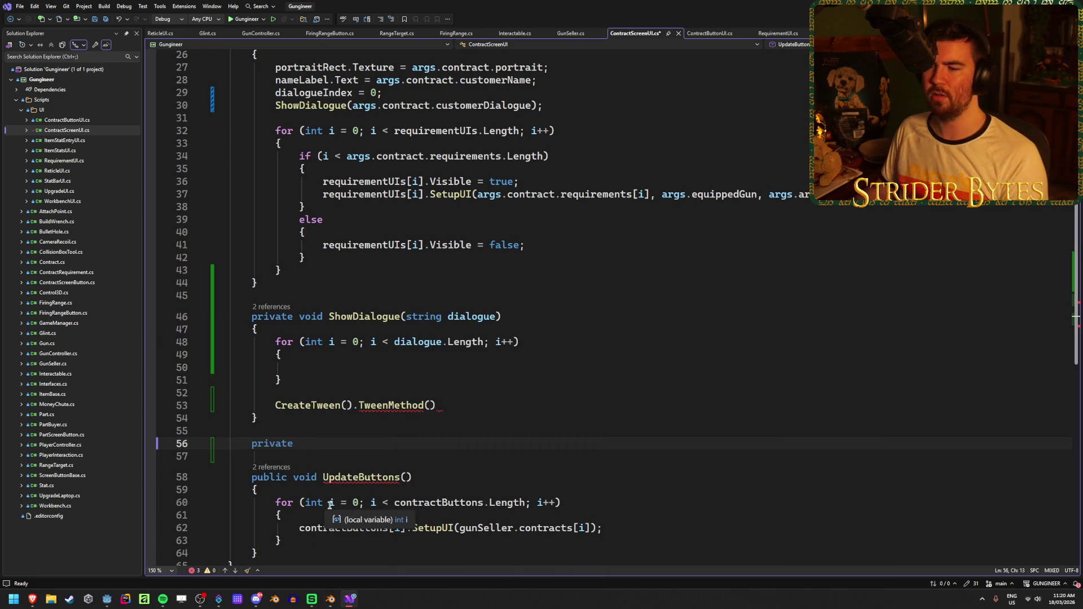
left_click_drag(274, 393, 224, 361)
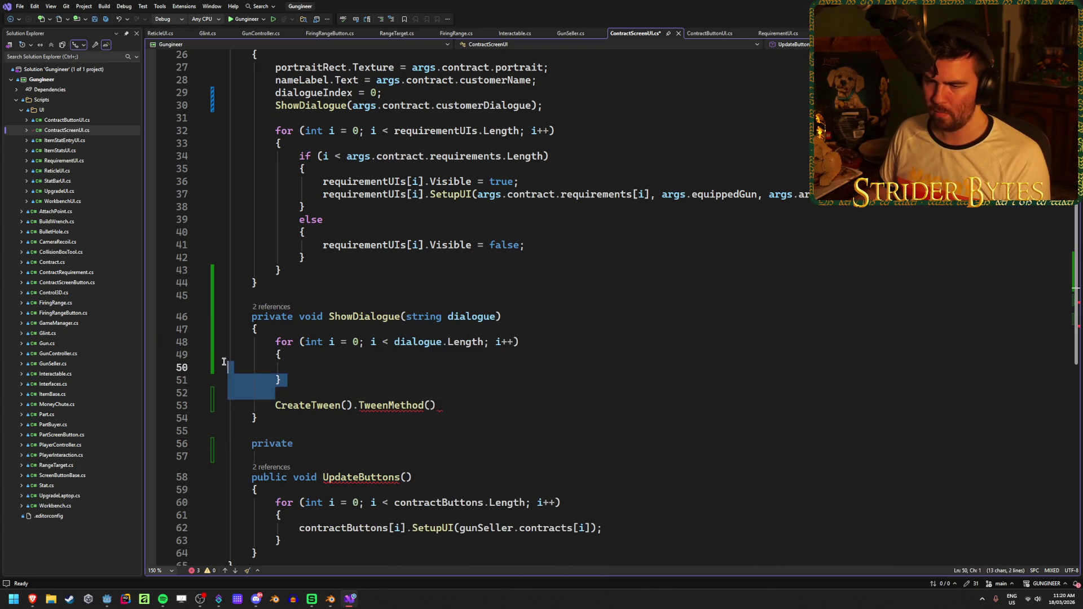
key("shift+Up")
key("shift+Up")
key("Delete")
key("Delete")
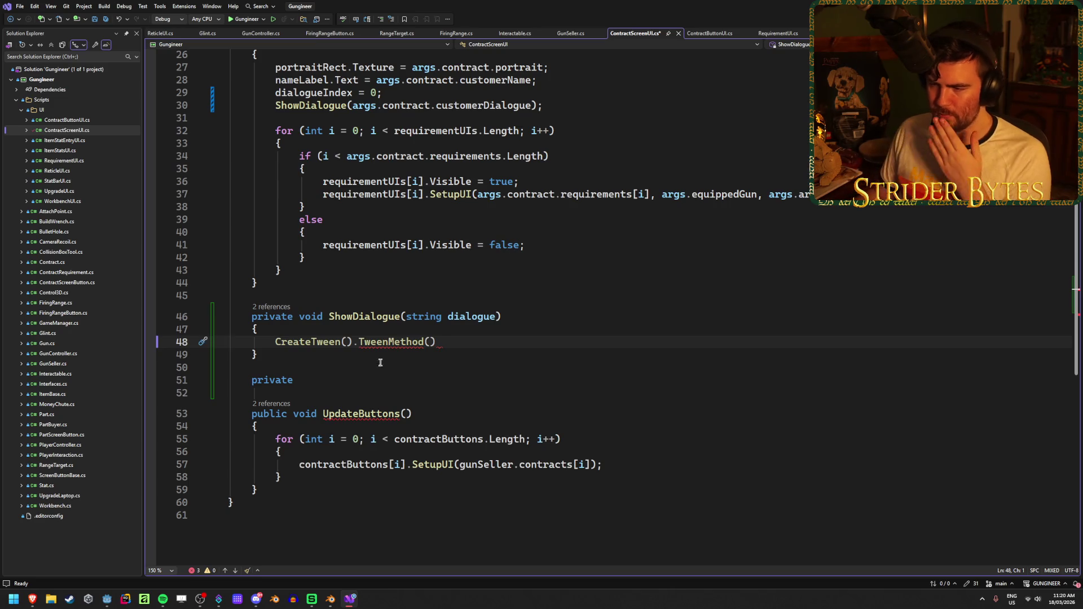
Complete line 51's declaration as 'private string CurrentDialogue()'.
left_click(334, 380)
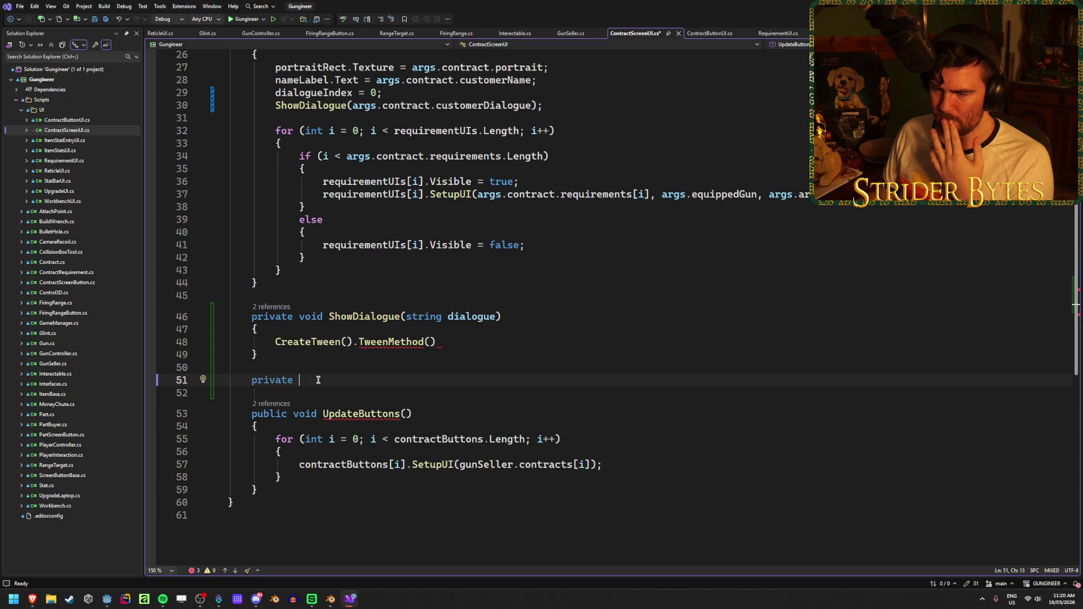
type("string ")
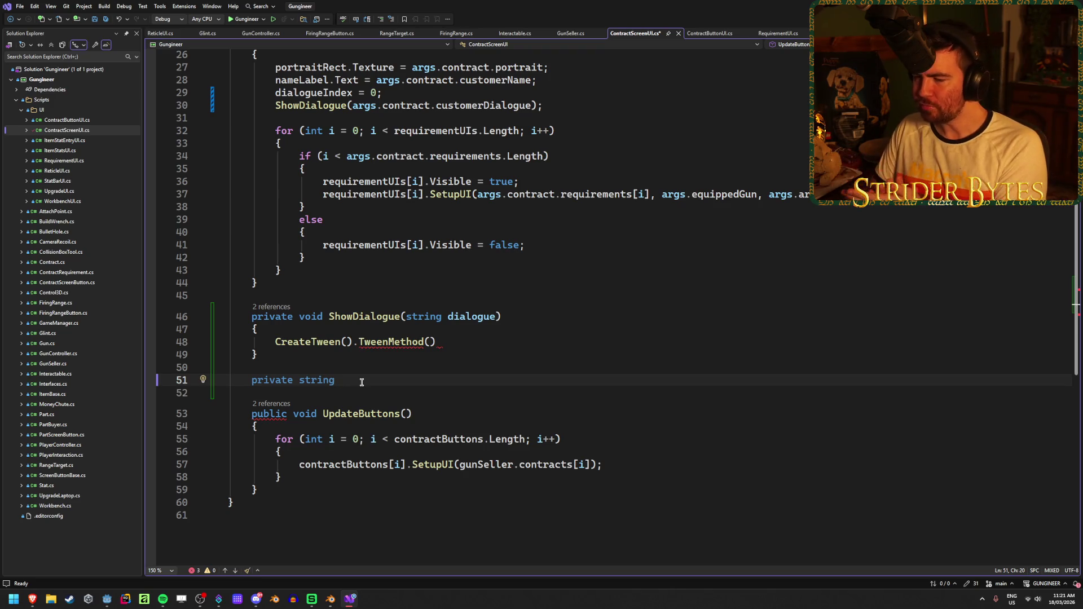
type("CurrentDialogue")
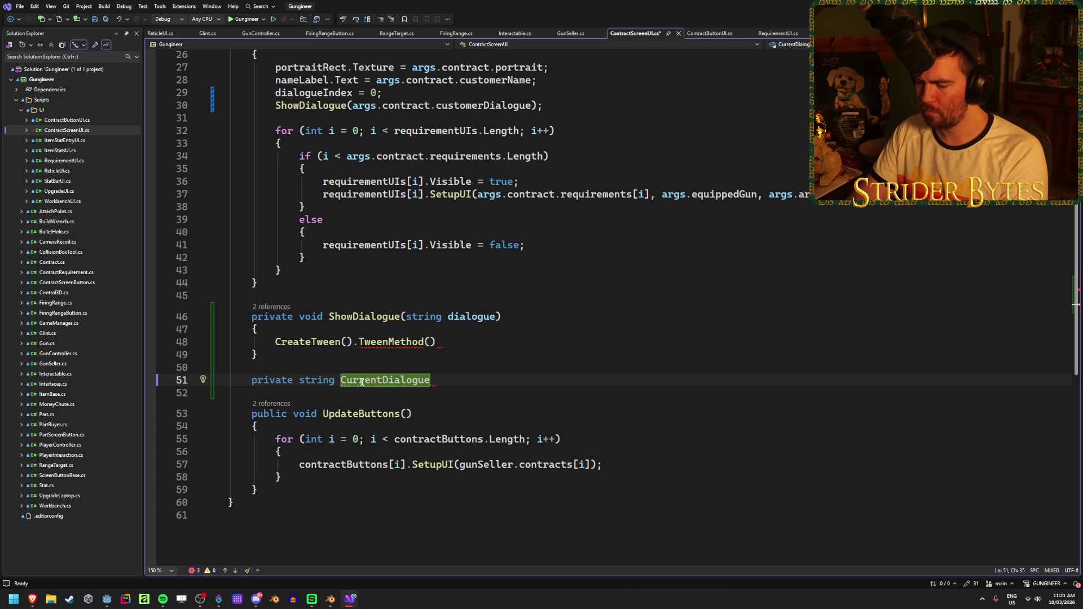
type("()")
Give CurrentDialogue a braced body starting with 'return' and save the script.
key("Return")
type("{")
key("Return")
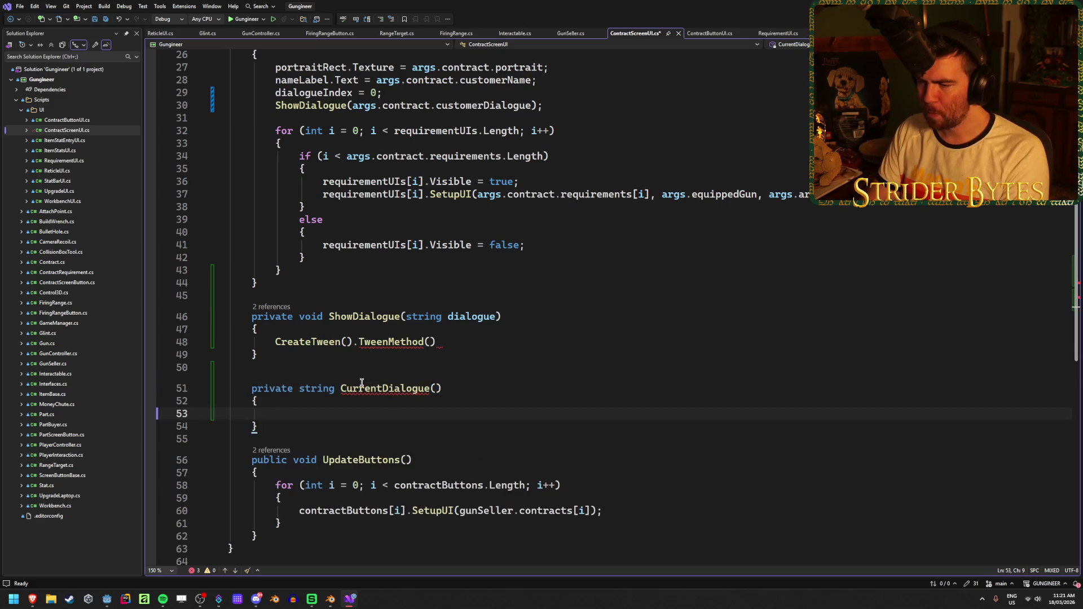
key("ctrl+s")
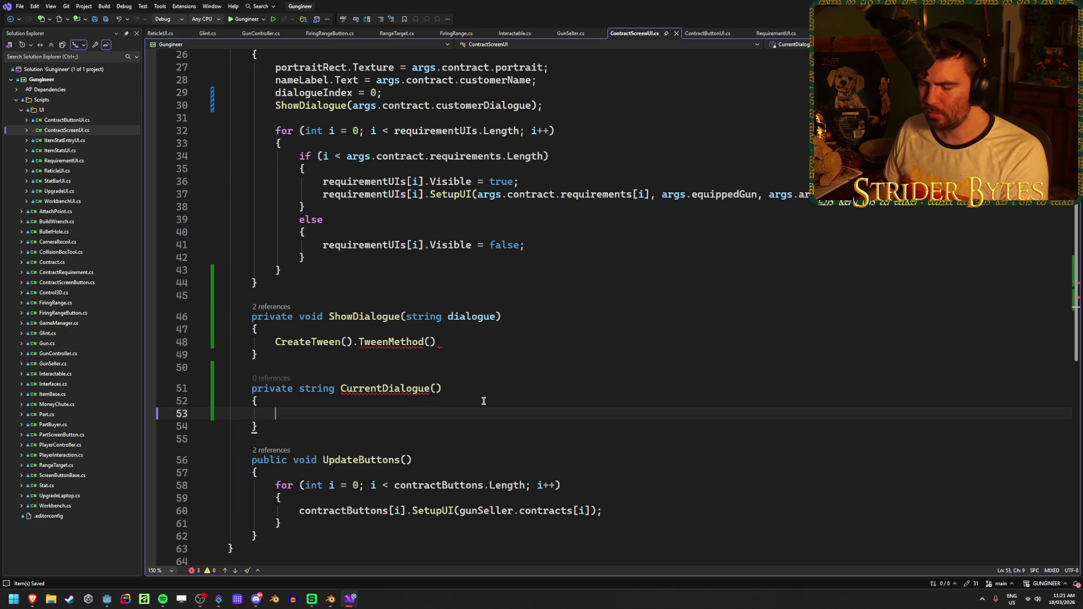
type("return")
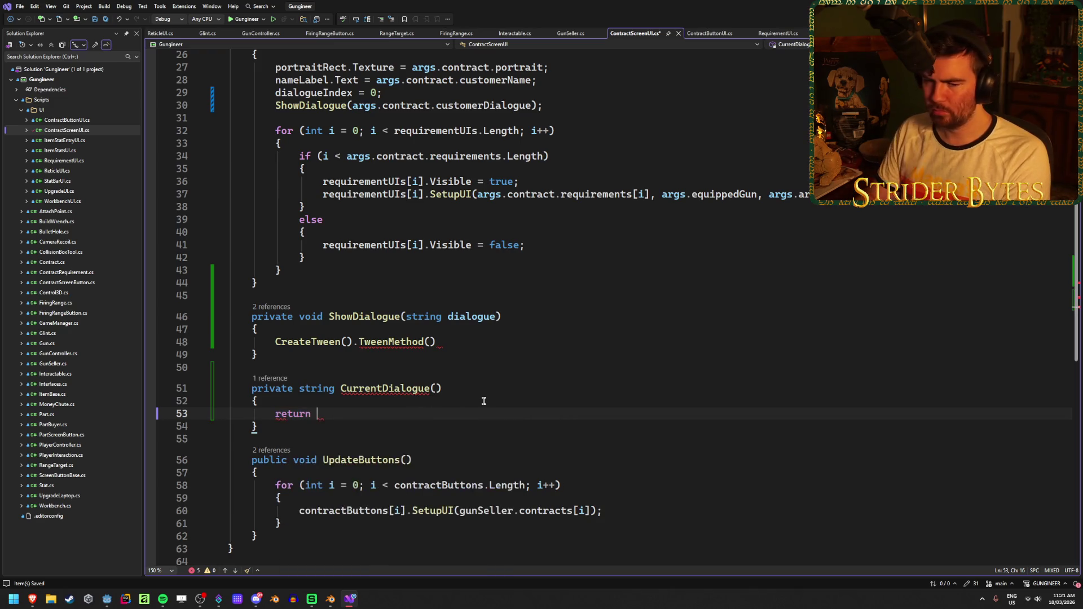
Pass Callable.From(CurrentDialogue) as TweenMethod's first argument on line 48.
left_click(423, 342)
left_click(429, 342)
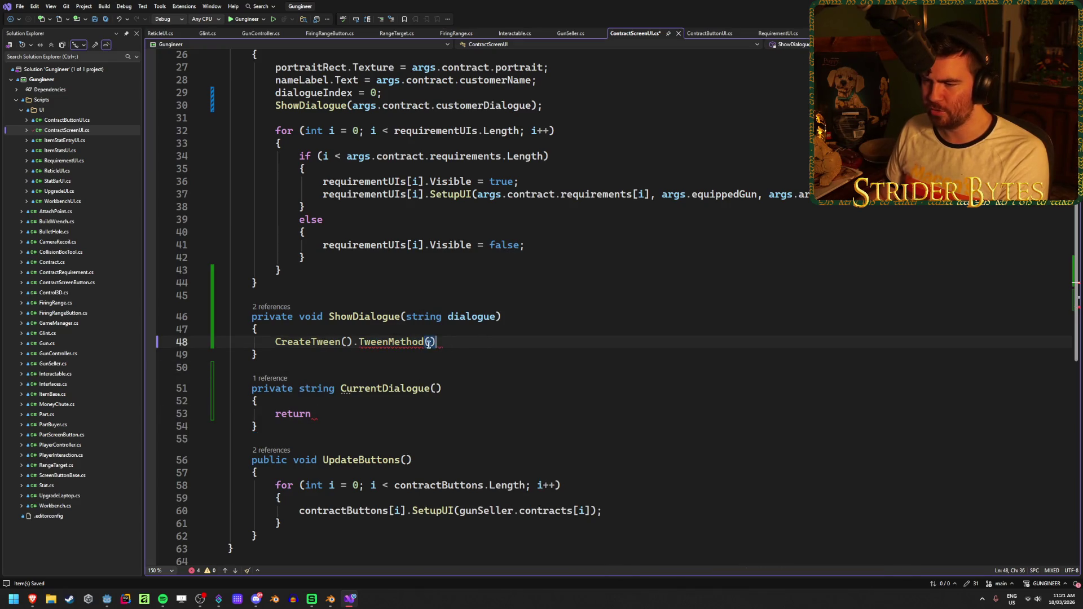
type("Callable.")
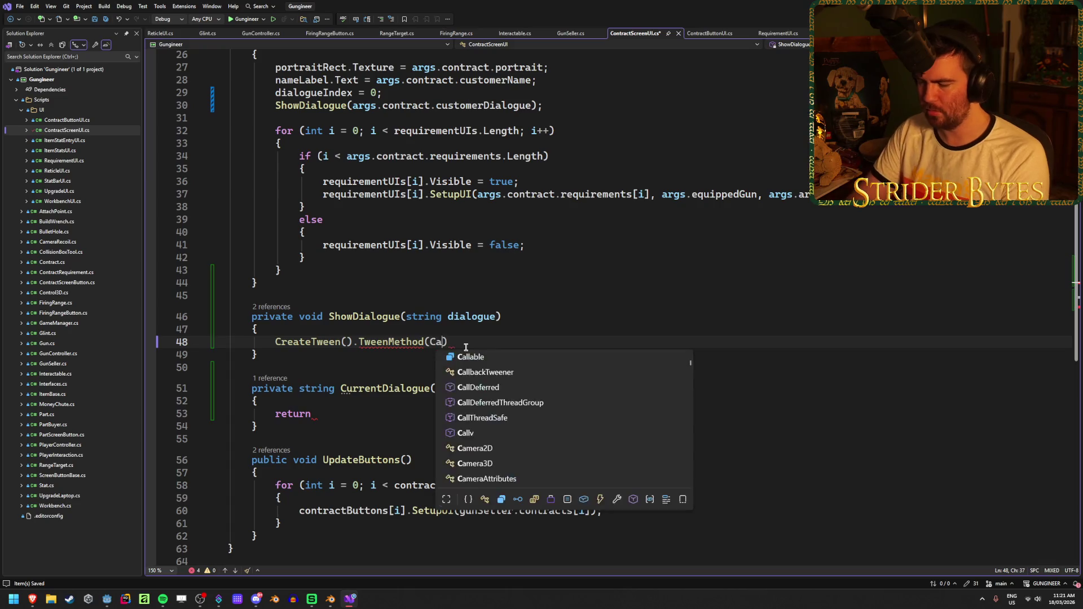
type("From")
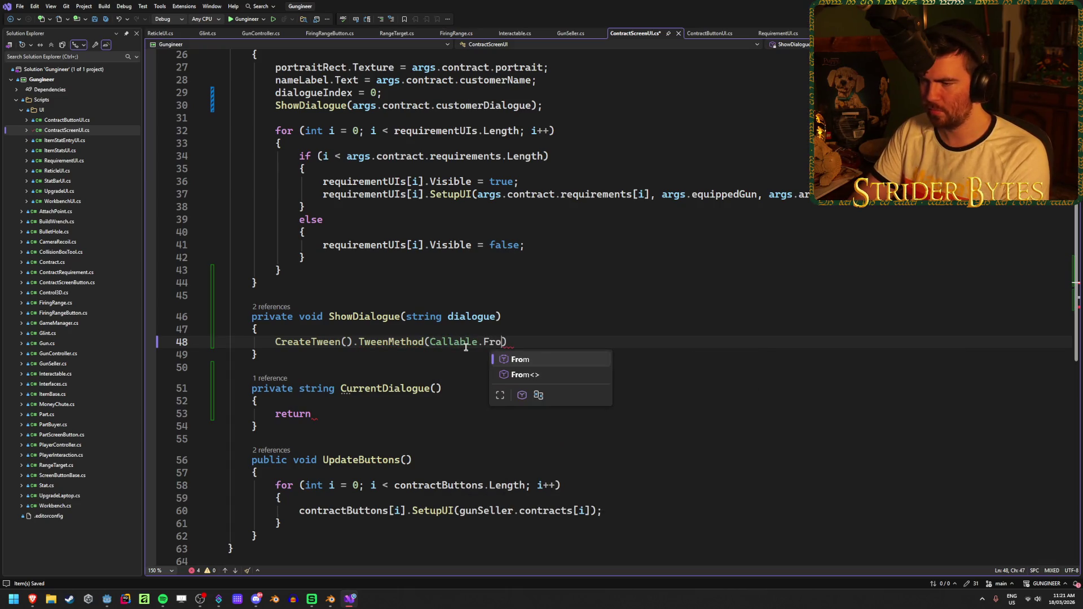
type("(")
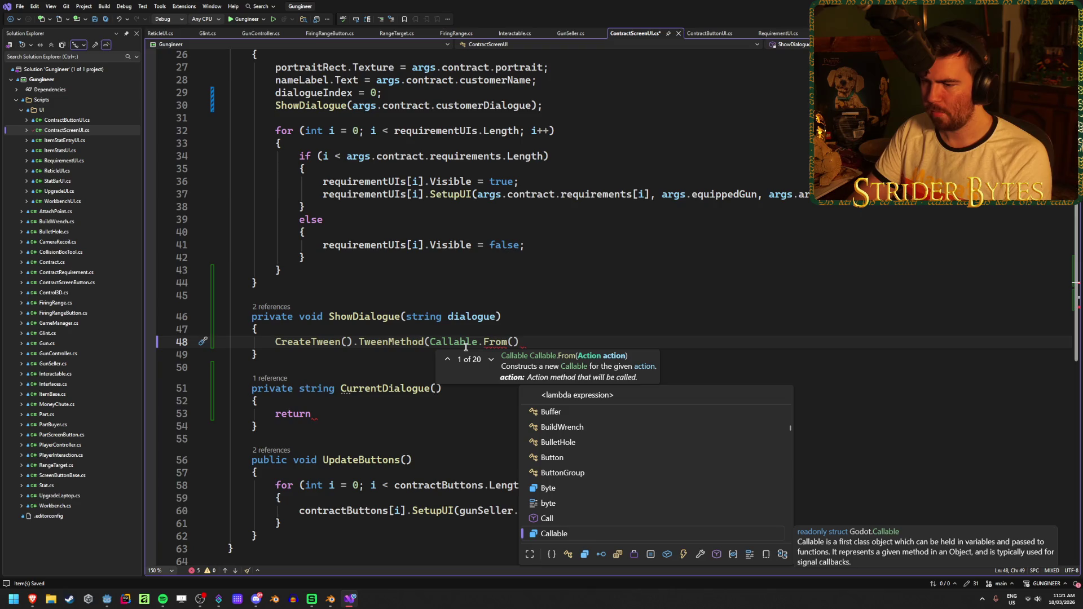
type("Curr")
key("Tab")
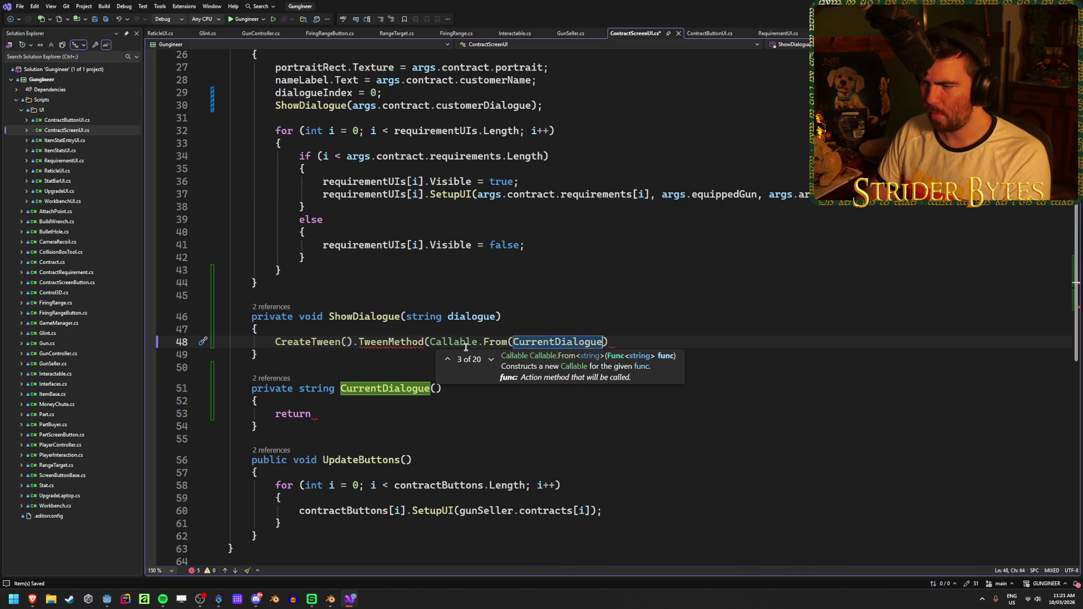
type("),")
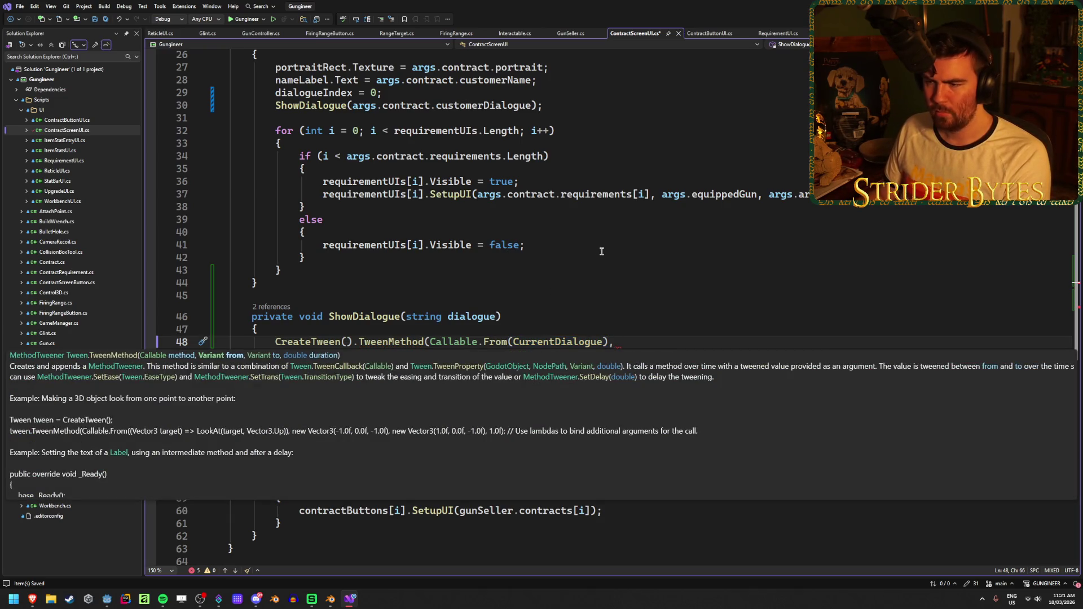
key("ctrl+space")
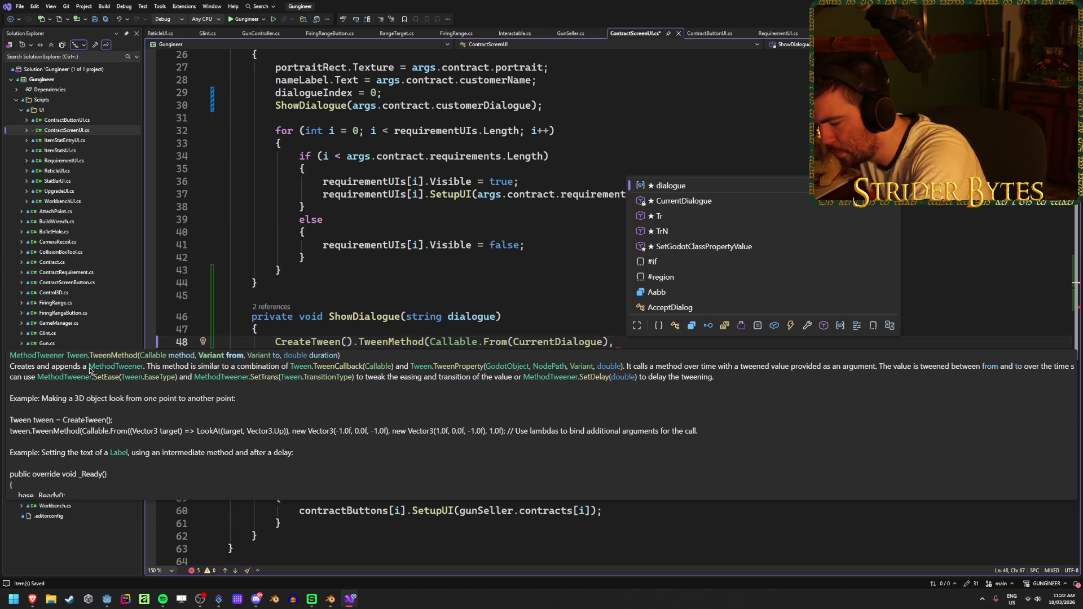
key("Escape")
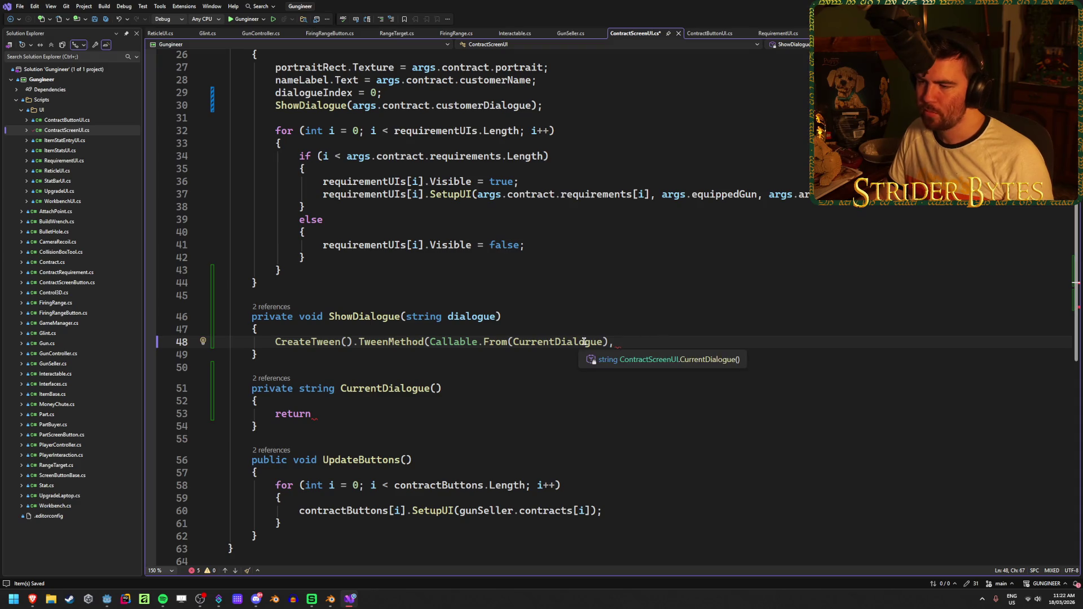
Read TweenMethod's documentation tooltip, then switch to the Godot Tween Guide in Brave.
mouse_move(407, 341)
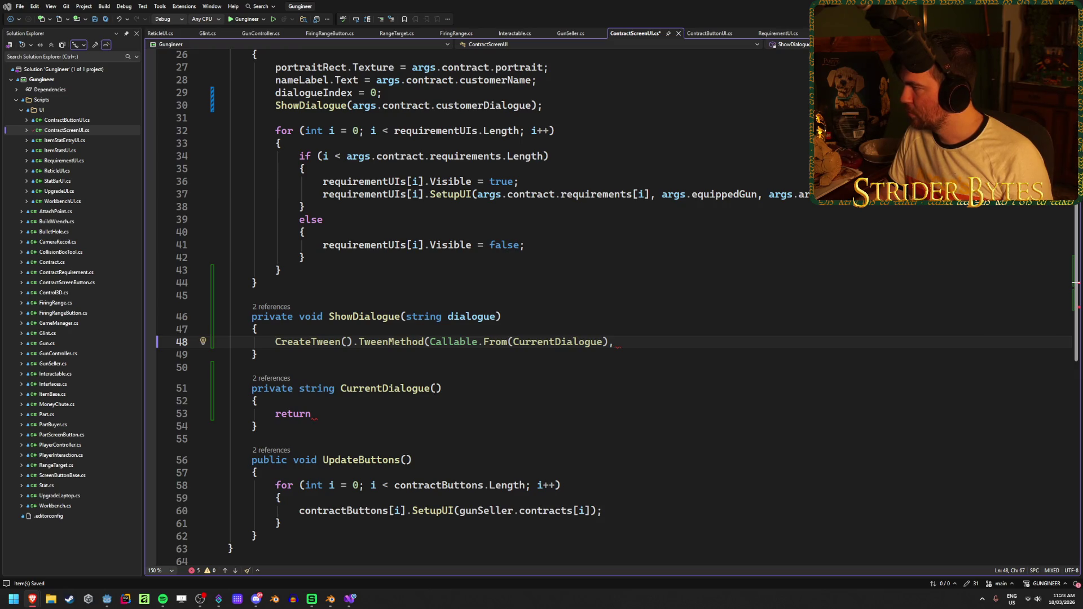
key("alt+Tab")
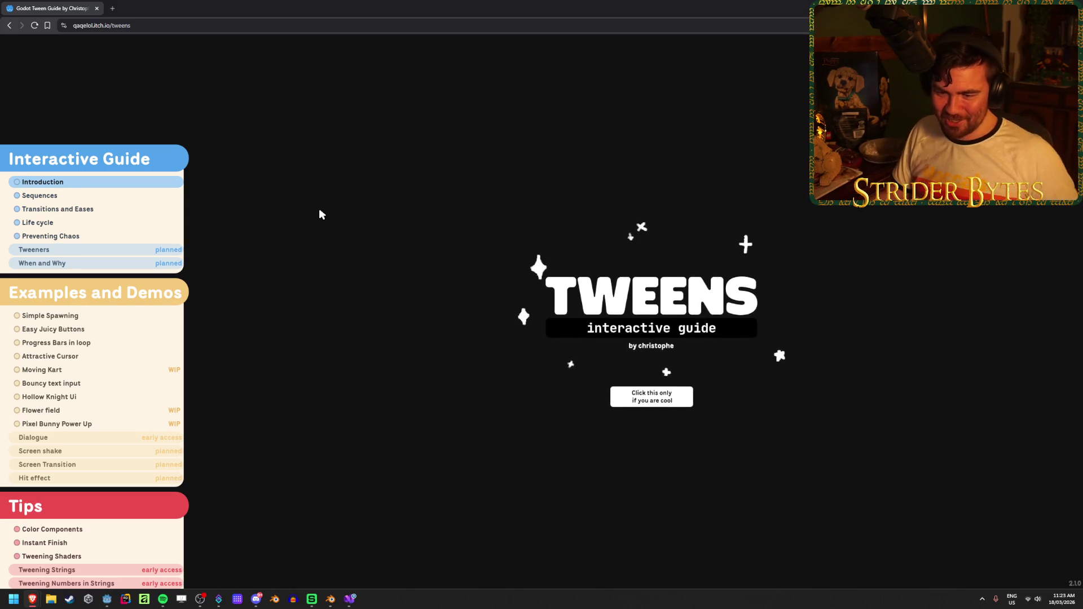
left_click(89, 395)
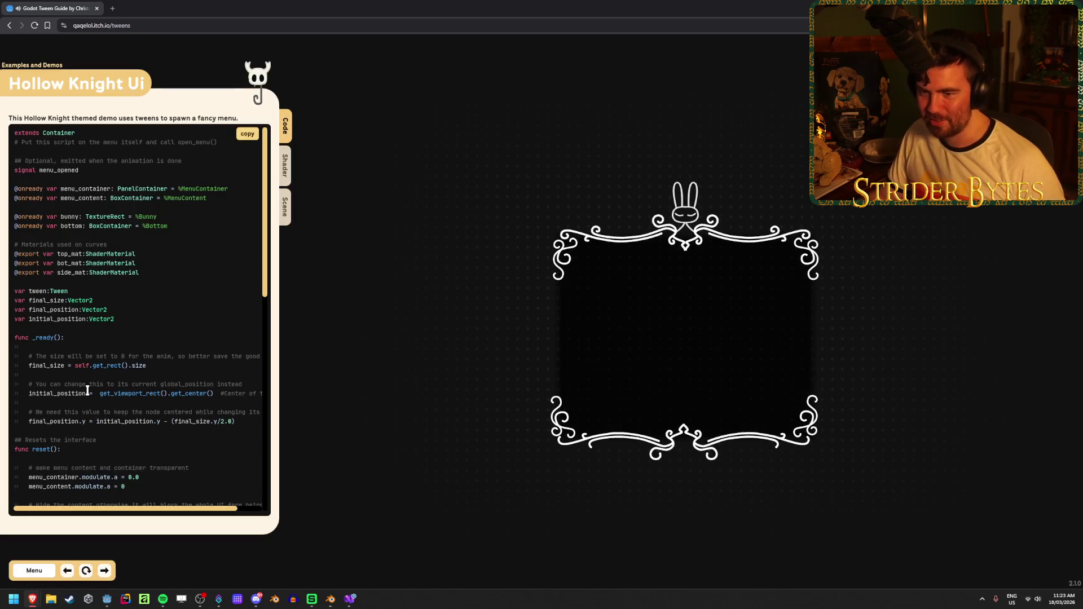
left_click(615, 342)
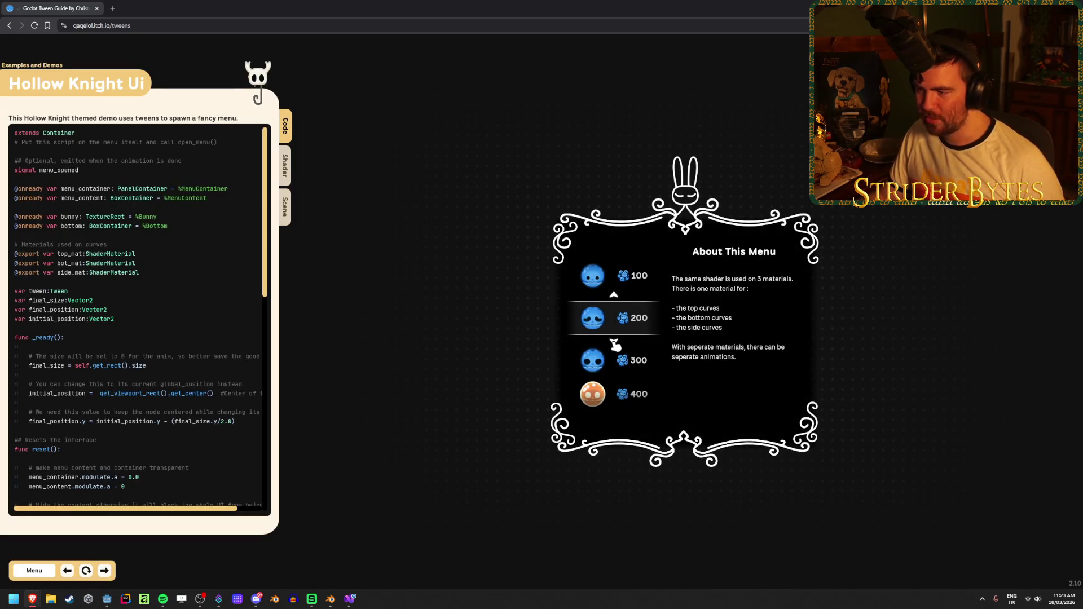
left_click(615, 341)
scroll(152, 178, "down", 5)
scroll(153, 178, "up", 5)
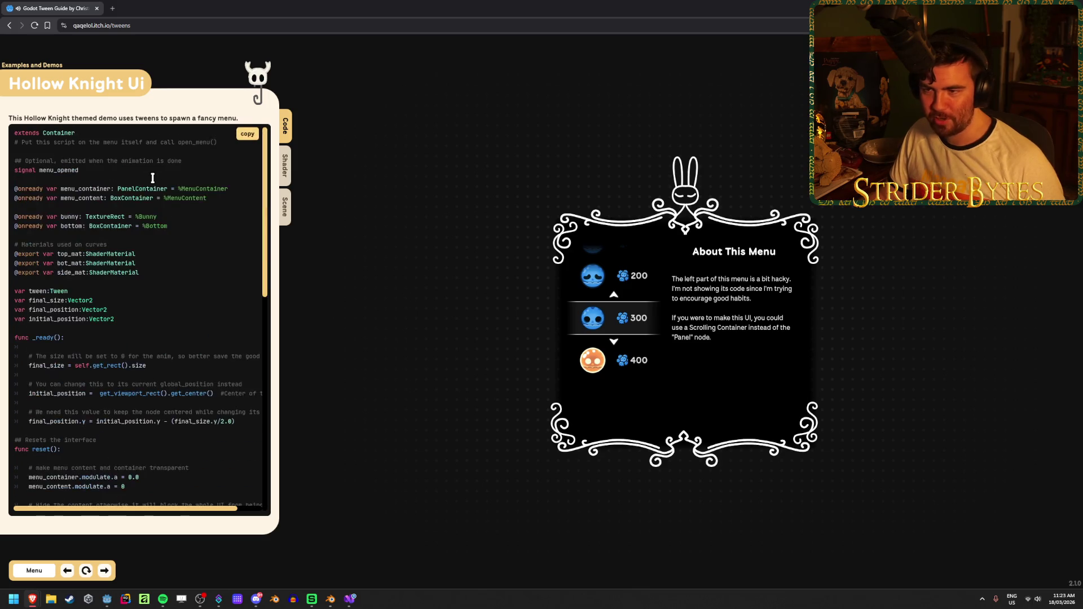
left_click(37, 571)
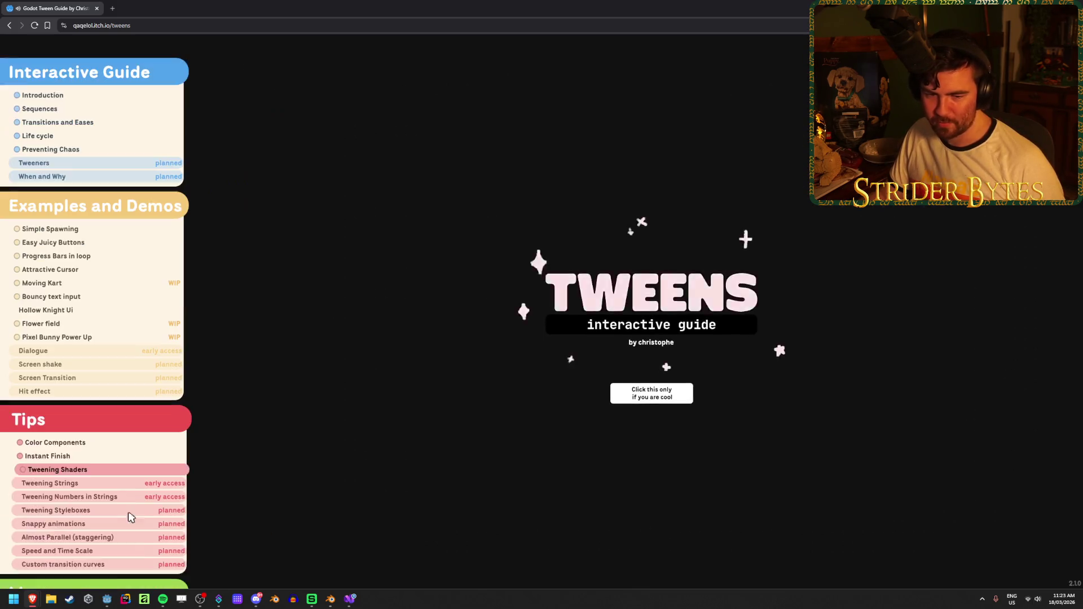
scroll(141, 324, "down", 4)
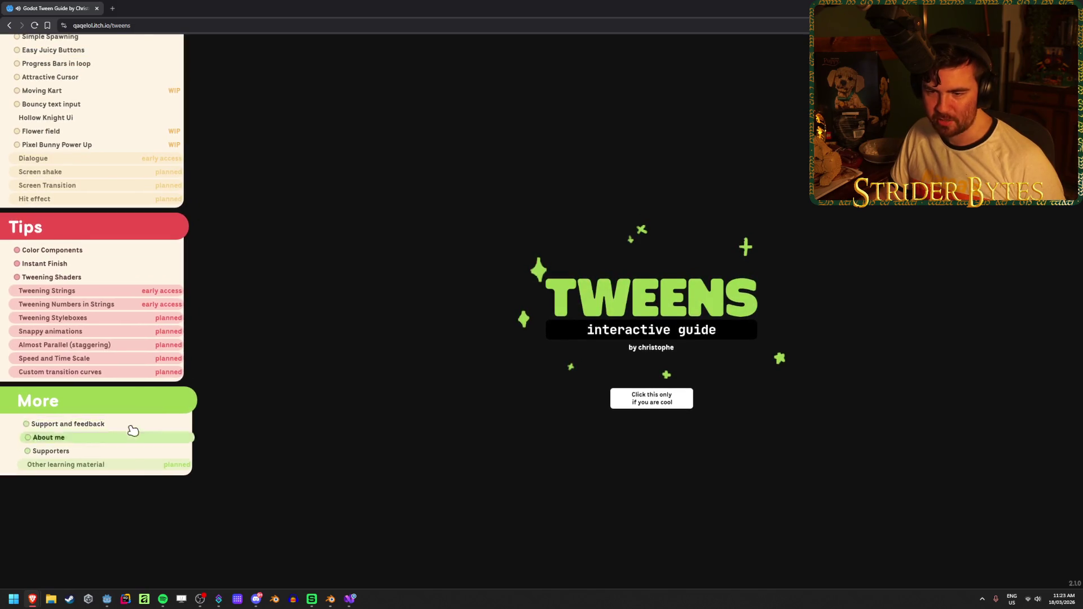
scroll(130, 430, "up", 2)
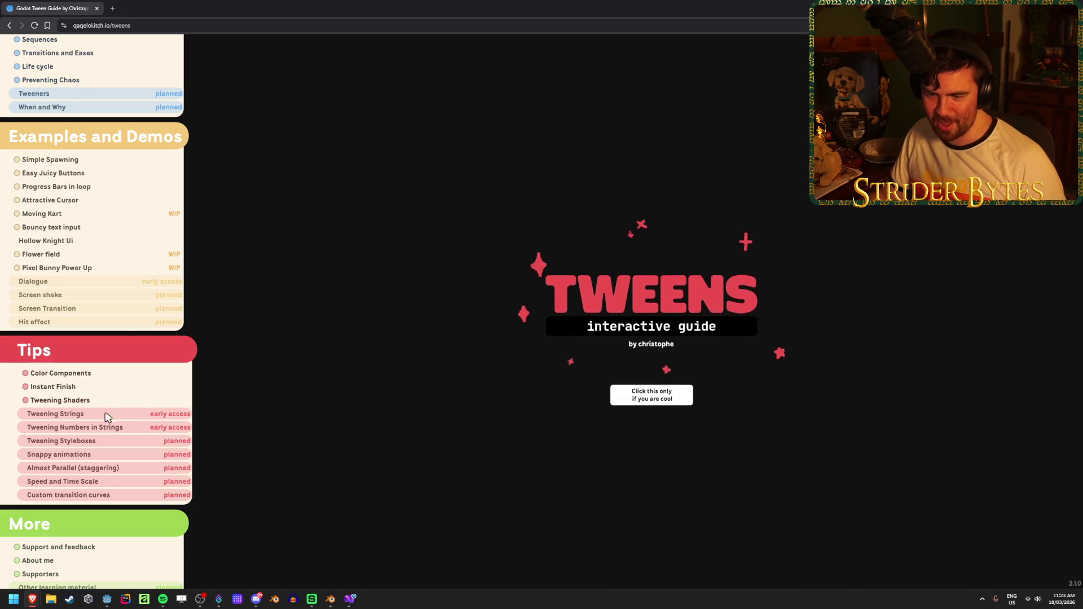
scroll(96, 454, "up", 2)
scroll(96, 454, "down", 2)
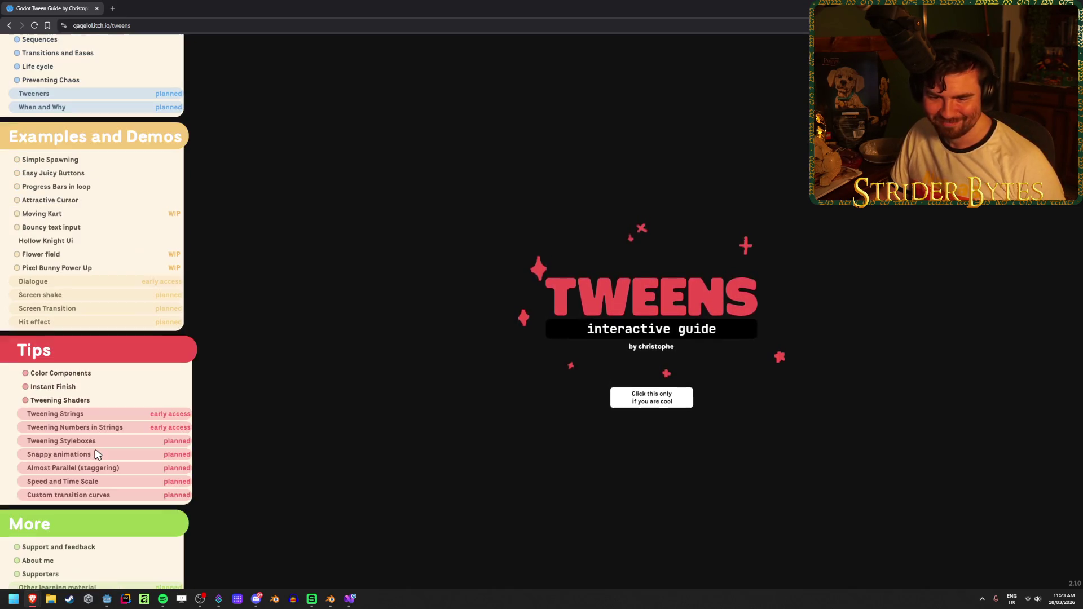
scroll(67, 361, "up", 2)
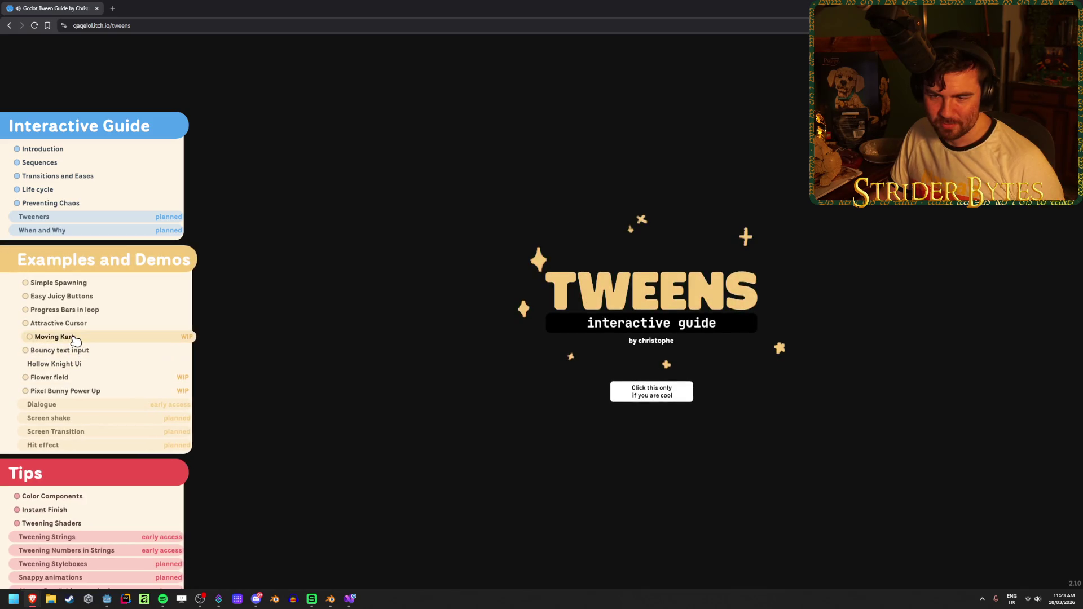
left_click(72, 338)
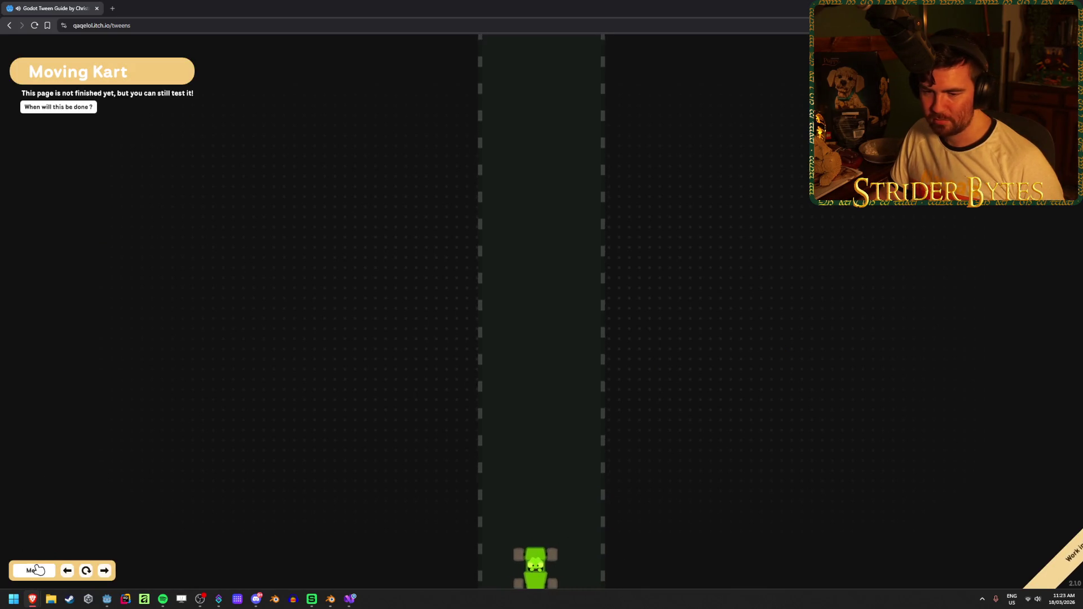
left_click(33, 570)
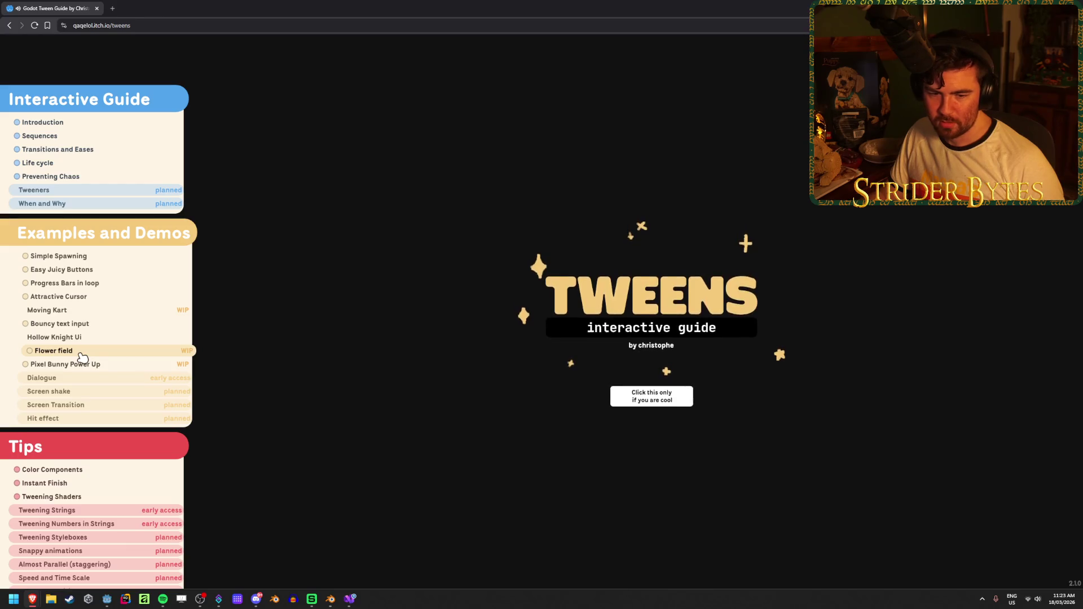
scroll(79, 355, "up", 2)
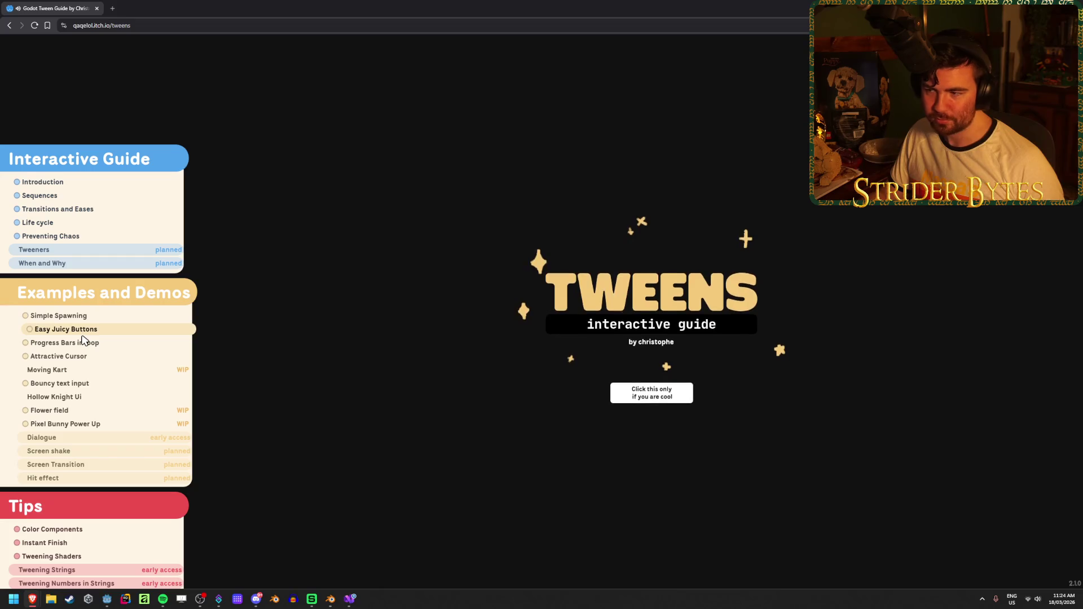
left_click(649, 399)
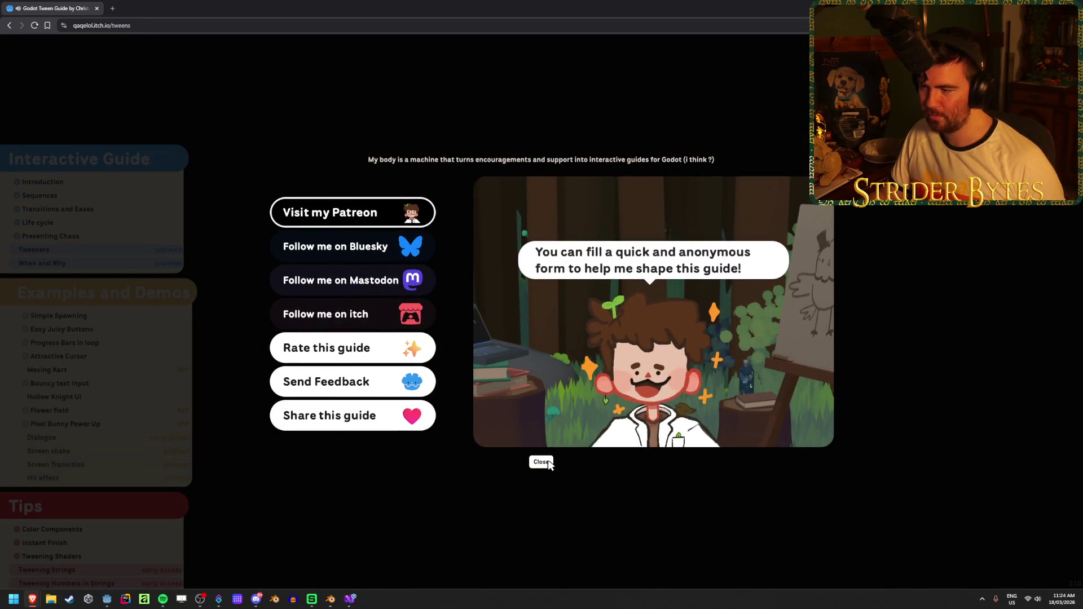
left_click(541, 461)
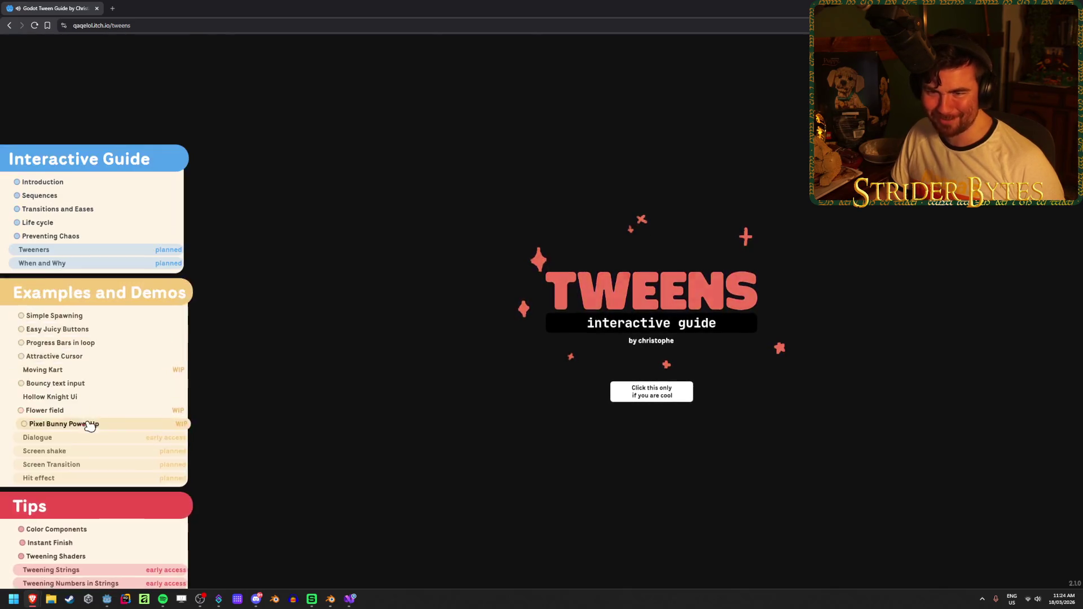
left_click(79, 236)
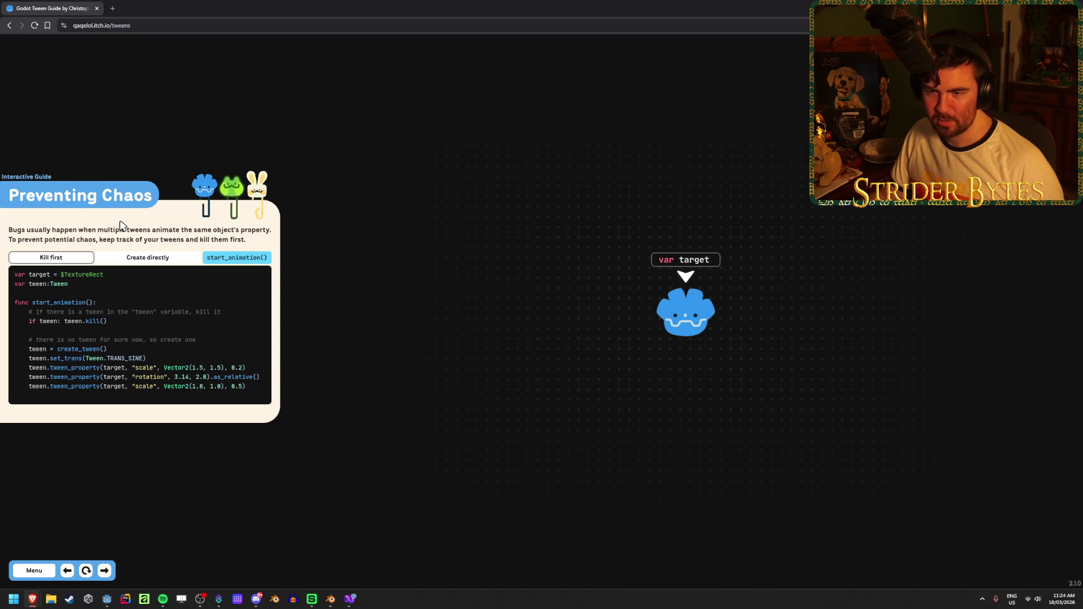
left_click(145, 260)
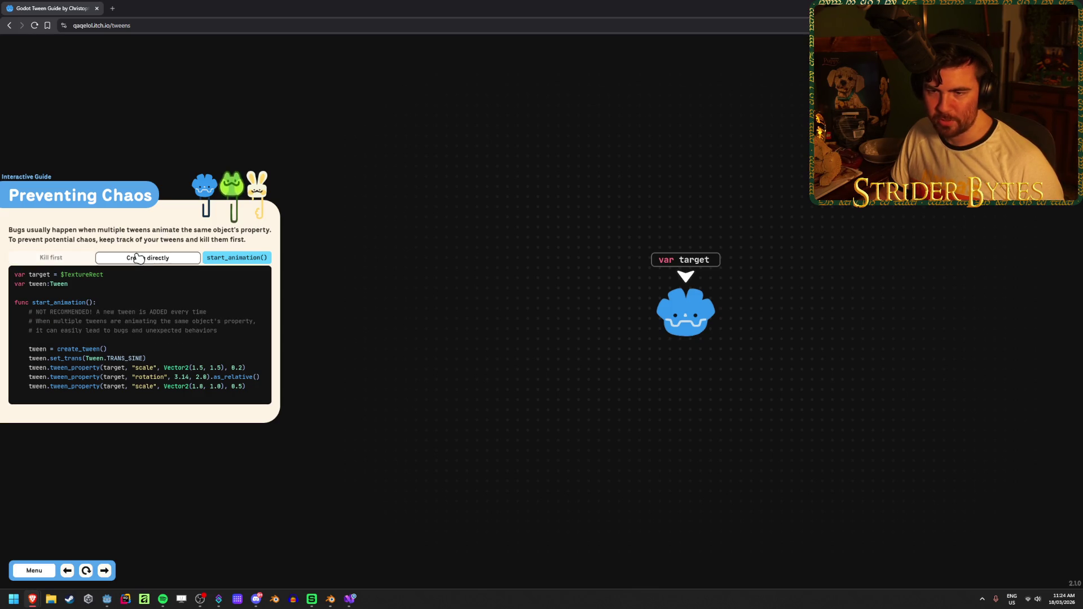
left_click(62, 258)
left_click(138, 259)
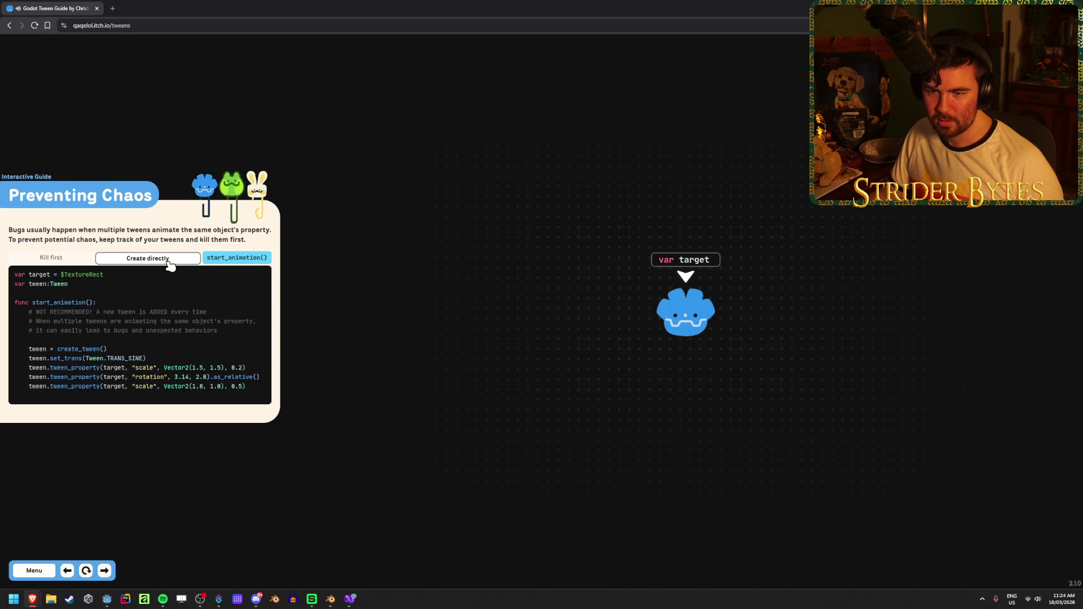
left_click(68, 261)
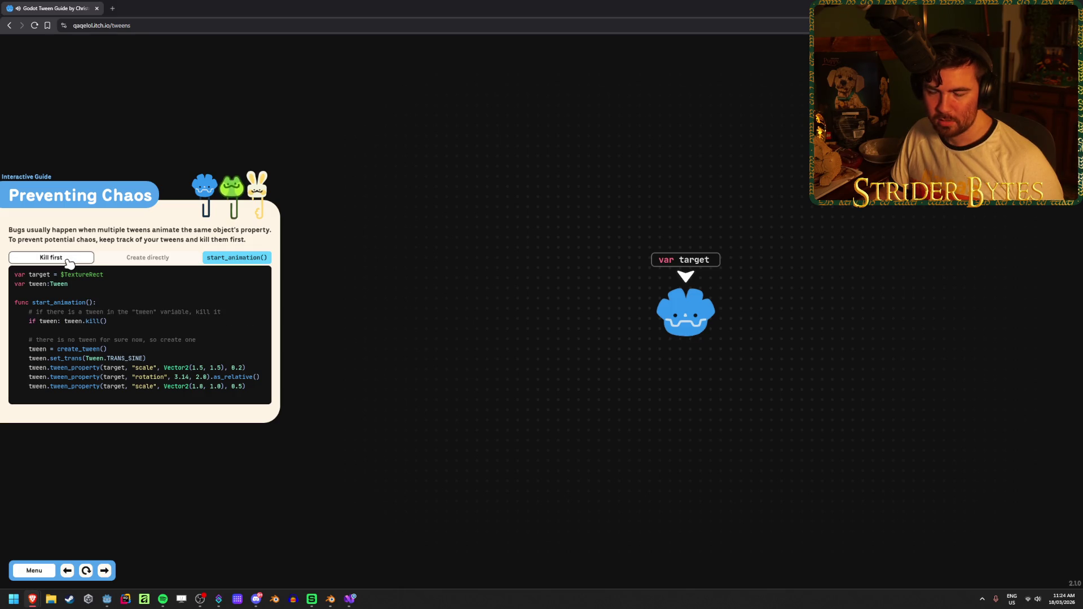
left_click(138, 260)
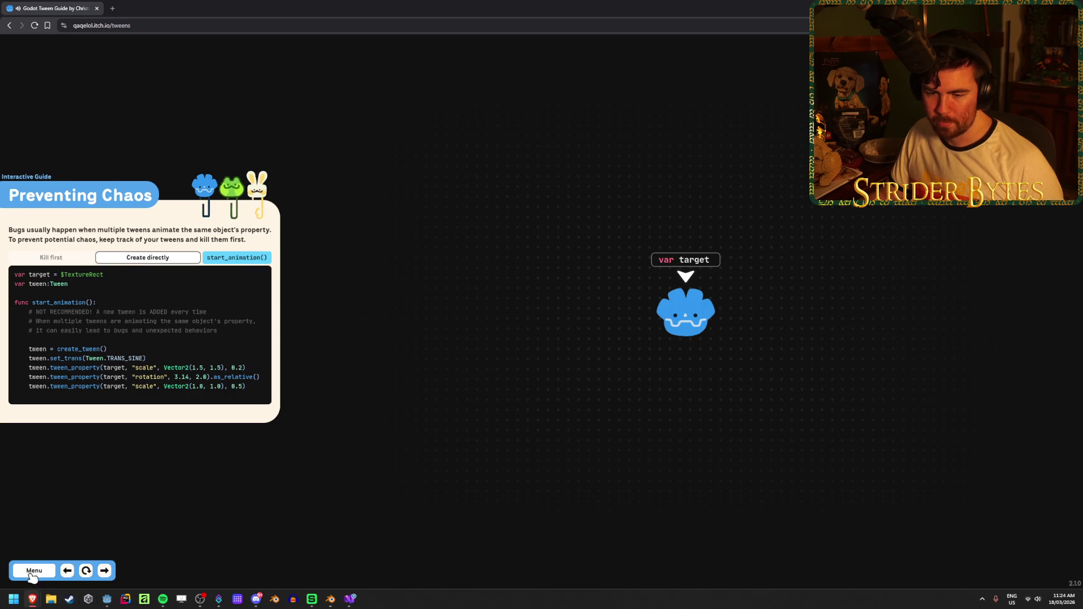
left_click(34, 570)
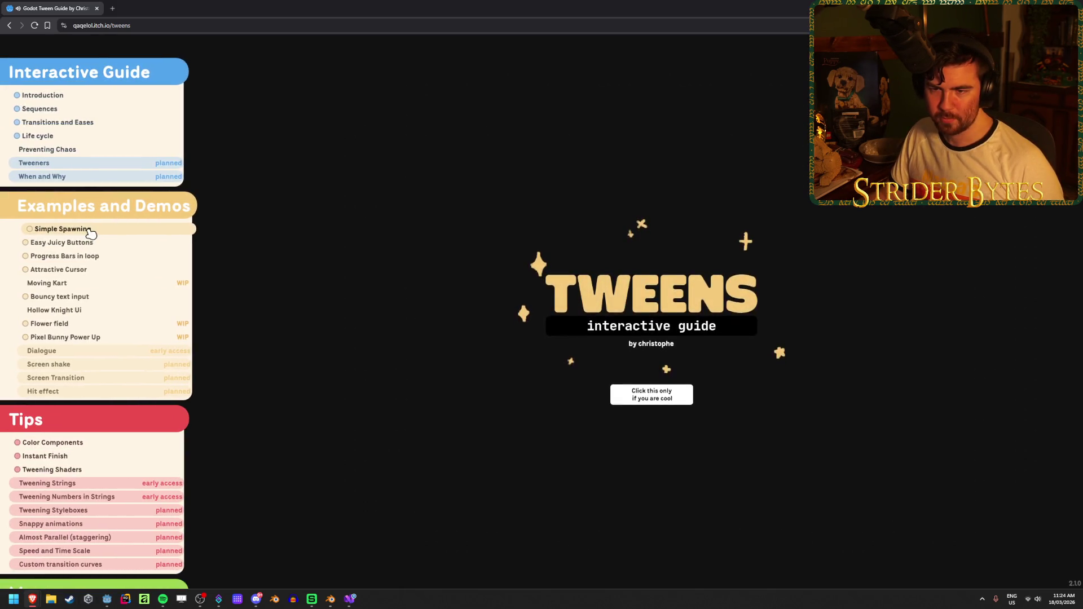
left_click(96, 244)
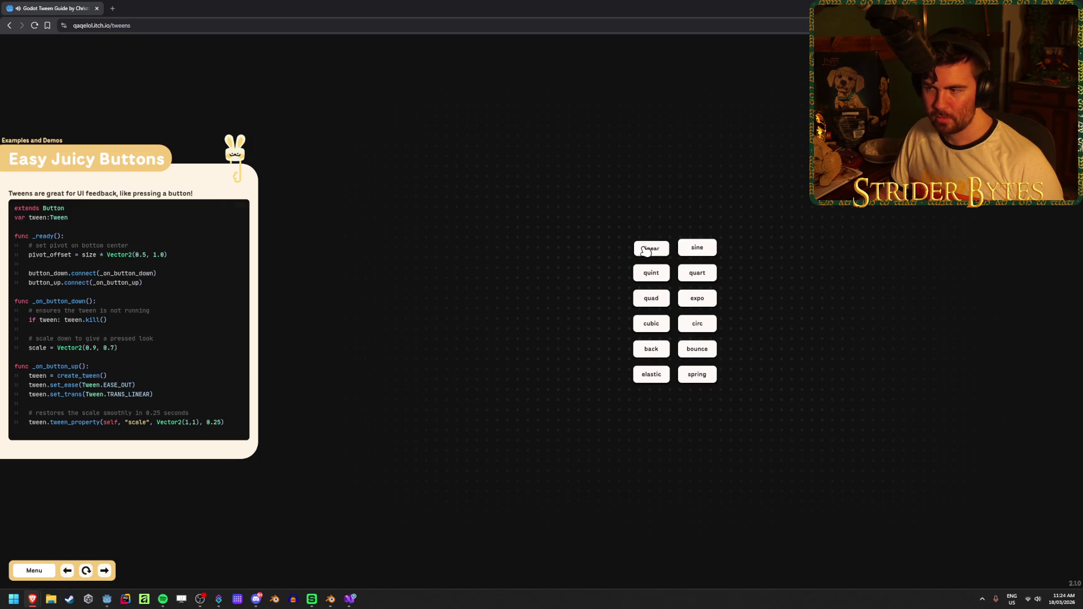
left_click(702, 249)
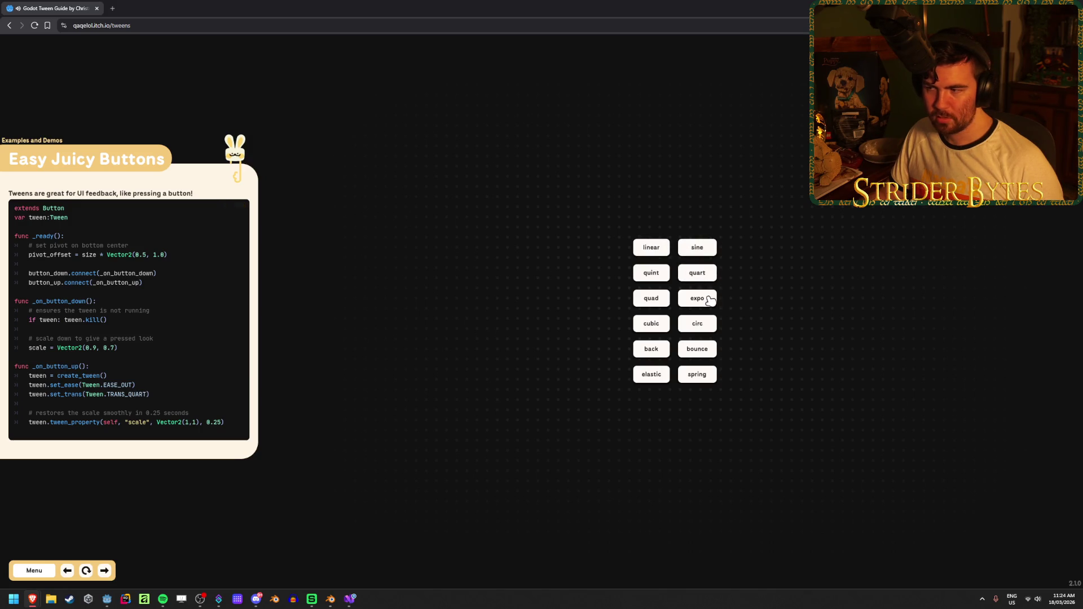
left_click(705, 349)
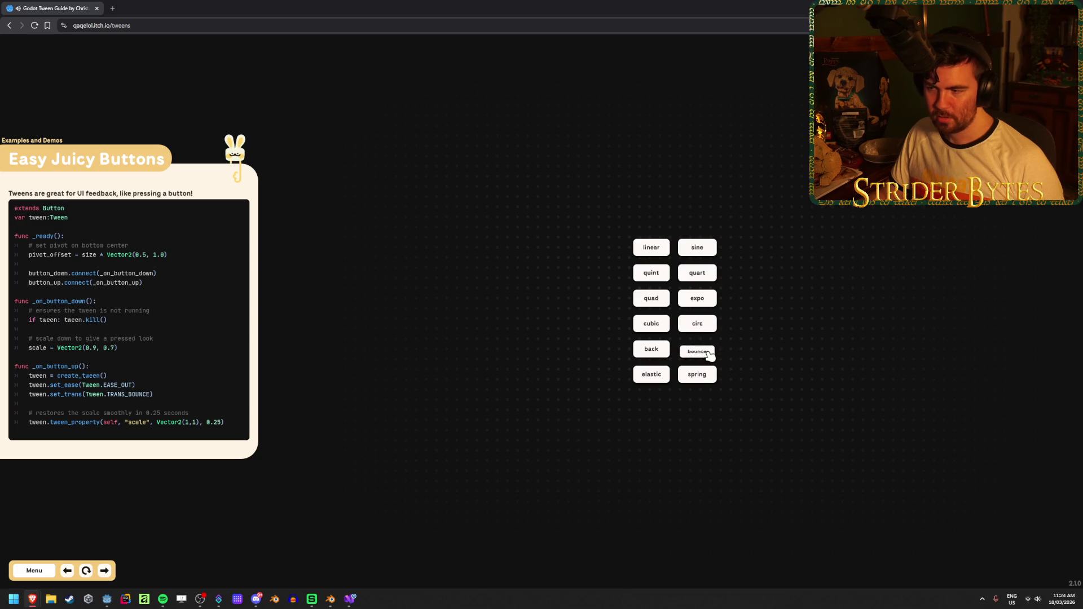
left_click(705, 349)
left_click(707, 377)
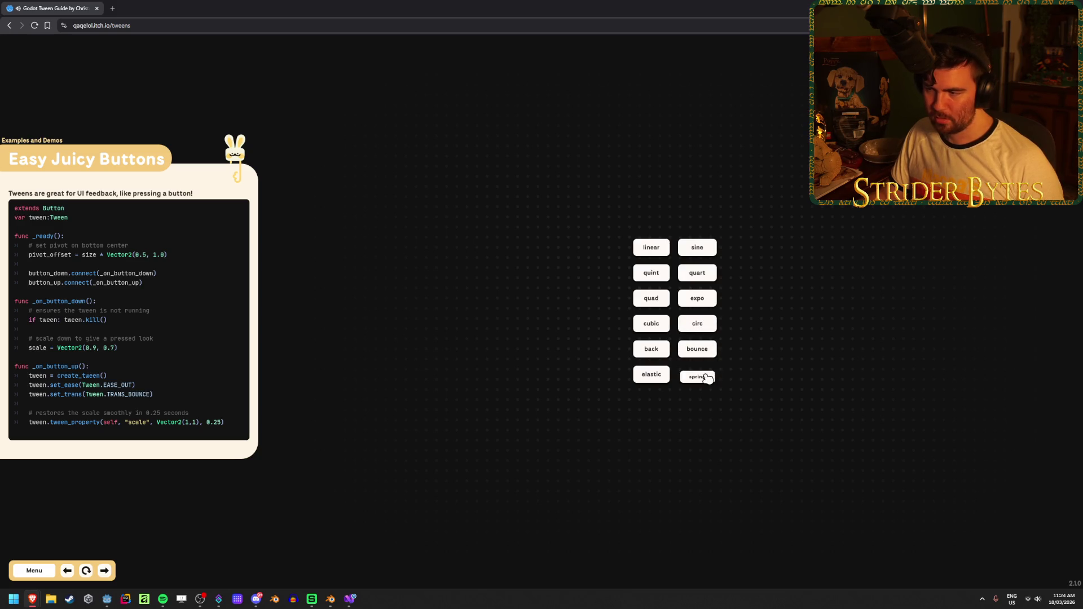
left_click(652, 349)
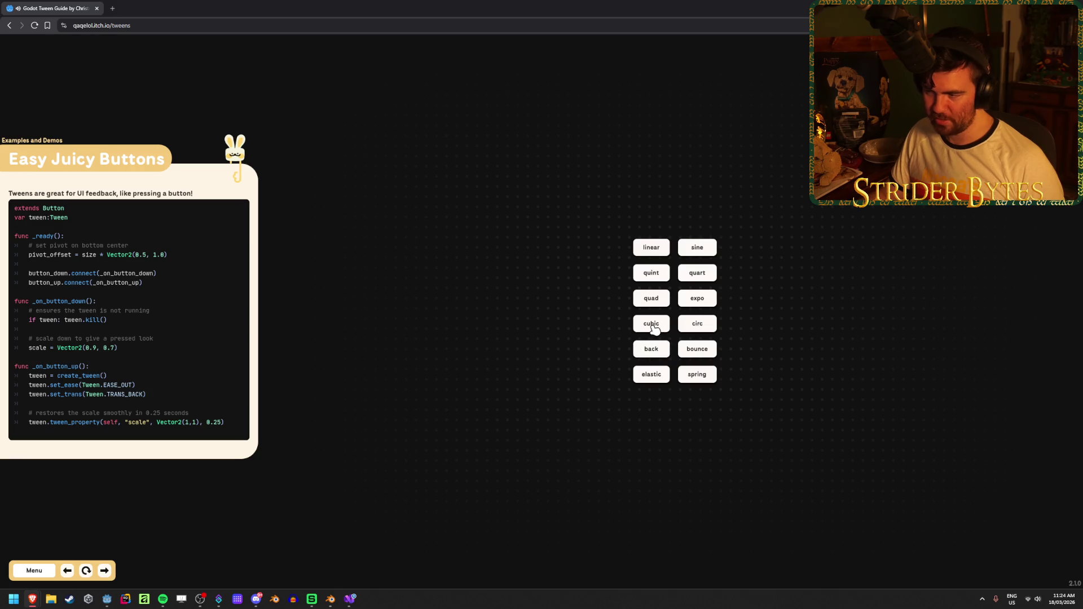
left_click(659, 303)
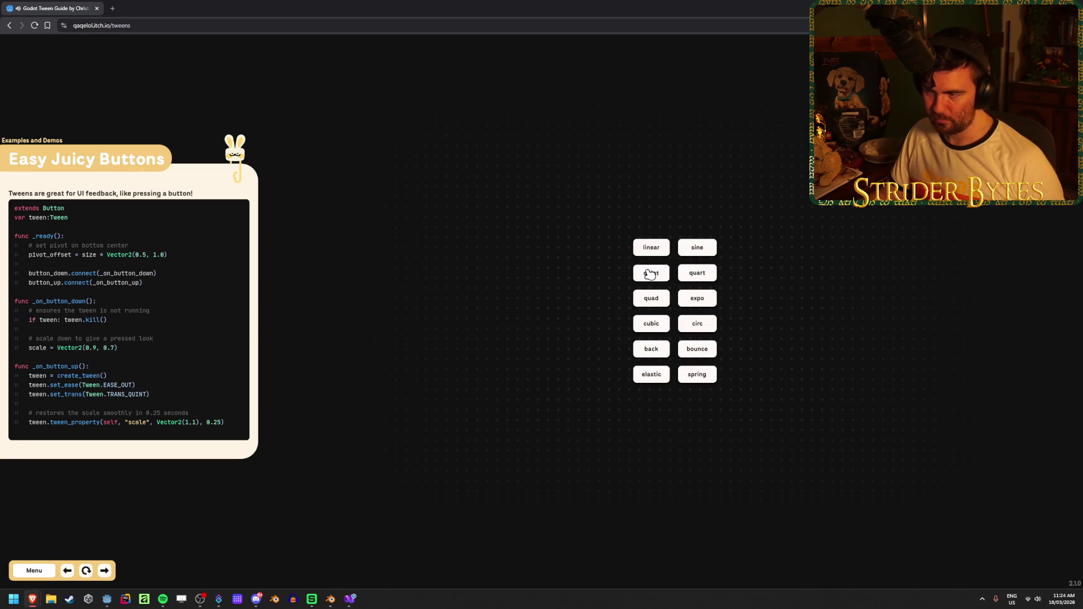
left_click(35, 570)
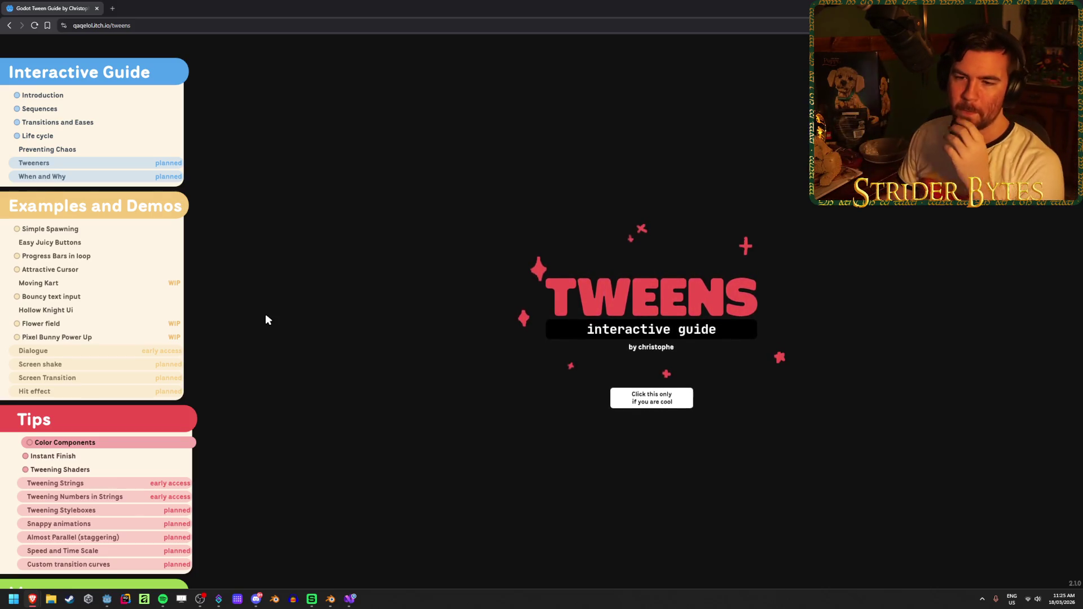
Open the Bouncy text input demo, browse its scripts and type test letters into it.
left_click(113, 299)
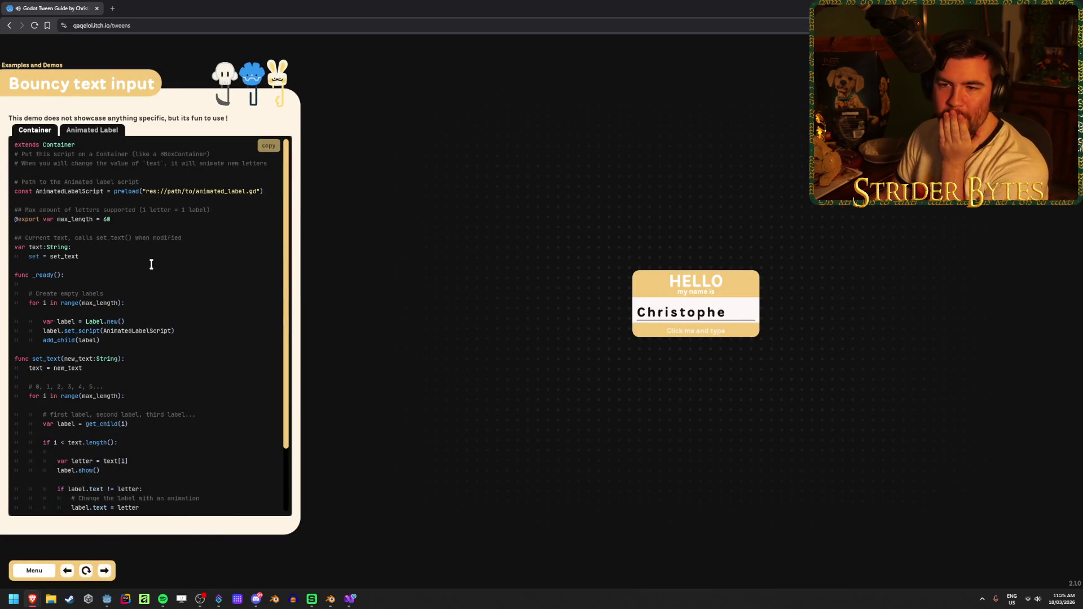
left_click(115, 133)
left_click(41, 131)
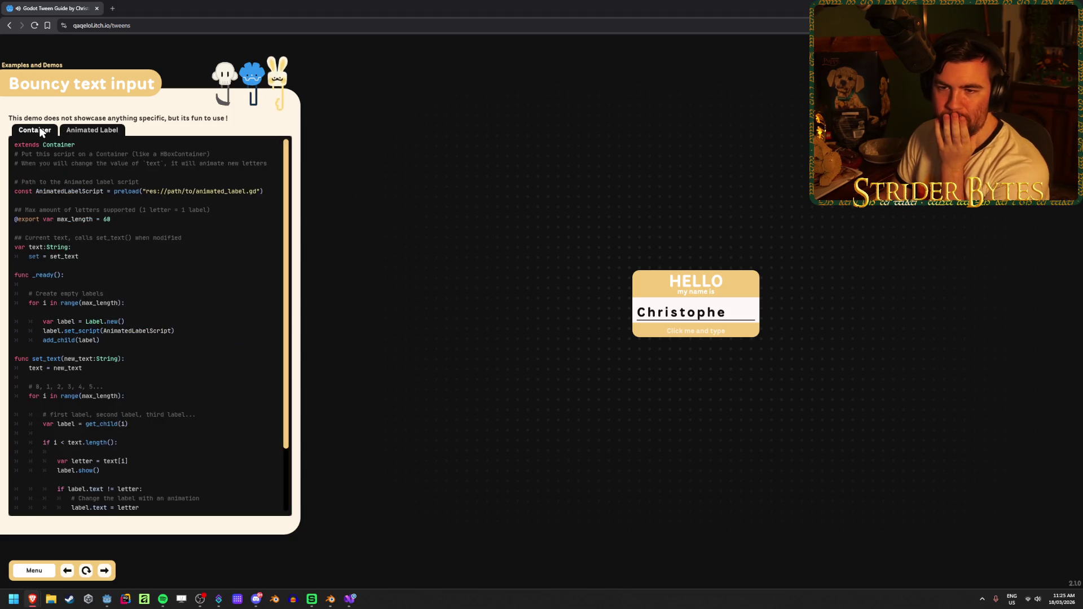
scroll(100, 295, "down", 2)
scroll(155, 321, "up", 2)
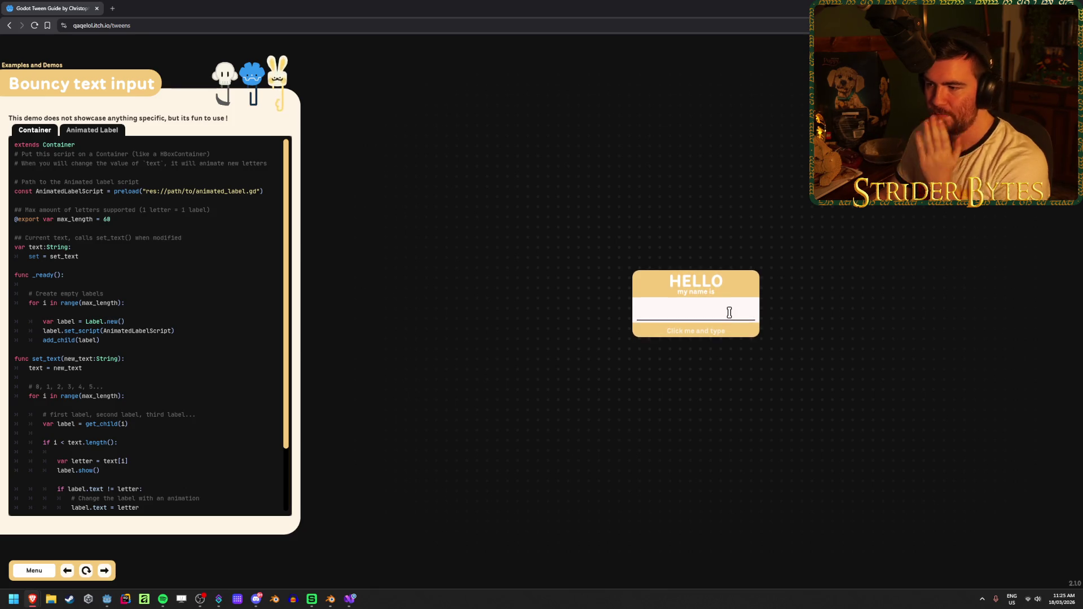
type("fisdhfjkdshf")
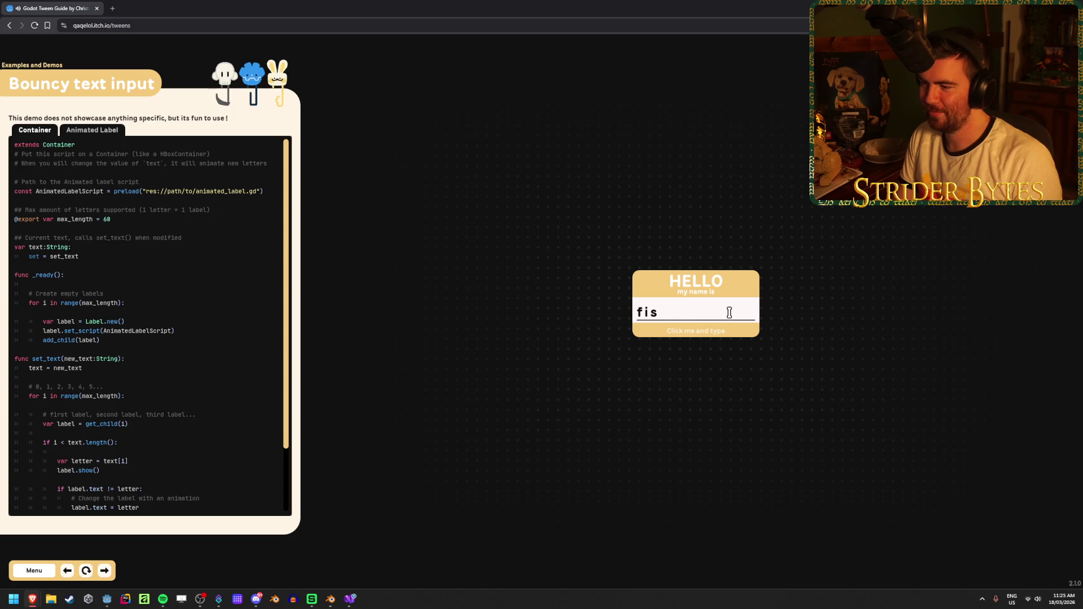
type("fkjsdhfjk")
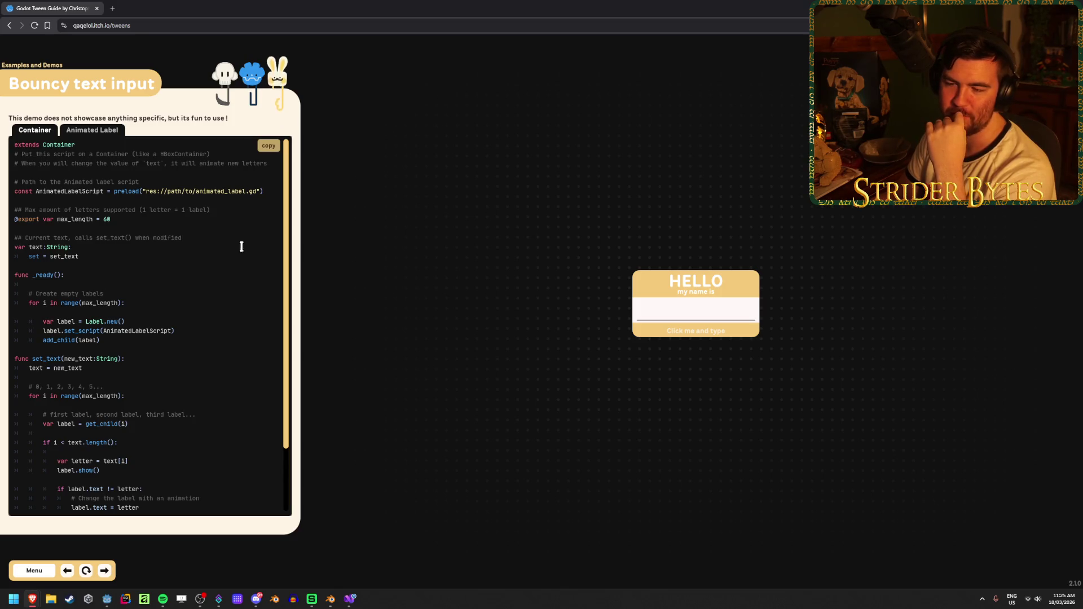
scroll(285, 316, "down", 3)
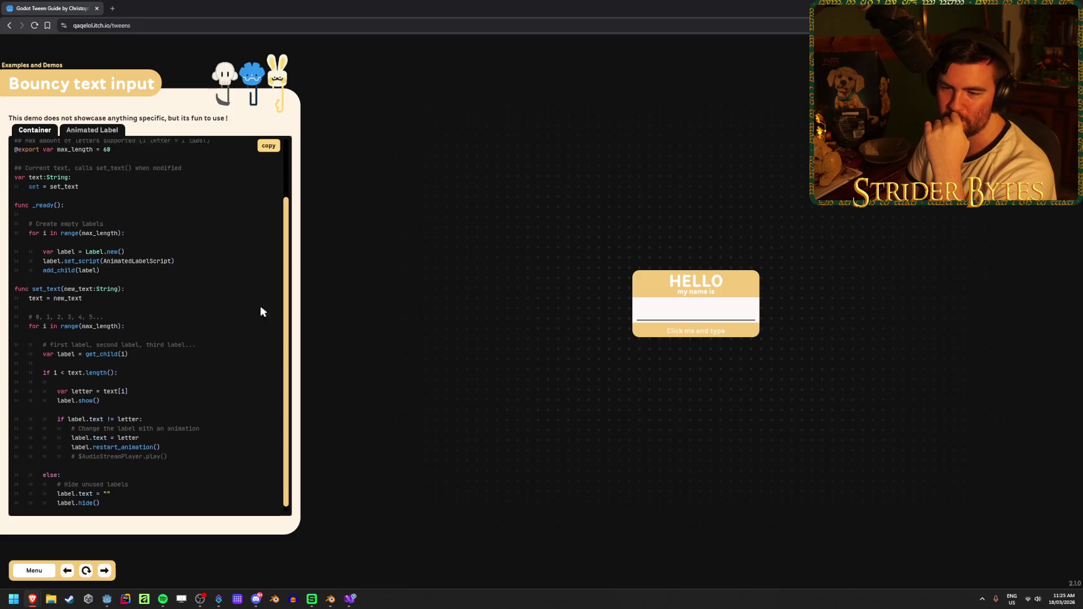
scroll(270, 220, "up", 3)
scroll(285, 326, "down", 3)
scroll(270, 225, "up", 3)
Show the Animated Label script and open its linked RichTextLabel text effects docs.
left_click(120, 130)
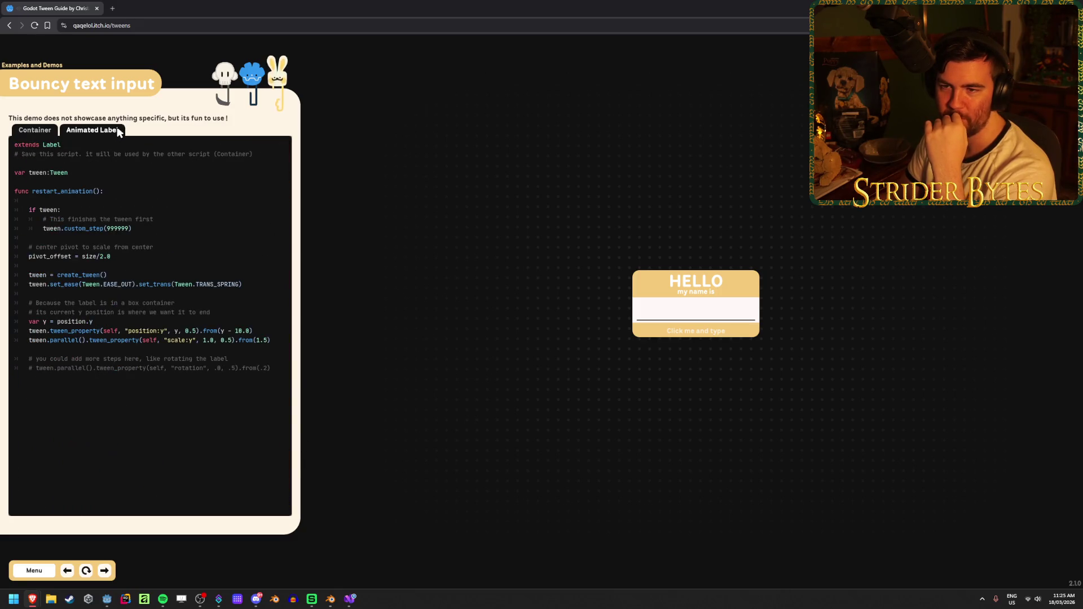
mouse_move(246, 79)
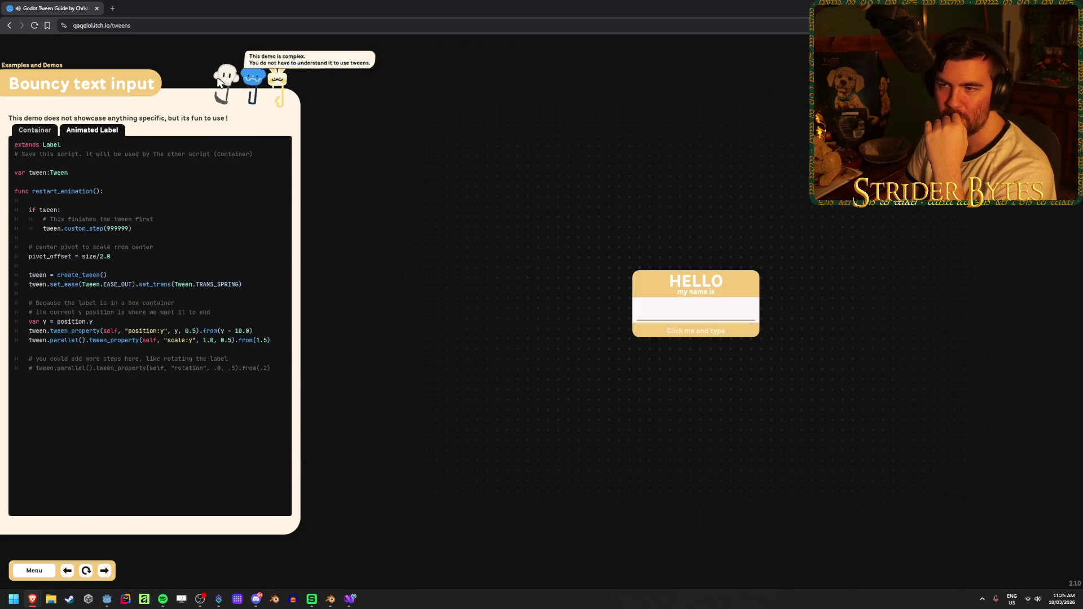
left_click(252, 78)
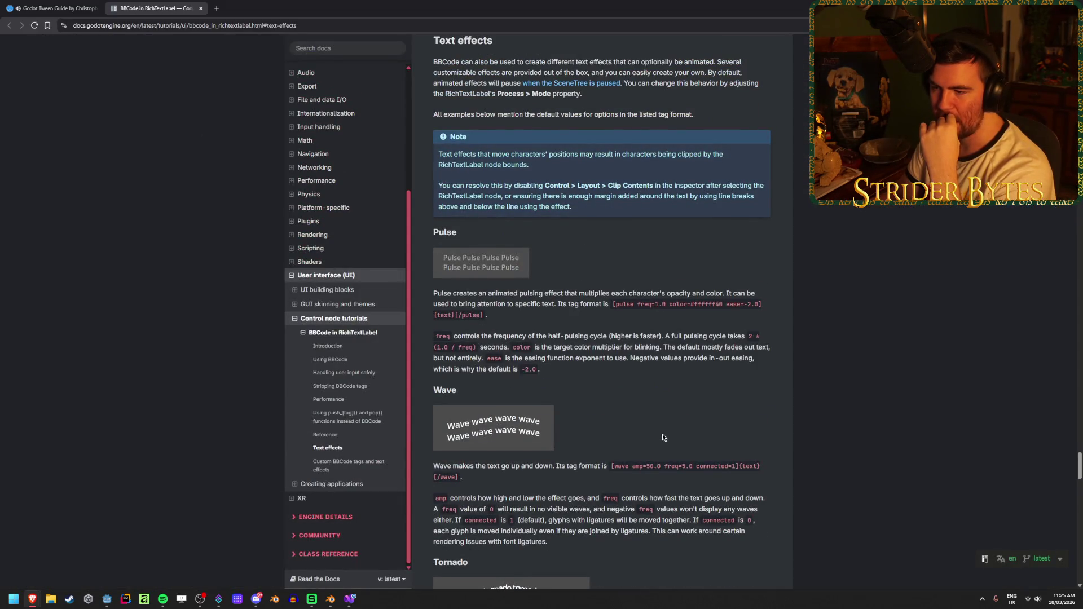
Read through the BBCode text effects section, then close the BBCode in RichTextLabel tab.
scroll(613, 418, "up", 3)
scroll(564, 414, "down", 6)
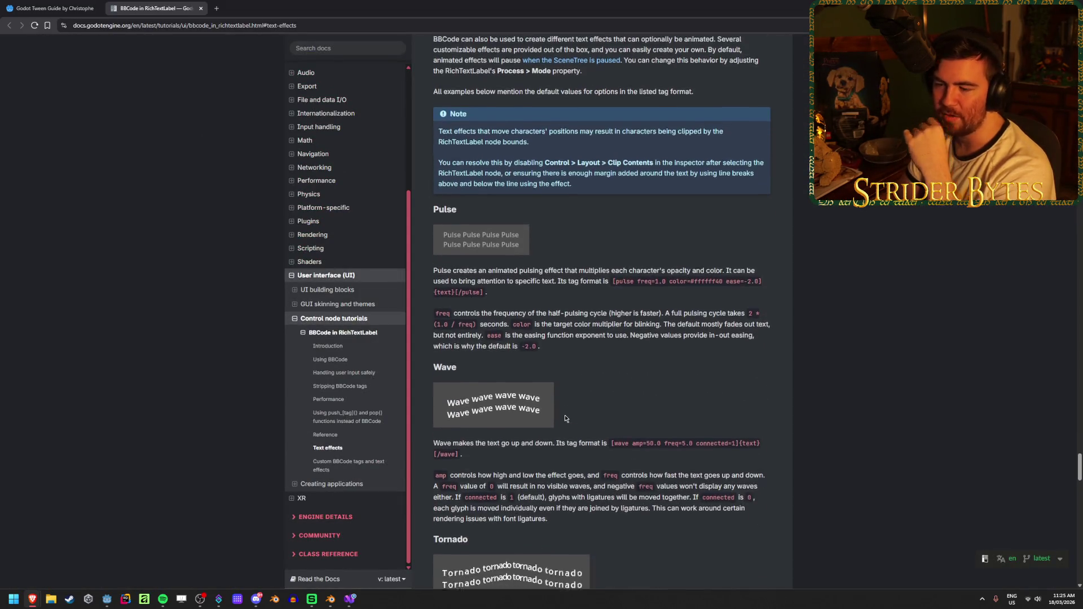
scroll(563, 413, "down", 5)
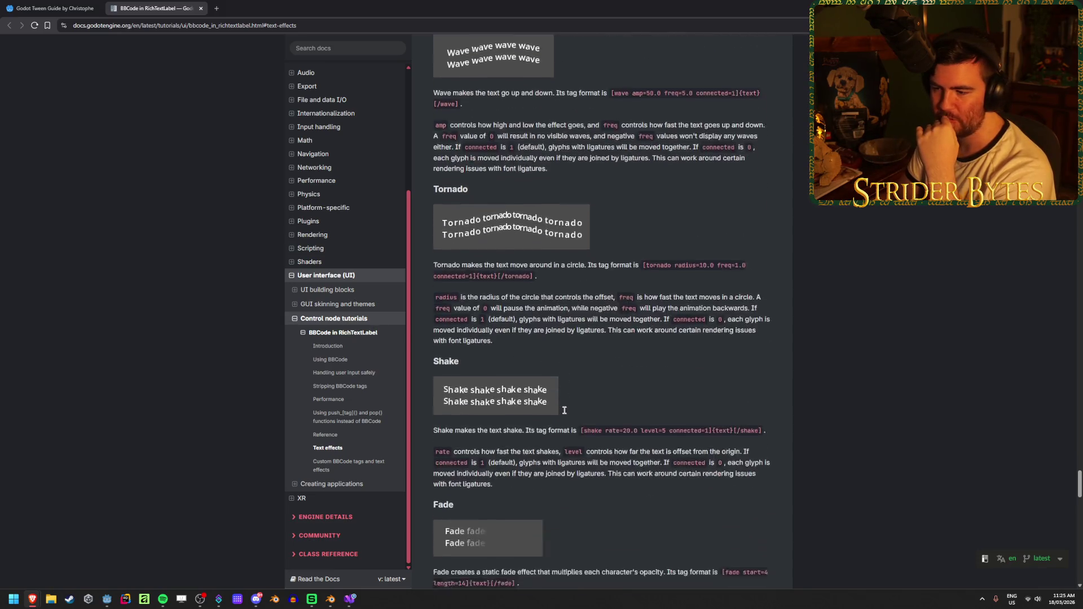
scroll(565, 415, "down", 5)
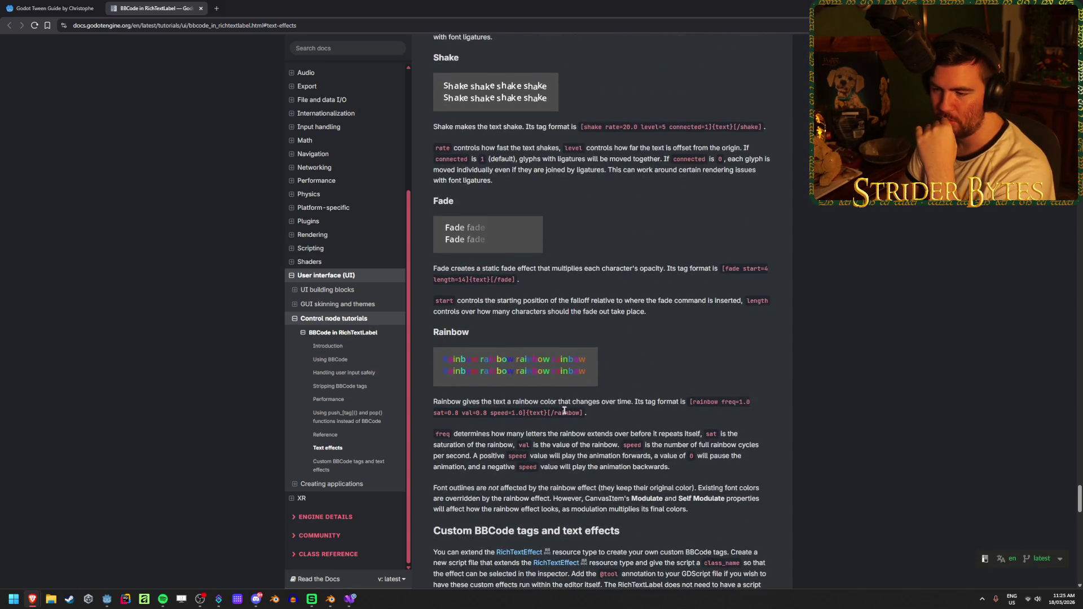
scroll(564, 411, "up", 15)
scroll(564, 410, "up", 3)
scroll(564, 412, "down", 15)
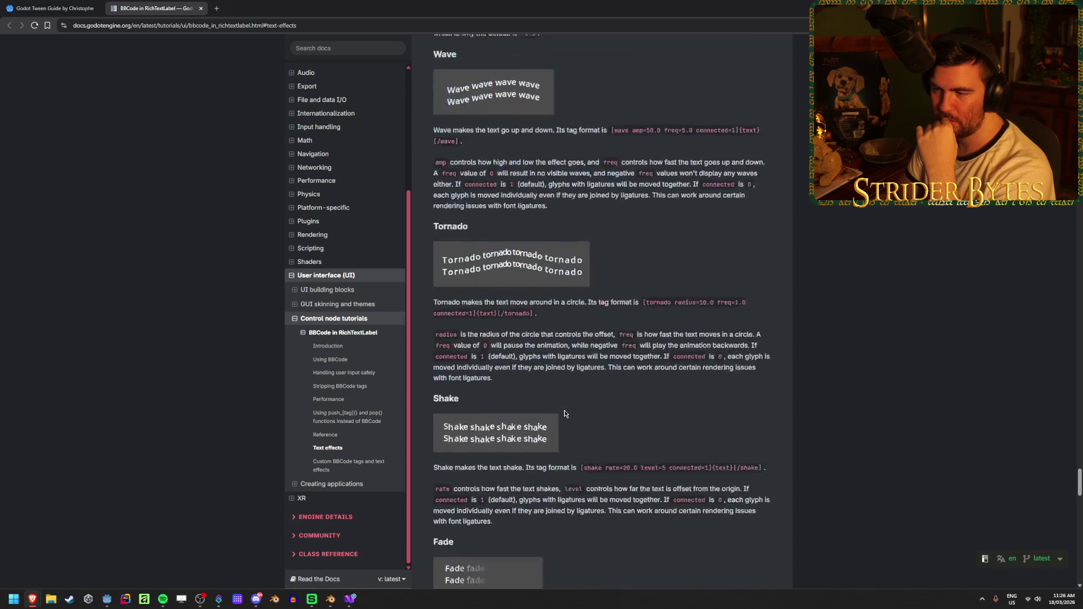
scroll(565, 414, "up", 3)
scroll(564, 413, "up", 7)
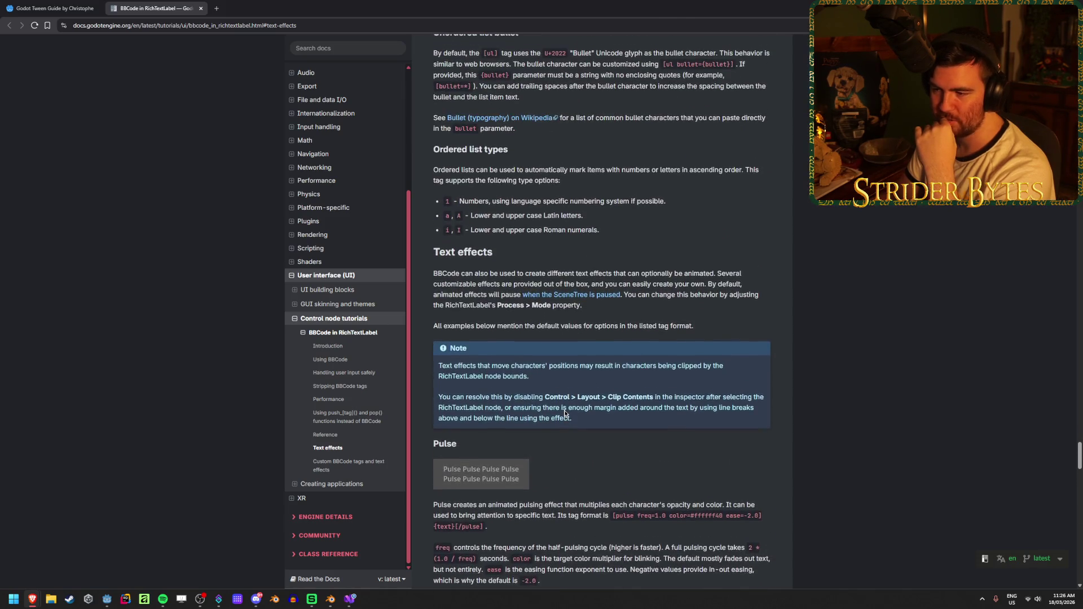
scroll(564, 410, "down", 6)
scroll(564, 411, "down", 3)
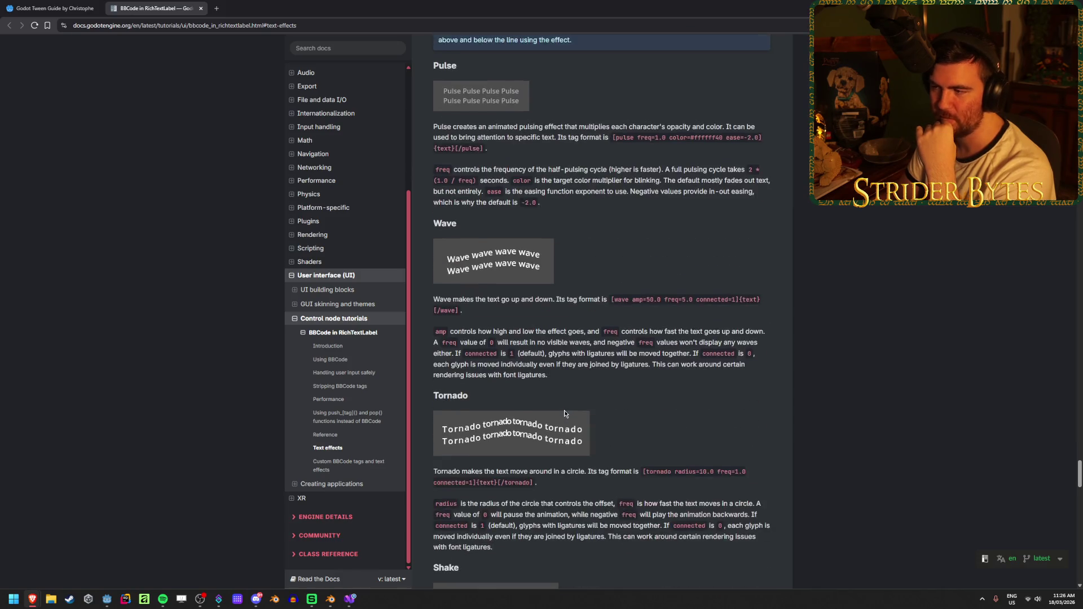
scroll(564, 412, "down", 5)
scroll(564, 414, "down", 6)
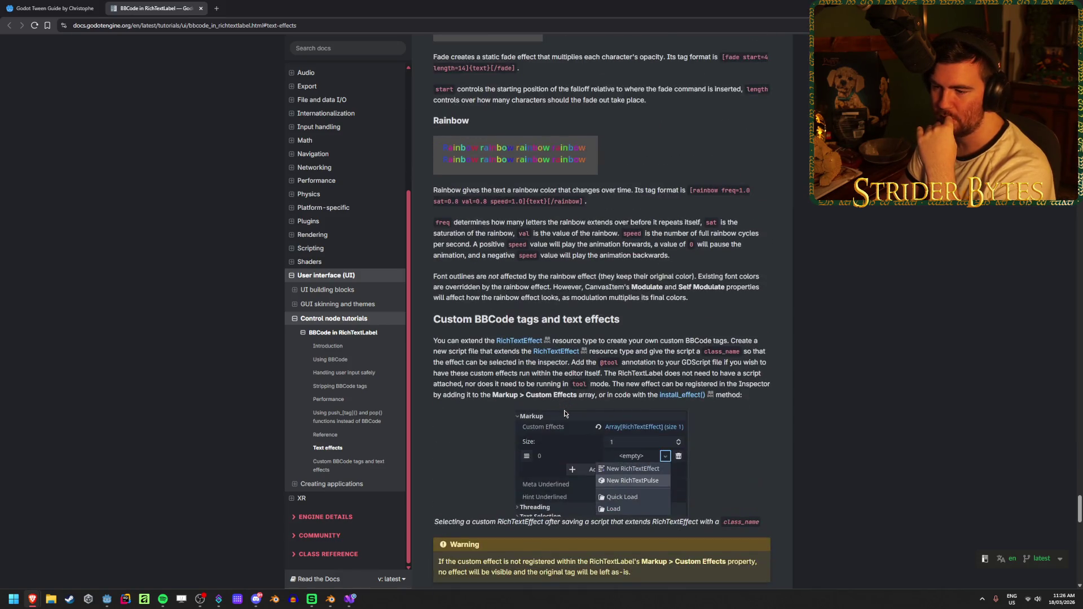
scroll(446, 457, "down", 3)
scroll(446, 457, "down", 7)
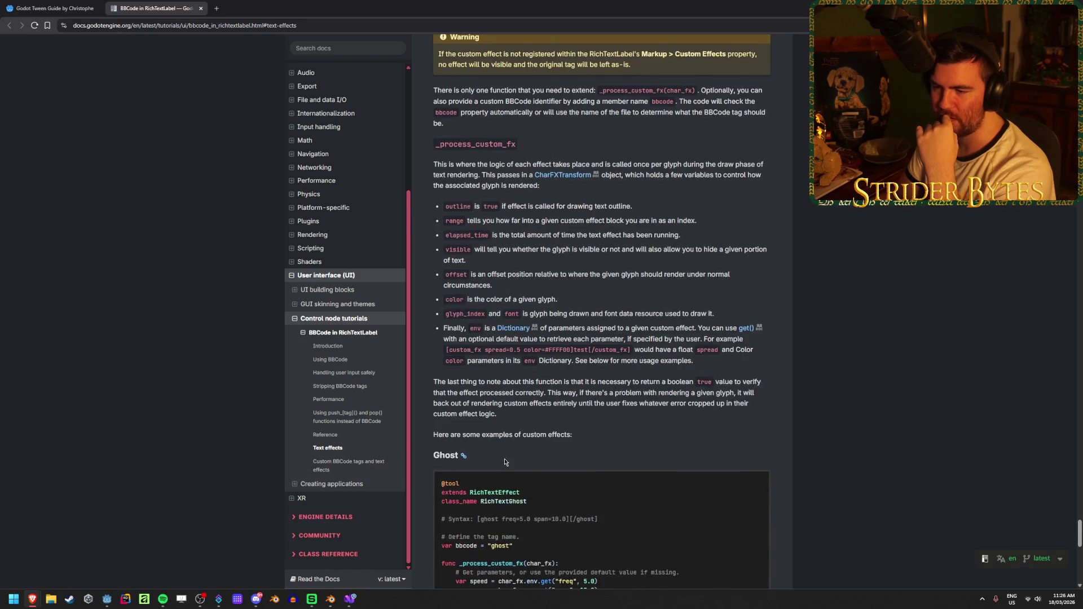
scroll(504, 460, "down", 3)
scroll(503, 457, "up", 20)
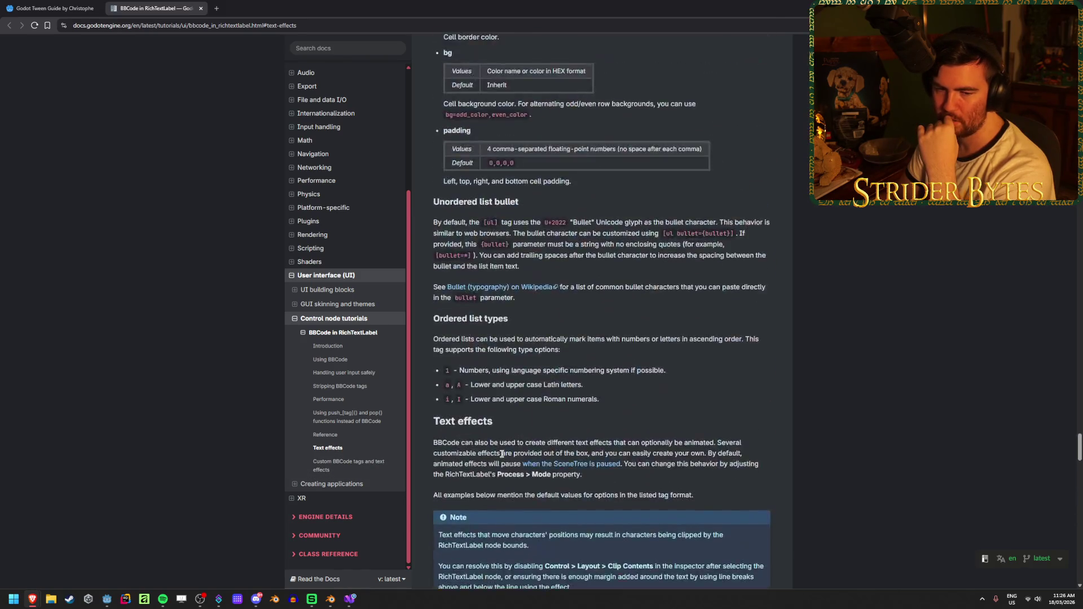
scroll(502, 454, "down", 5)
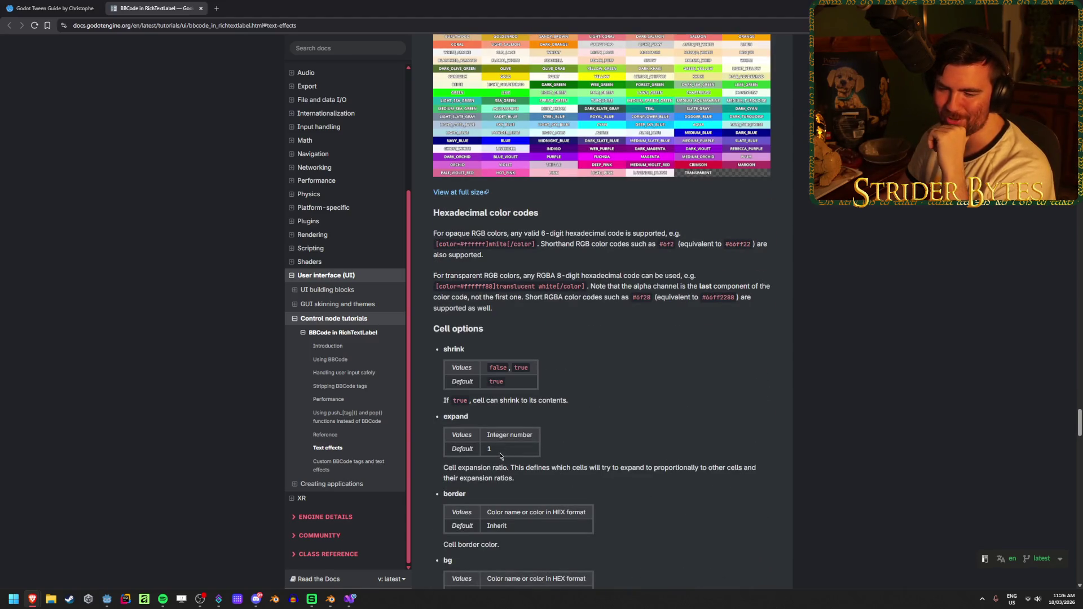
middle_click(136, 3)
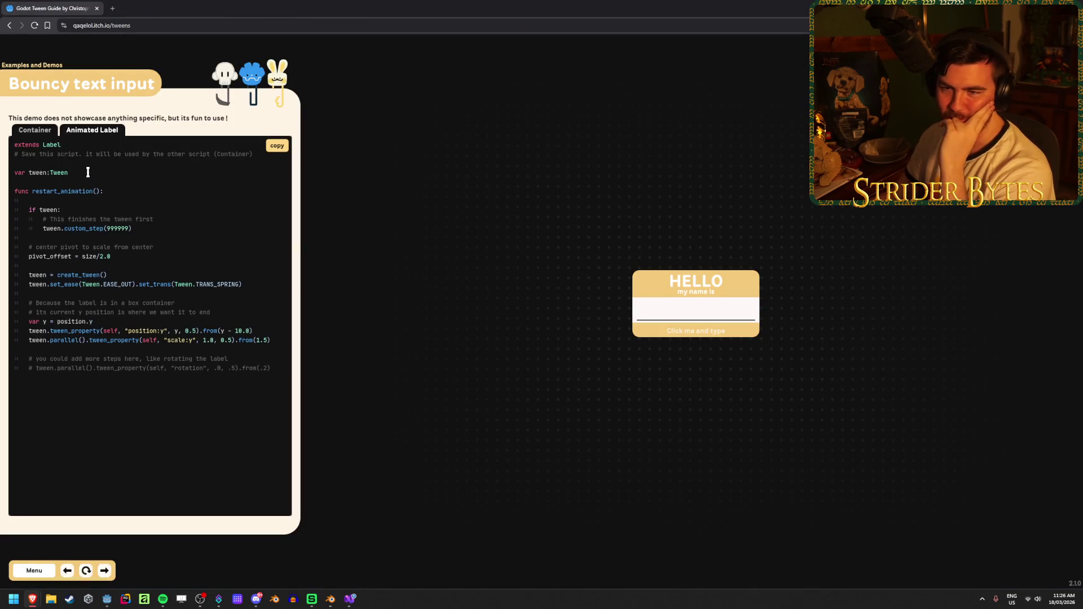
left_click(43, 133)
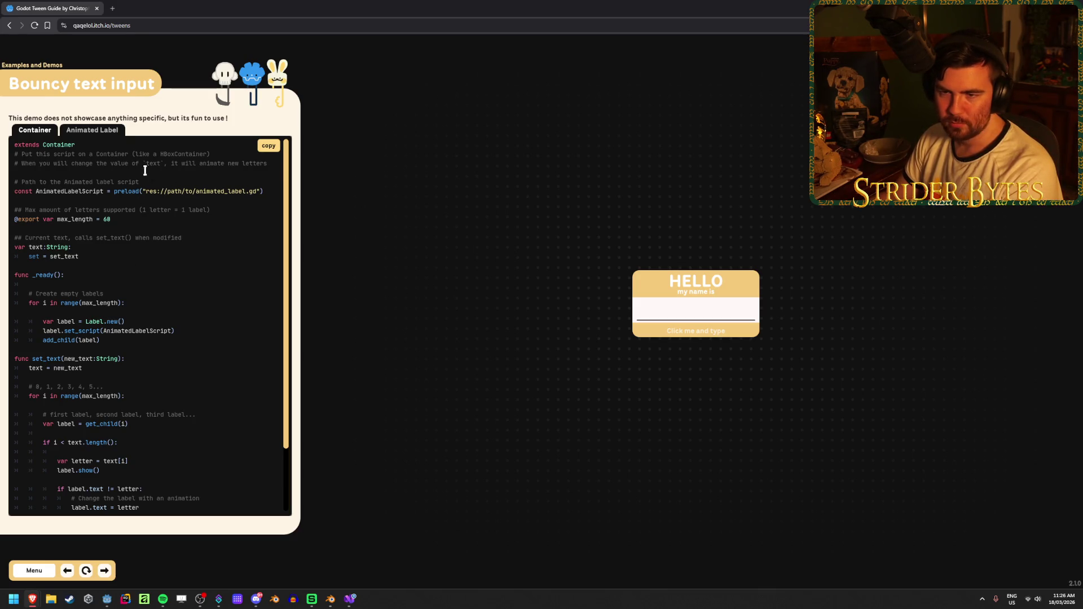
left_click(114, 128)
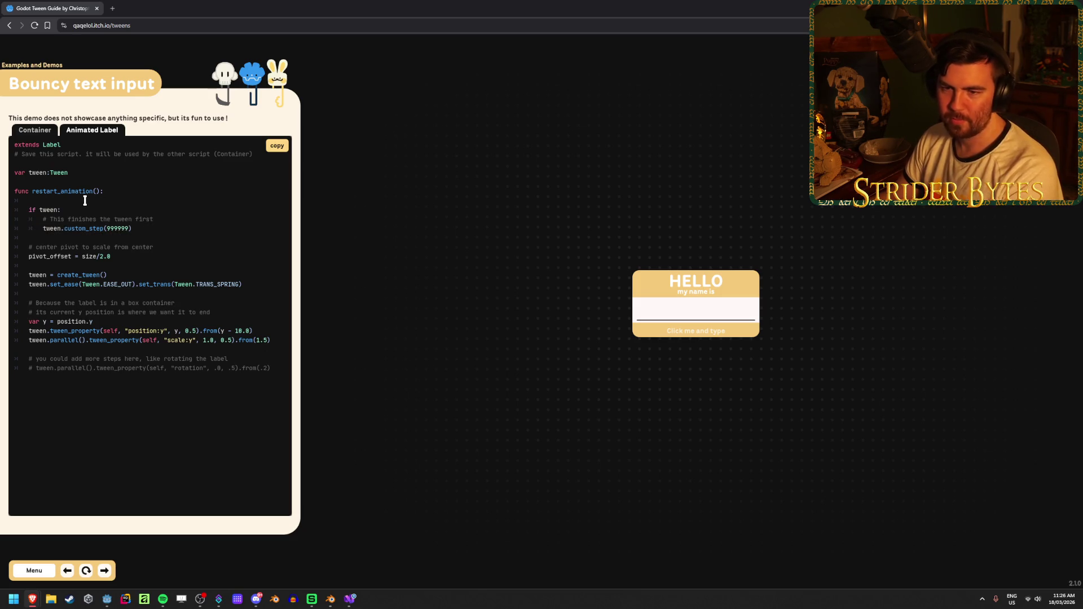
left_click_drag(157, 232, 29, 207)
left_click_drag(155, 233, 29, 208)
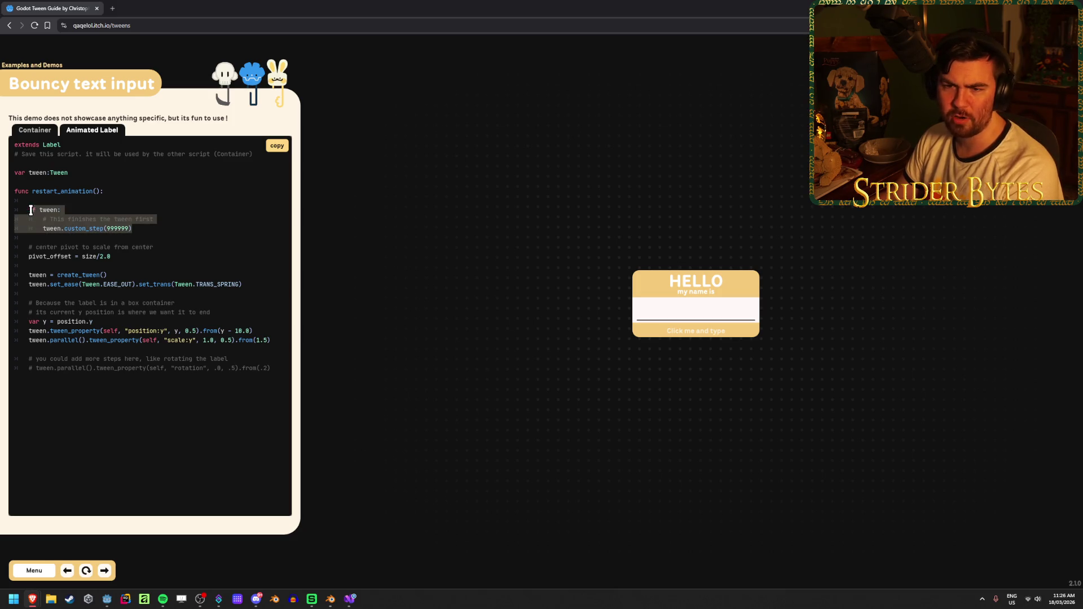
left_click(138, 226)
left_click_drag(148, 231, 32, 208)
left_click(135, 214)
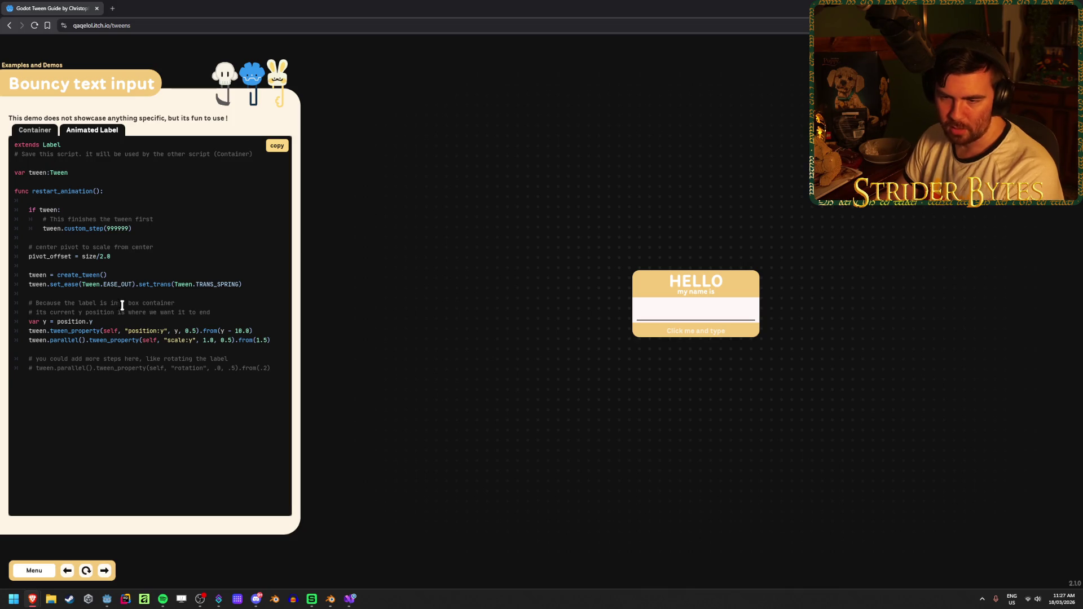
left_click_drag(125, 331, 183, 331)
left_click(85, 331)
left_click_drag(52, 340, 251, 331)
left_click(158, 340)
left_click(168, 333)
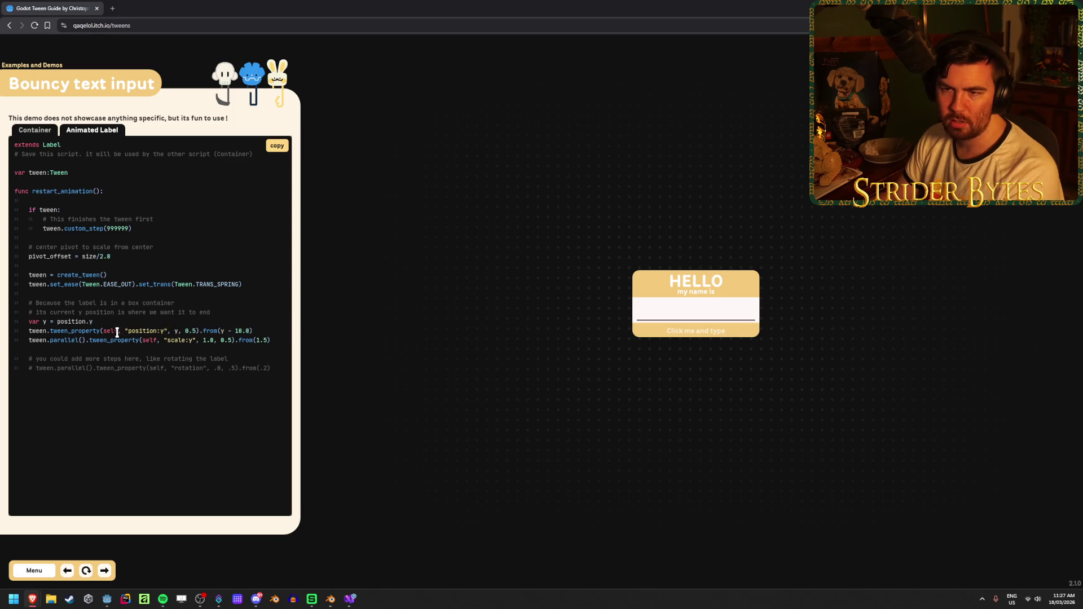
Type 'ffddsf' into the HELLO name field and show the Container script.
left_click(687, 314)
type("f")
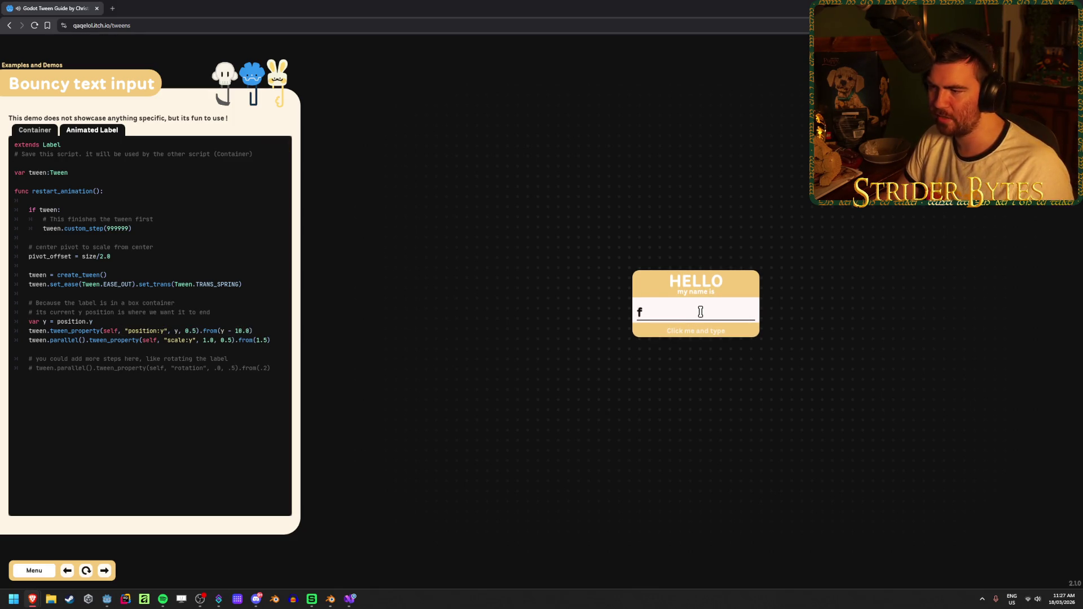
type("fffddsf")
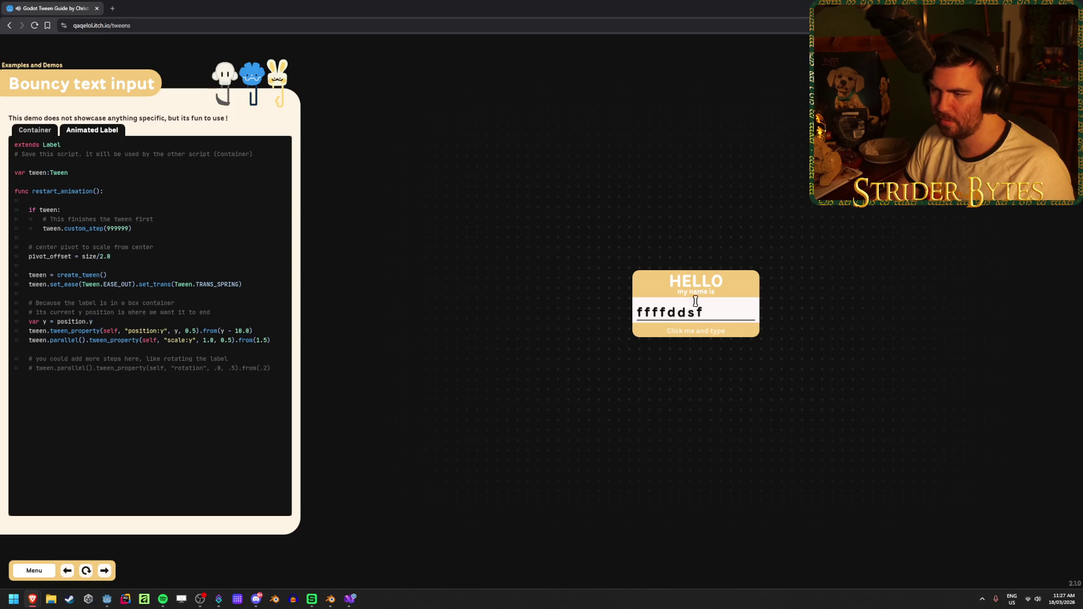
left_click(38, 129)
scroll(143, 325, "down", 3)
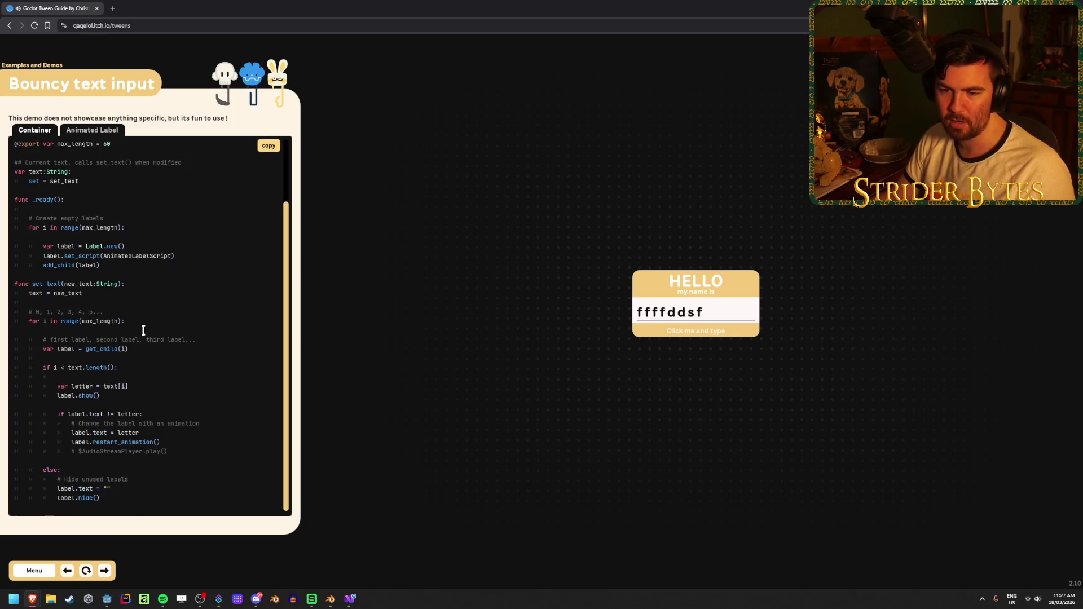
scroll(143, 326, "up", 2)
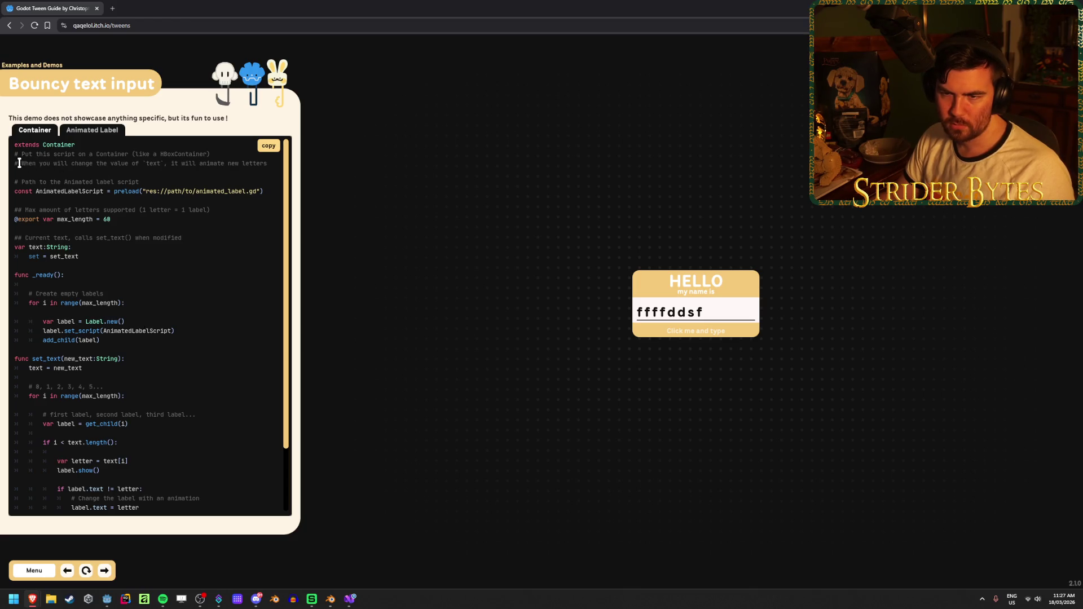
Highlight the Container script's header comment and the lines creating and fetching labels.
mouse_move(70, 162)
left_mouse_down()
mouse_move(172, 160)
mouse_move(102, 160)
left_mouse_up()
left_click(180, 160)
left_click(102, 160)
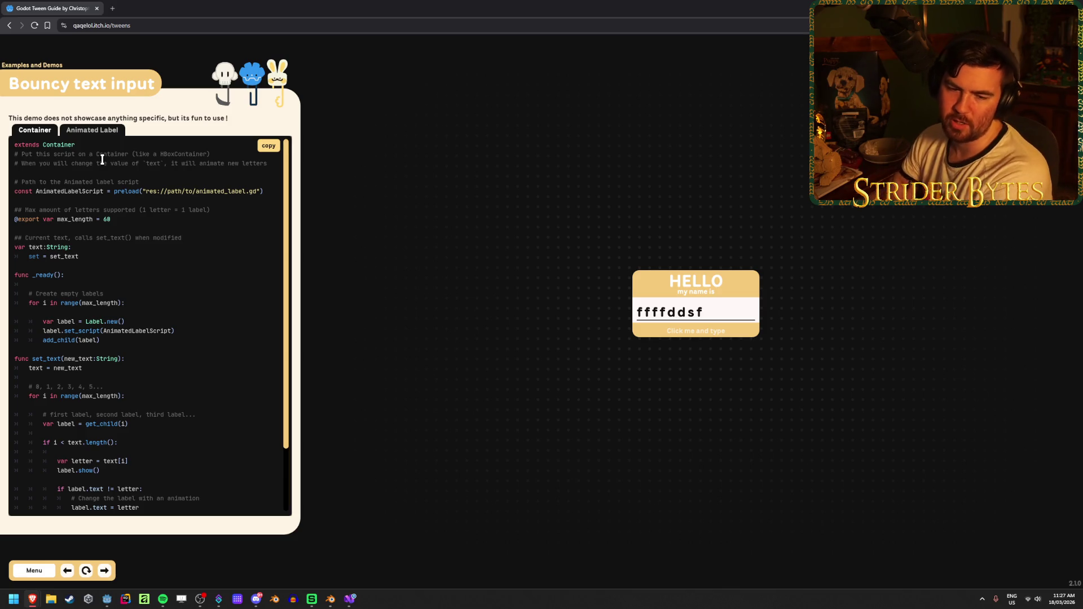
scroll(181, 261, "down", 1)
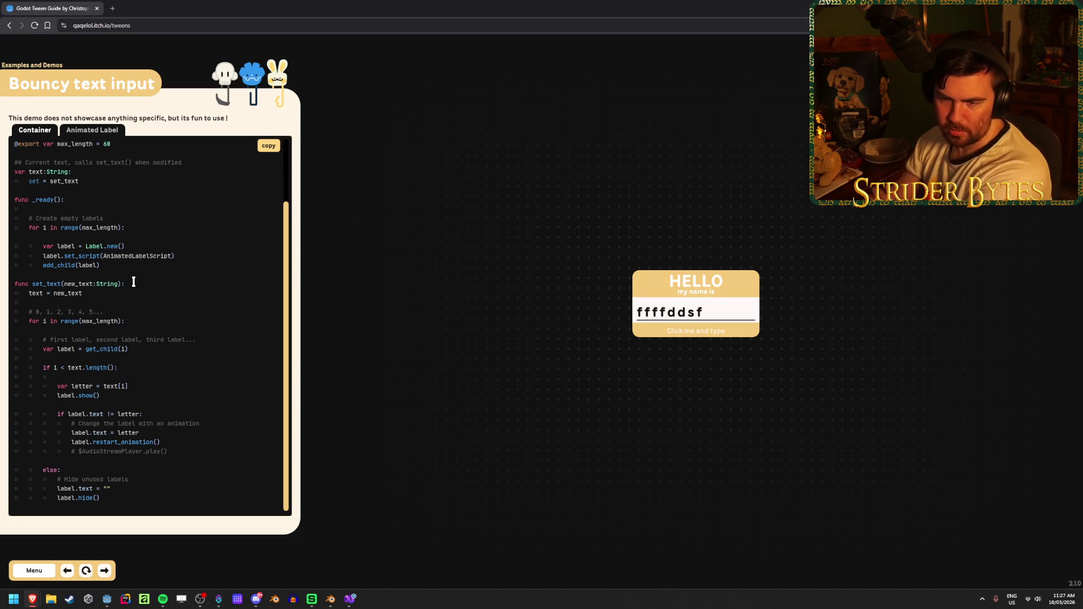
mouse_move(28, 320)
left_mouse_down()
mouse_move(137, 321)
mouse_move(15, 338)
left_mouse_up()
left_click(138, 333)
left_click(111, 313)
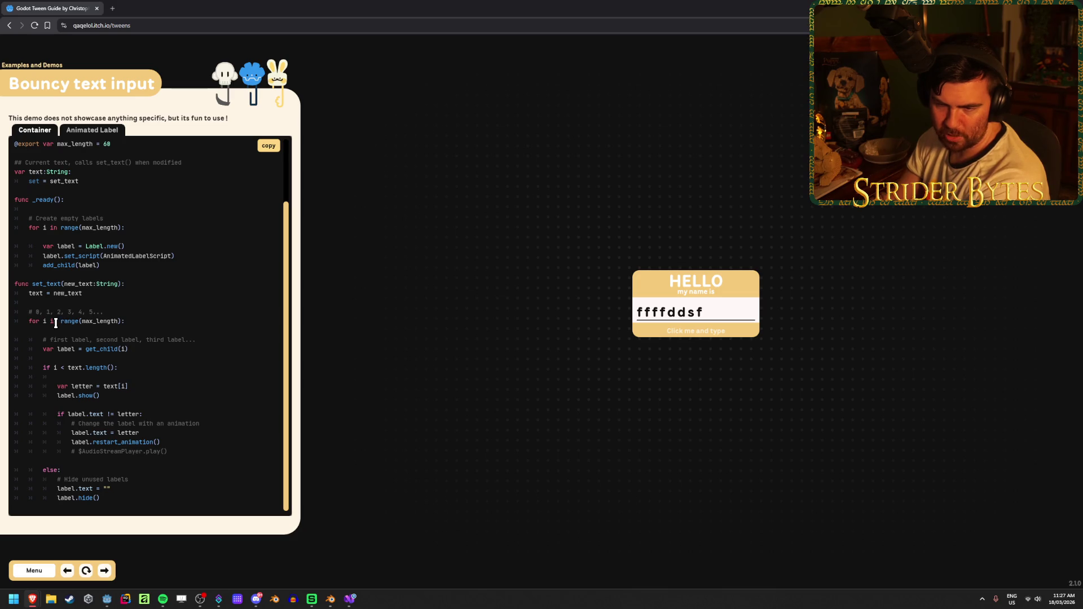
scroll(84, 307, "up", 2)
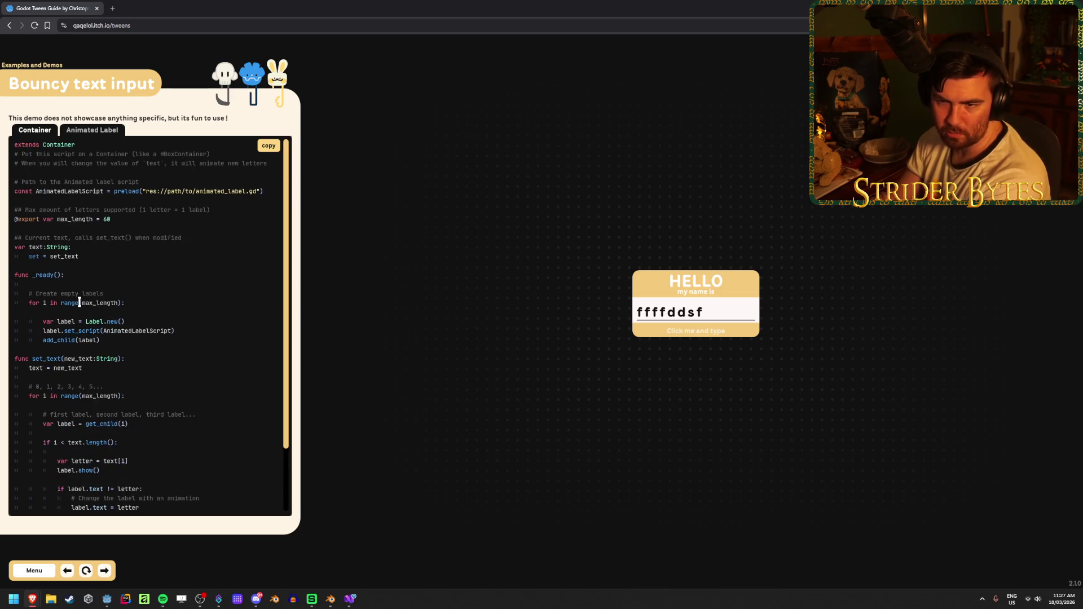
Clear the name tag and type a long string 'fdgdfgdfgfdgdfgdfgdfgdfgdfgdf' into it.
left_click(728, 318)
type("g")
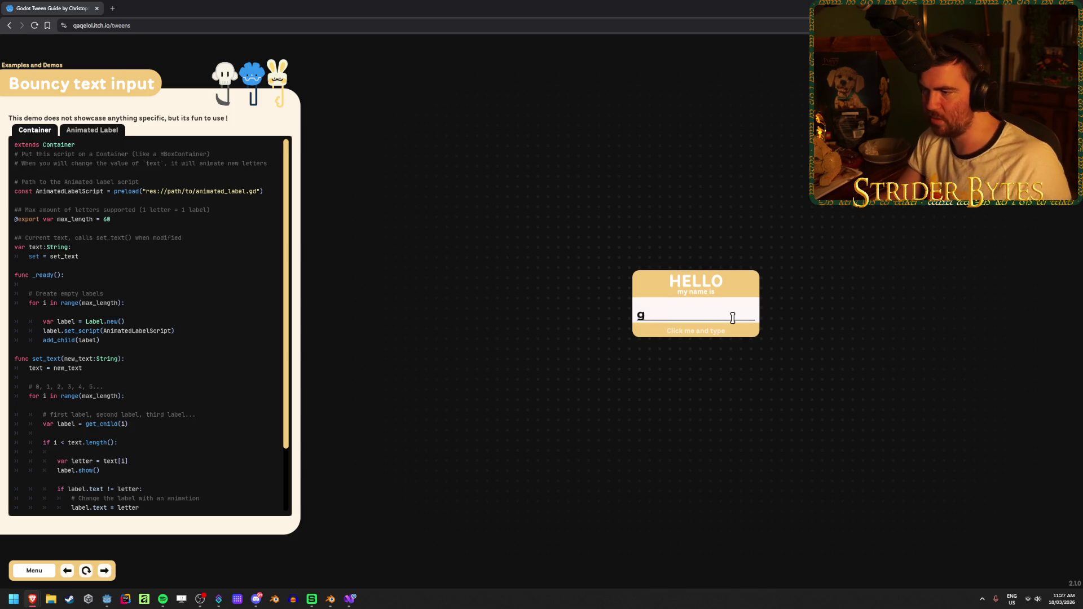
type("fdgdfgdfgfdgdfgdfgdfgdfgdfgdf")
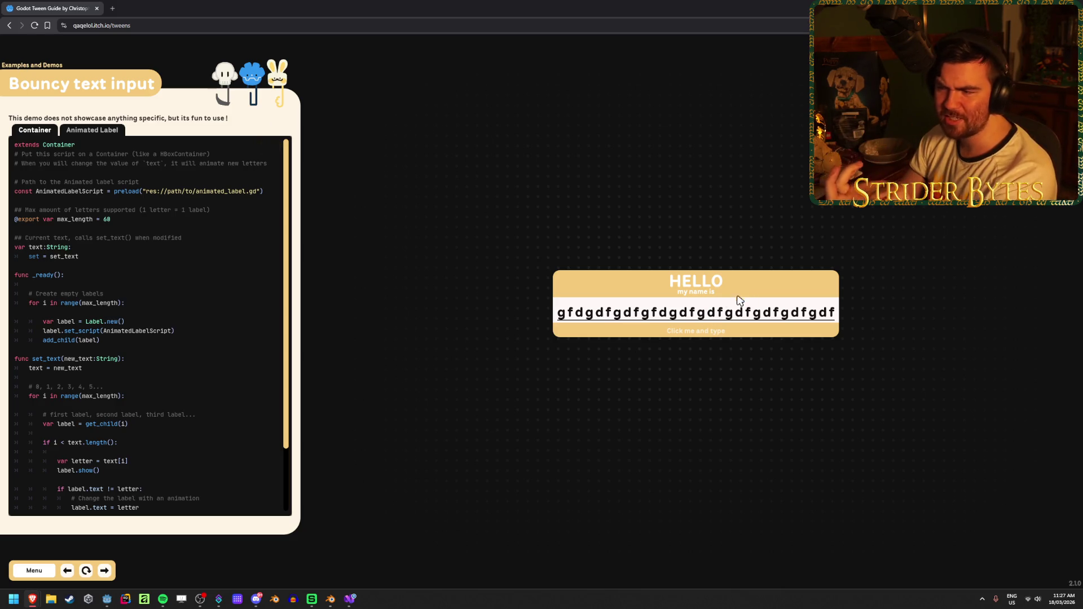
scroll(167, 398, "down", 2)
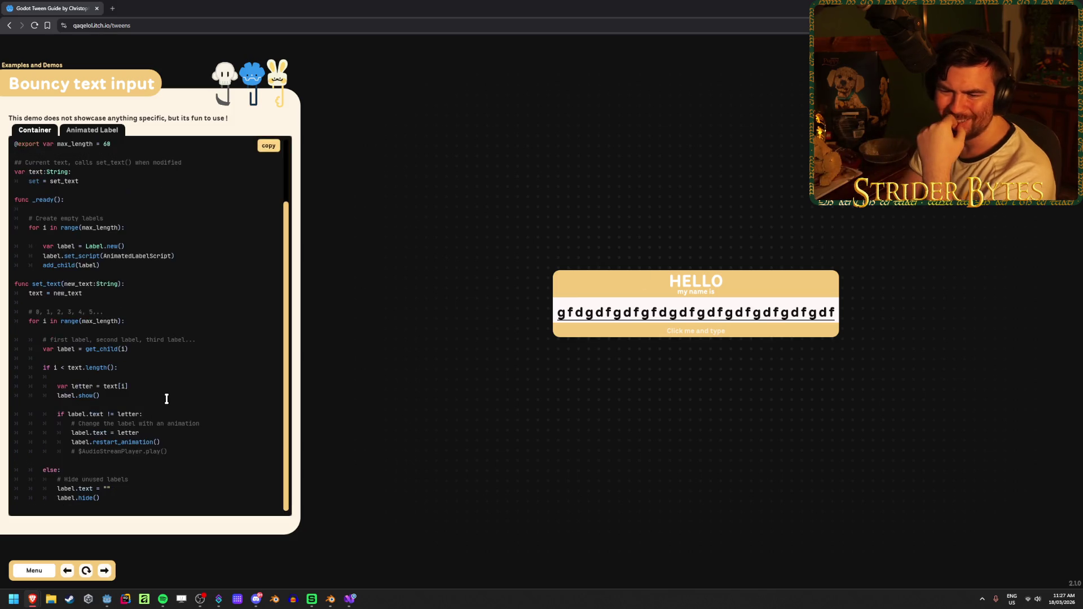
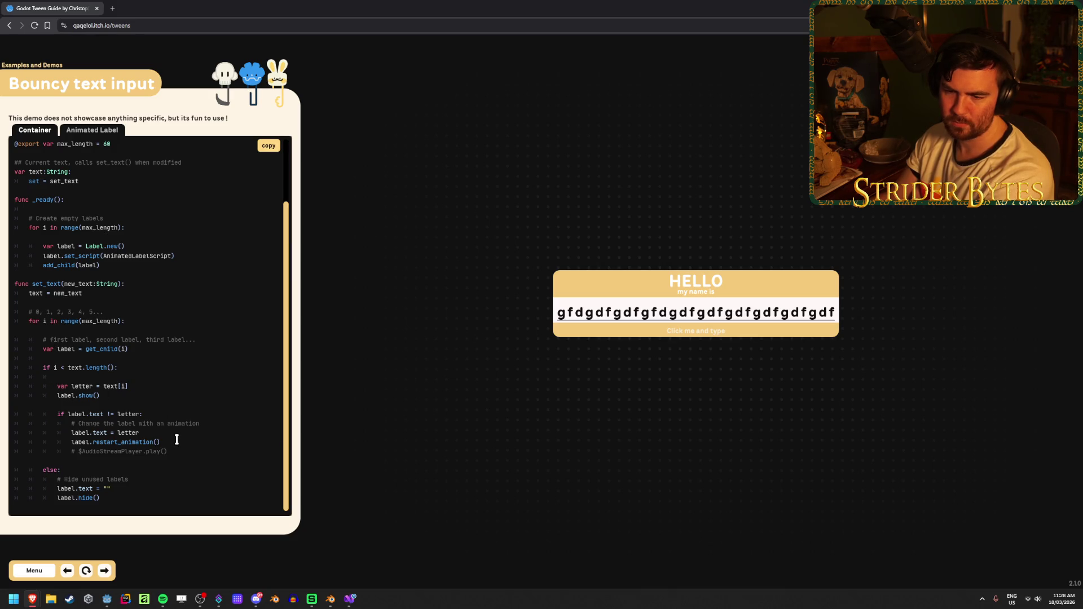
Replay the Bouncy text input demo twice with test text in the name tag, and inspect its code.
scroll(177, 439, "up", 2)
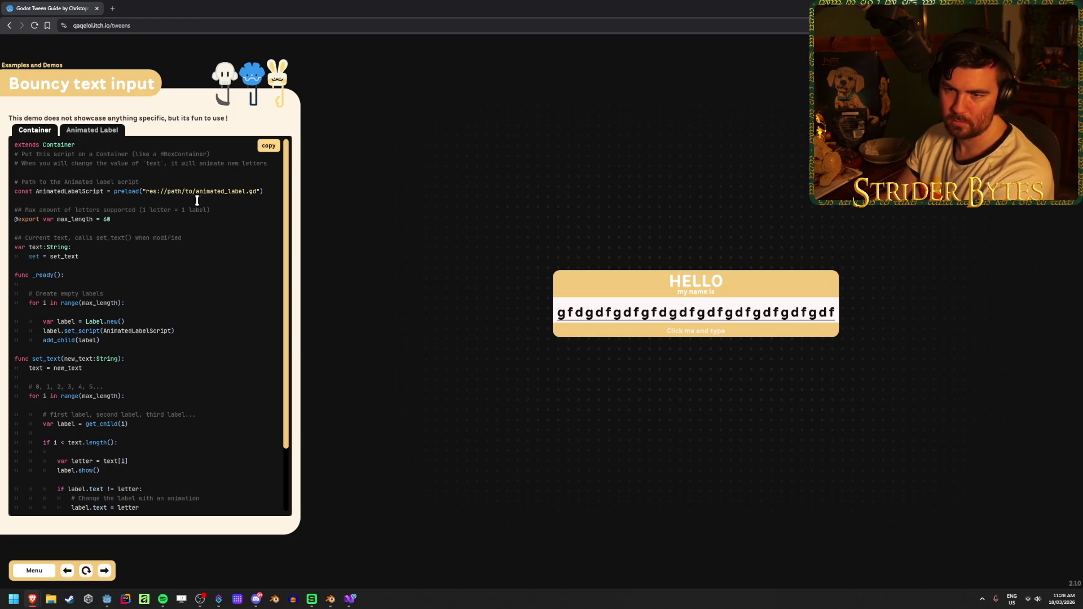
left_click_drag(181, 163, 271, 163)
left_click(109, 164)
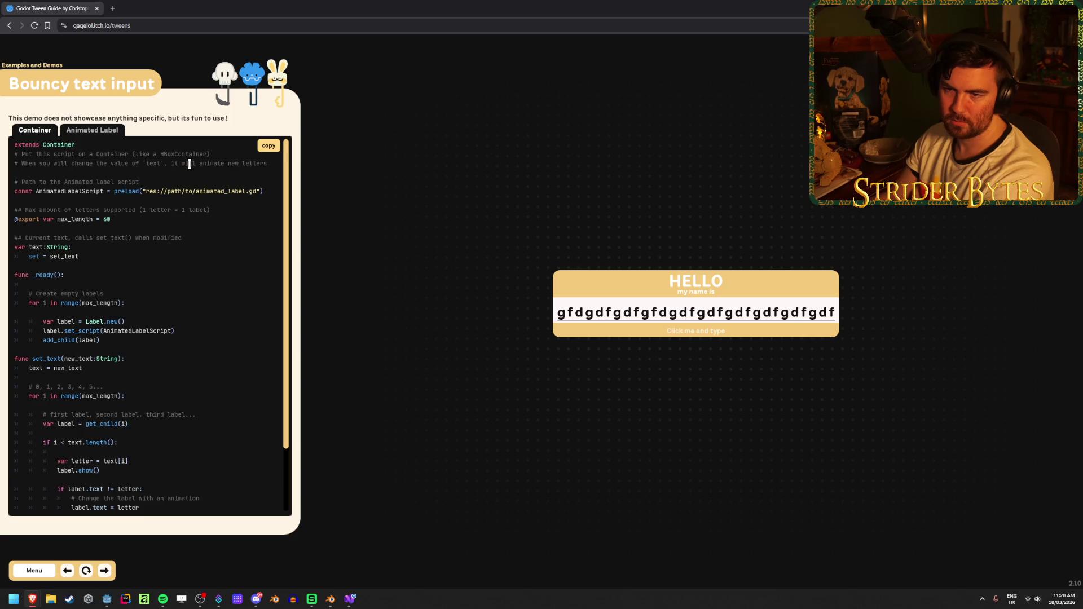
scroll(145, 306, "down", 2)
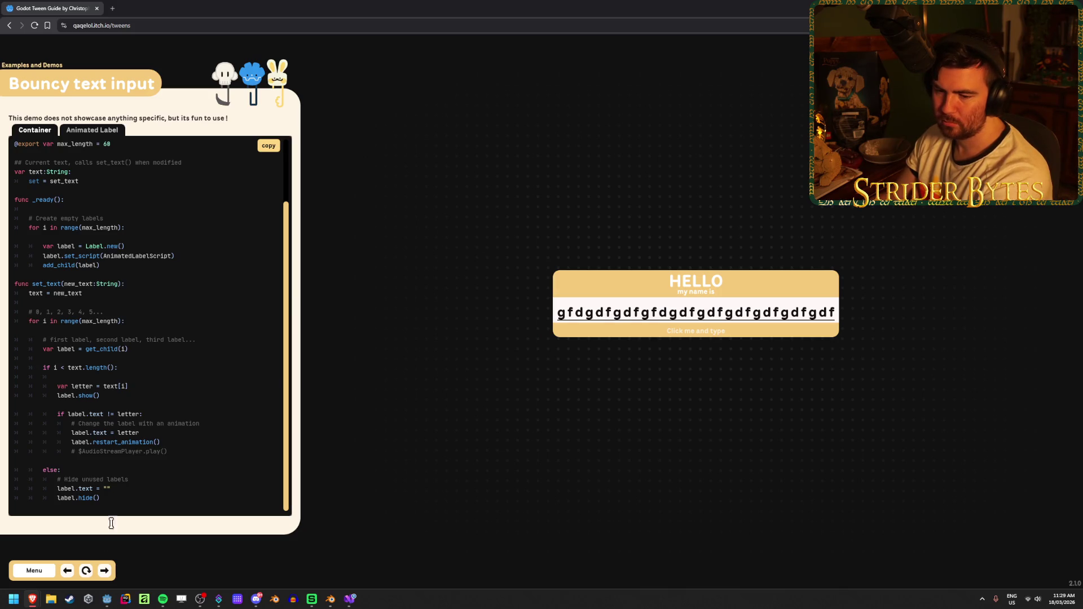
left_click(86, 570)
type("gfdgdfgdfgfdgdfgdfgdfgdfgdf")
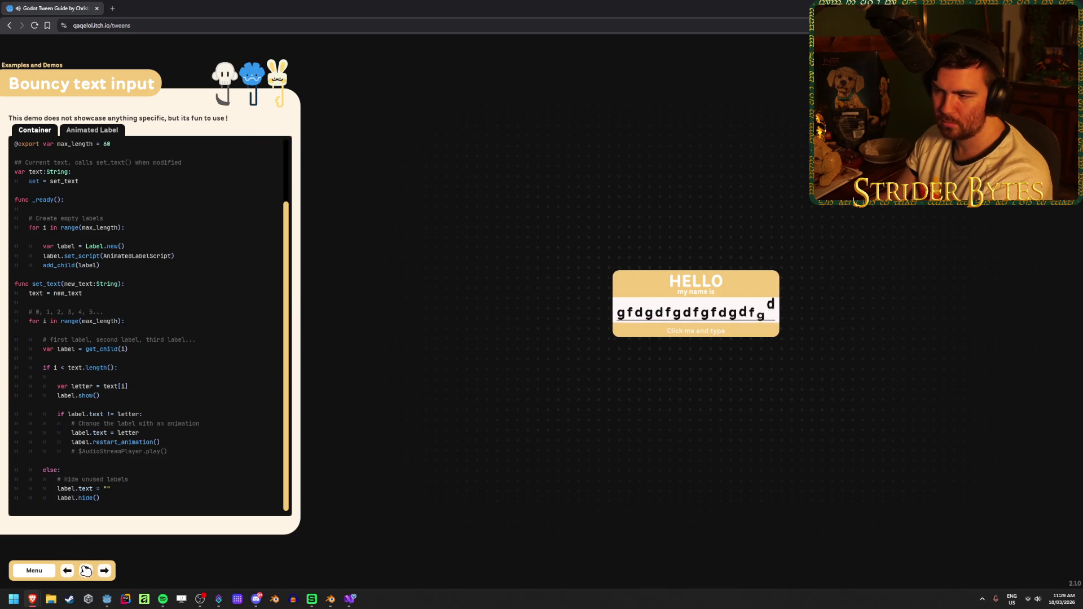
left_click(85, 570)
type("gf")
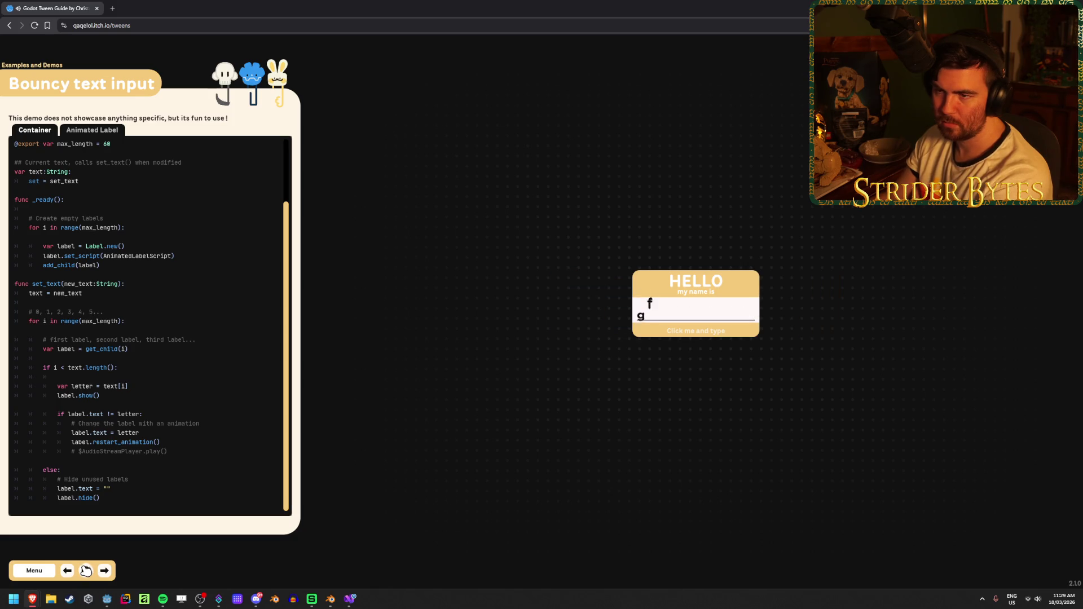
type("dgdfgdfgfdgdfgdfgdfgdfgdf")
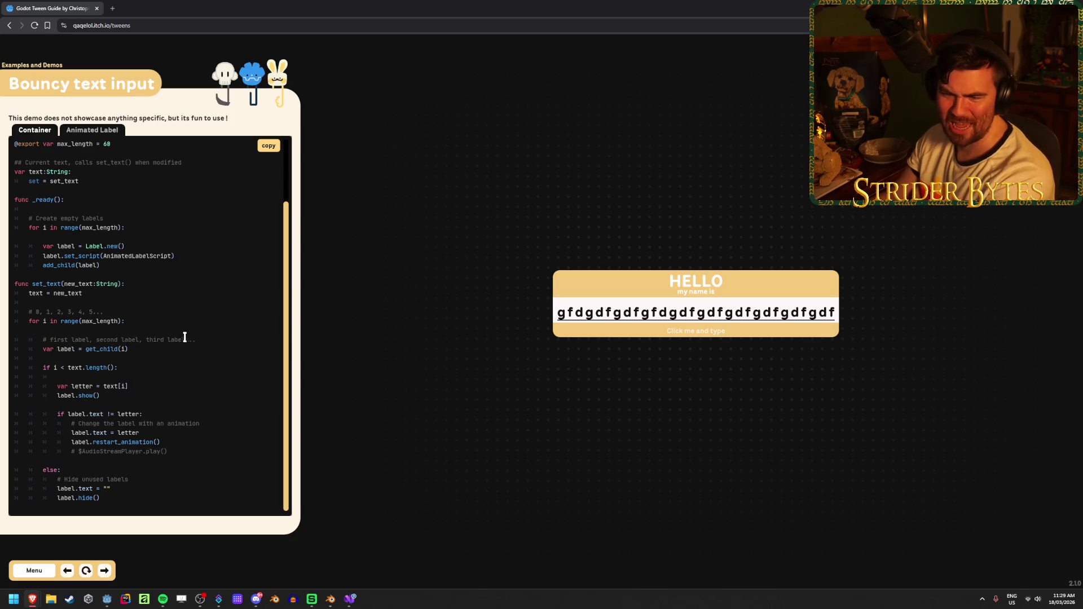
left_click_drag(197, 340, 80, 349)
left_click(634, 312)
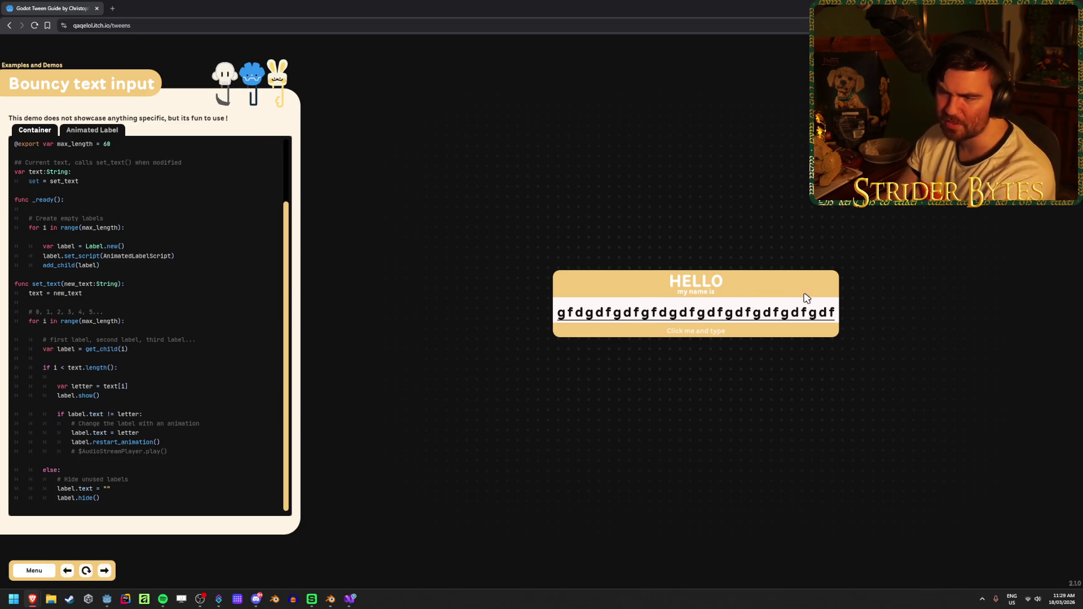
Go back to the Tween Guide's main menu, browse the sidebar lists, and return to Visual Studio.
left_click(34, 570)
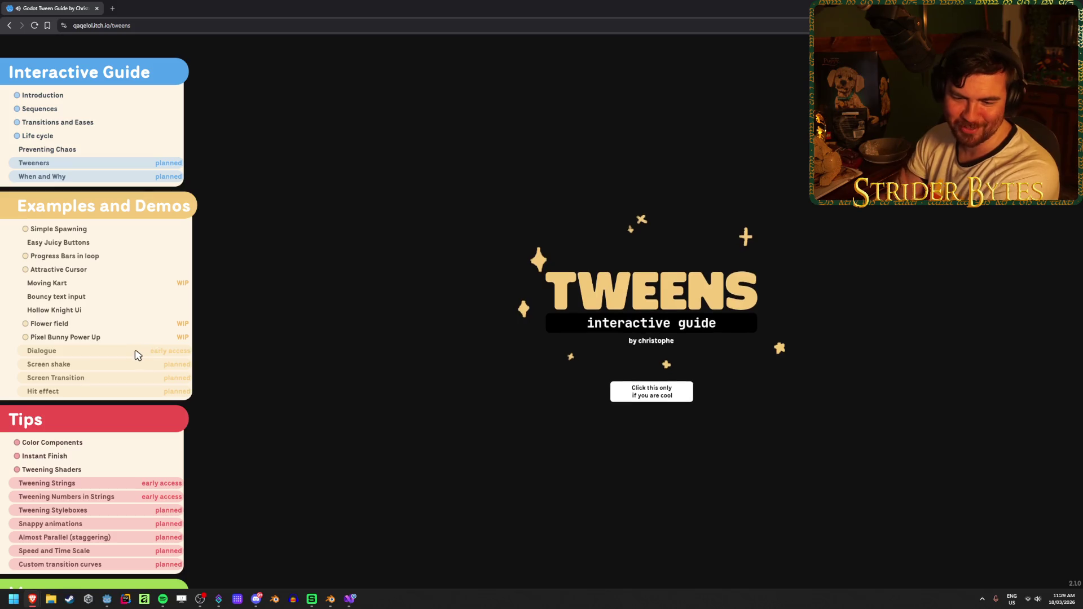
scroll(136, 354, "down", 2)
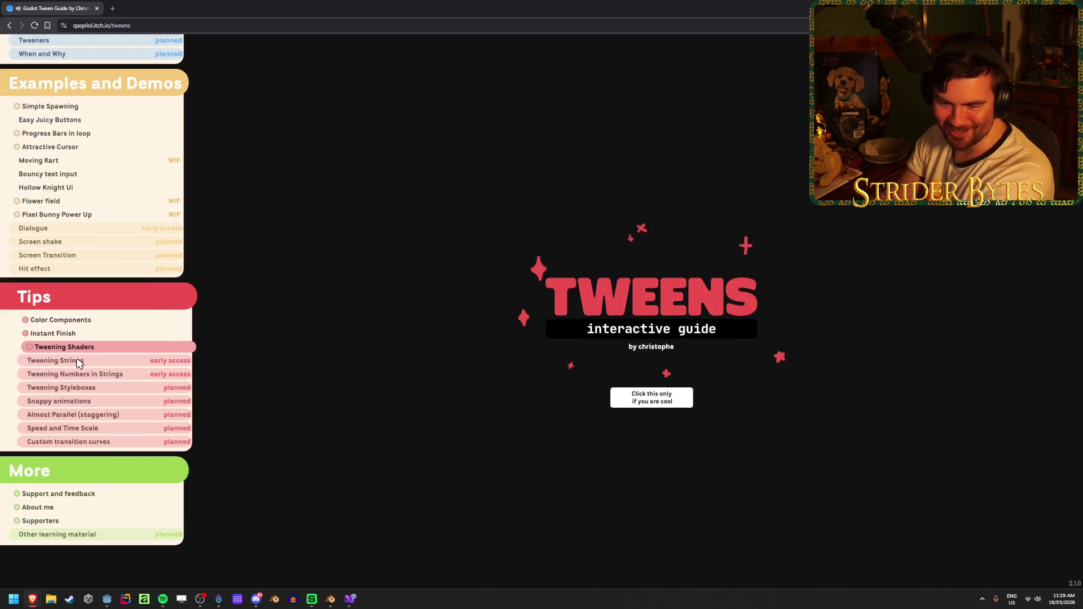
scroll(71, 373, "up", 3)
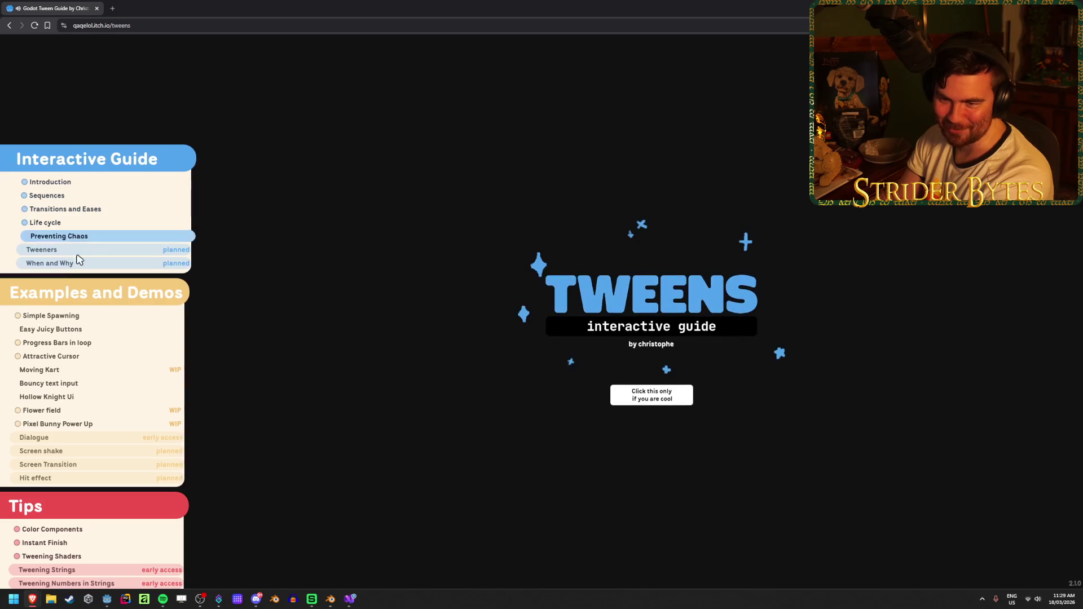
scroll(96, 338, "down", 1)
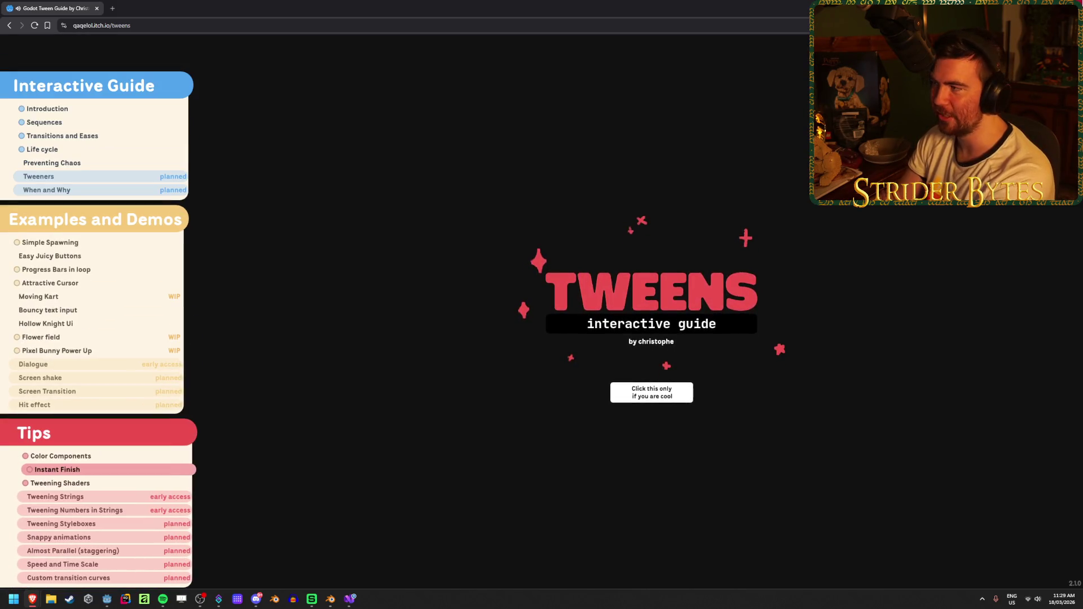
key("alt+Tab")
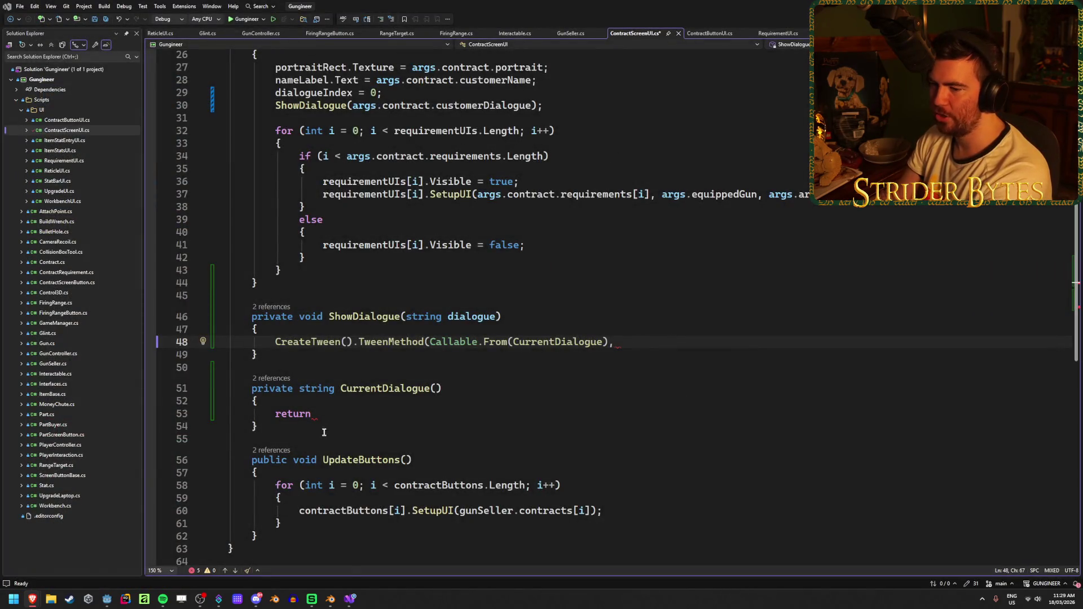
left_click(336, 415)
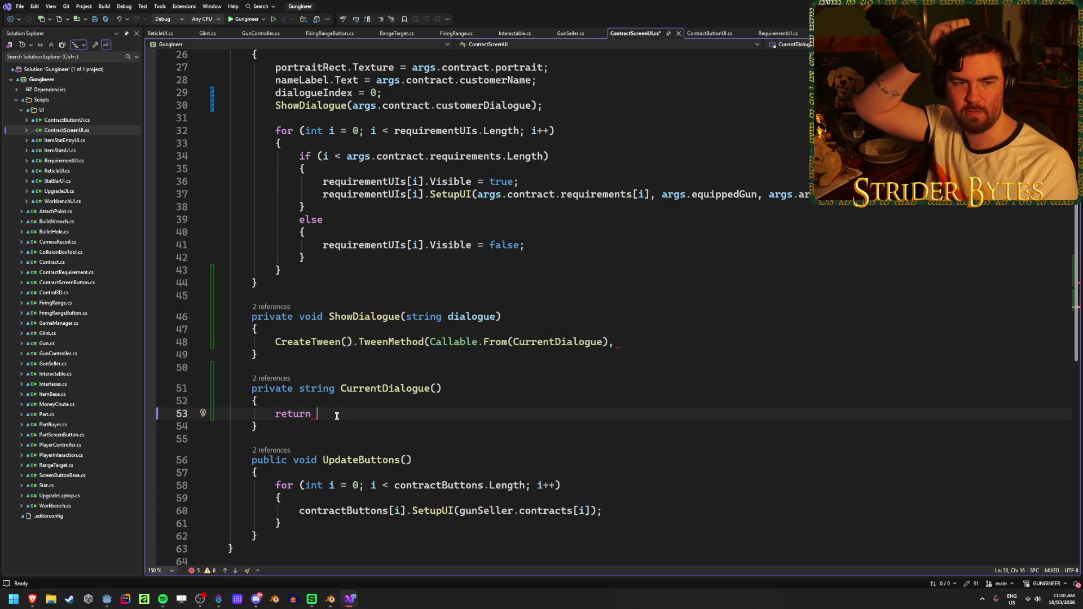
left_click(678, 341)
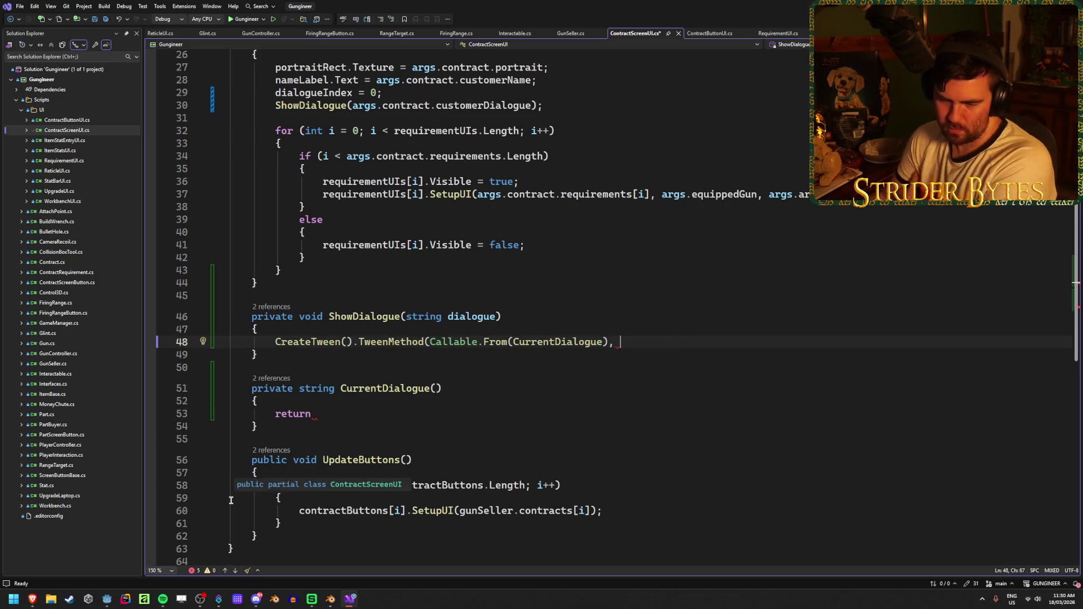
mouse_move(103, 597)
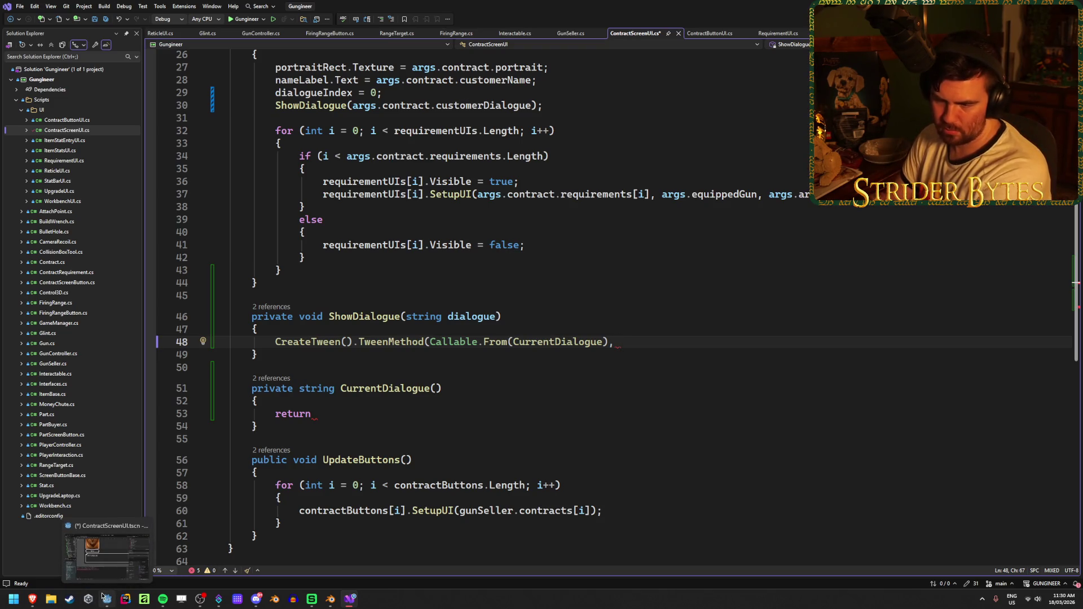
Switch to Godot and inspect DialogueLabel's Visible Characters setting.
left_click(104, 597)
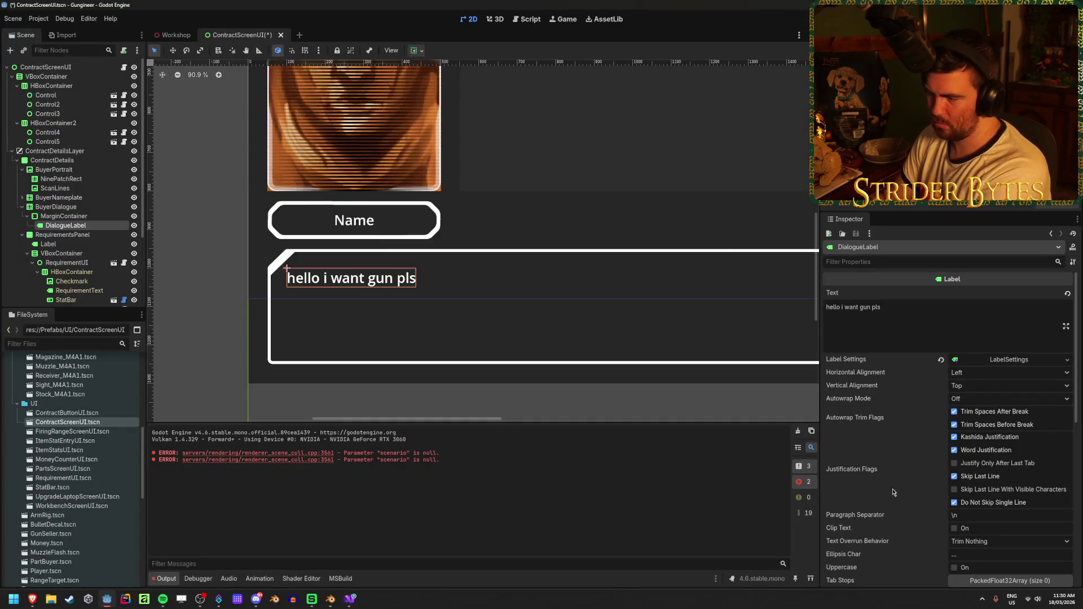
scroll(969, 443, "down", 4)
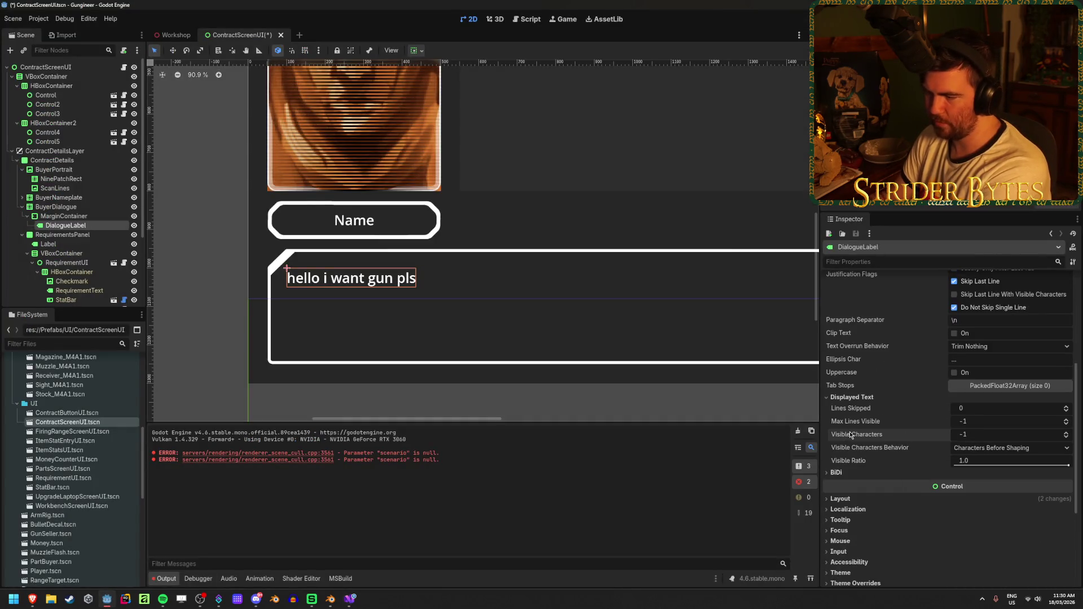
mouse_move(847, 438)
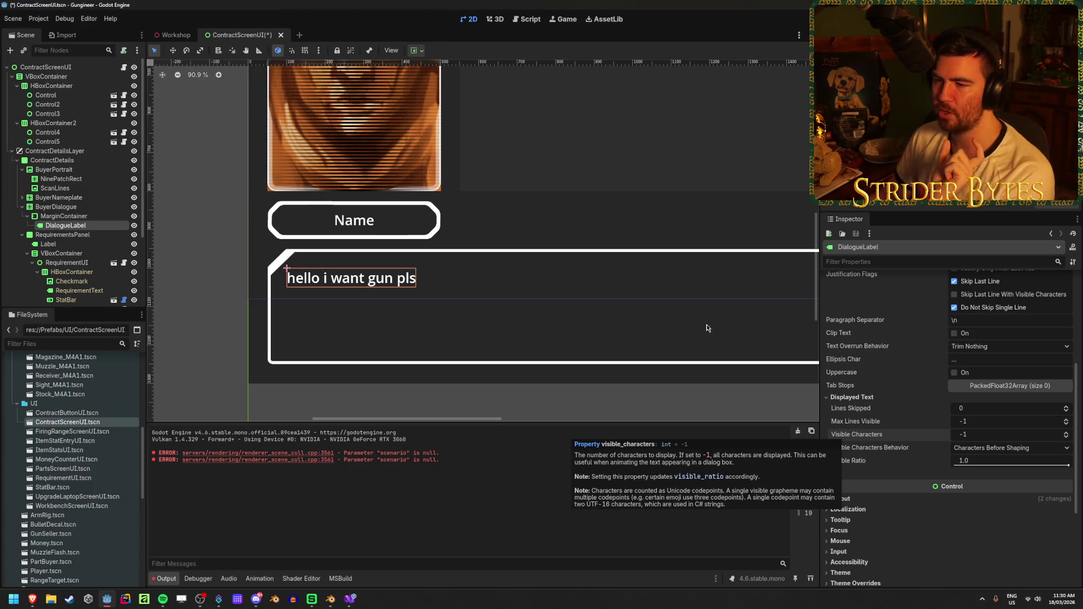
scroll(484, 338, "down", 2)
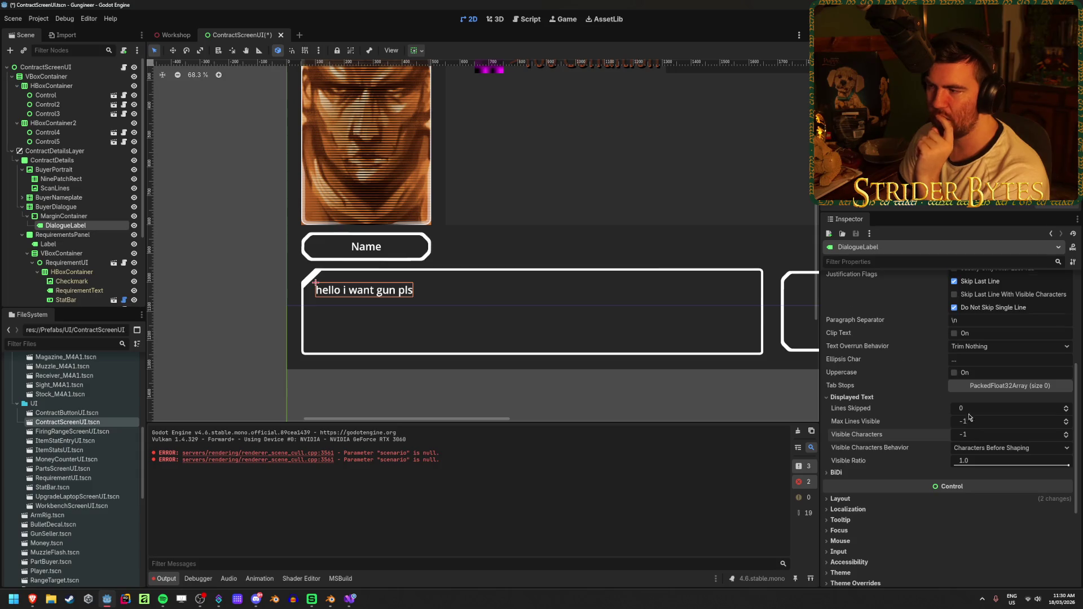
scroll(969, 418, "up", 5)
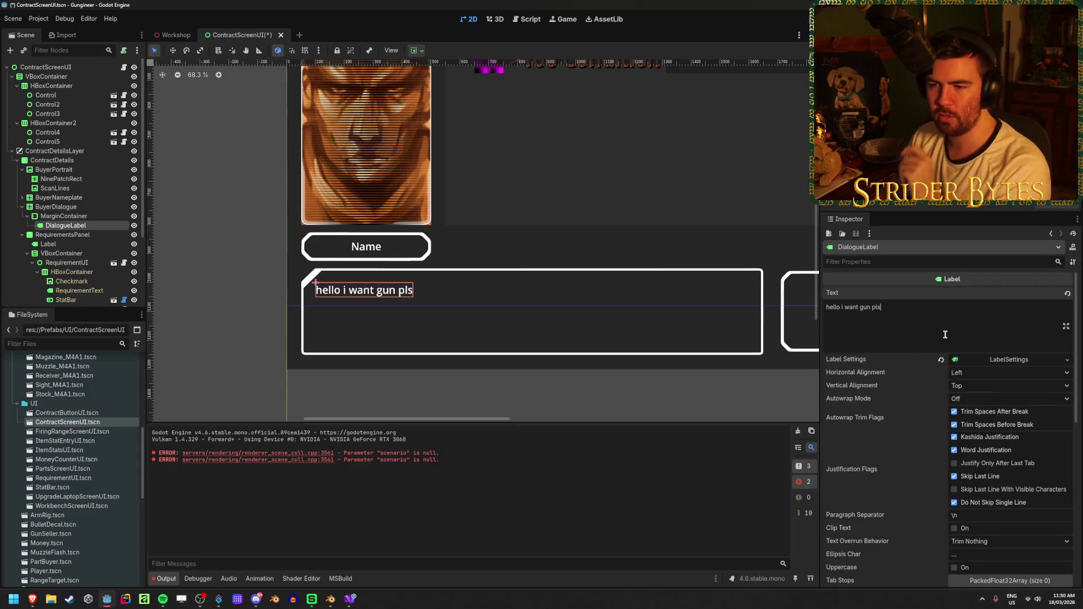
Add test lines to the dialogue text, then delete them, leaving 'hello i want gun pls'.
key("Return")
type("fs")
key("Return")
type("dfds")
key("Return")
type("fsdfdsfdsbf")
type("jhasgfjhSAGFgfkjhgdsfjhkgdsjhkfghjkf")
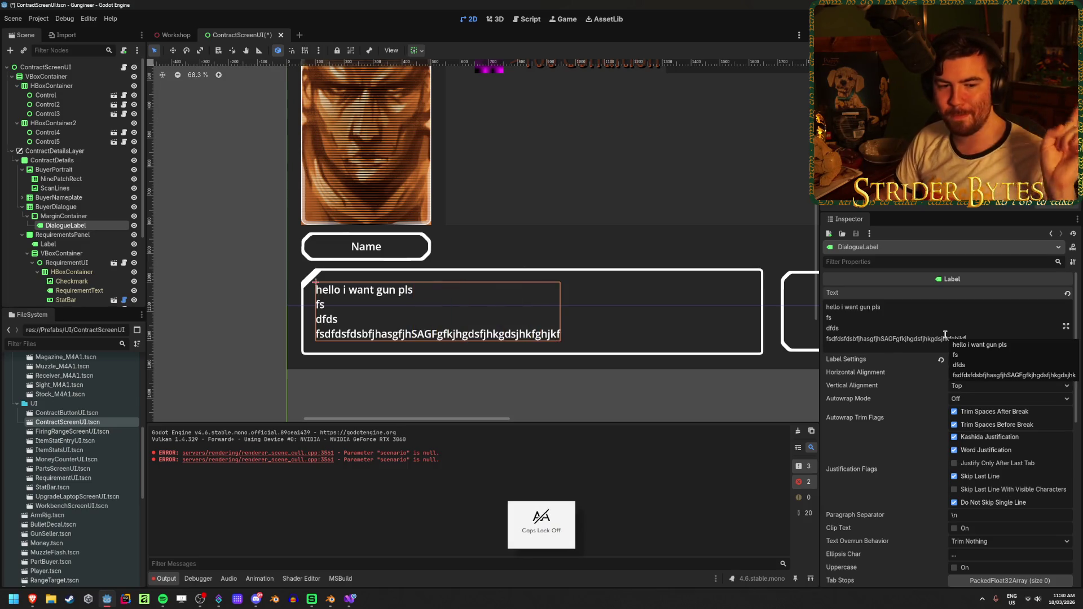
left_click_drag(993, 344, 881, 309)
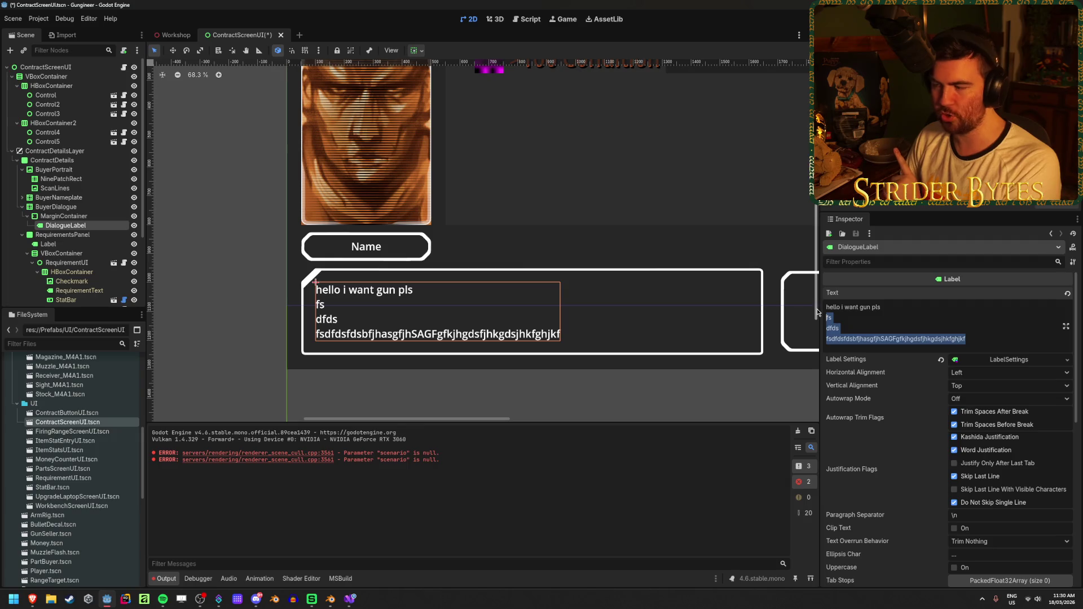
key("BackSpace")
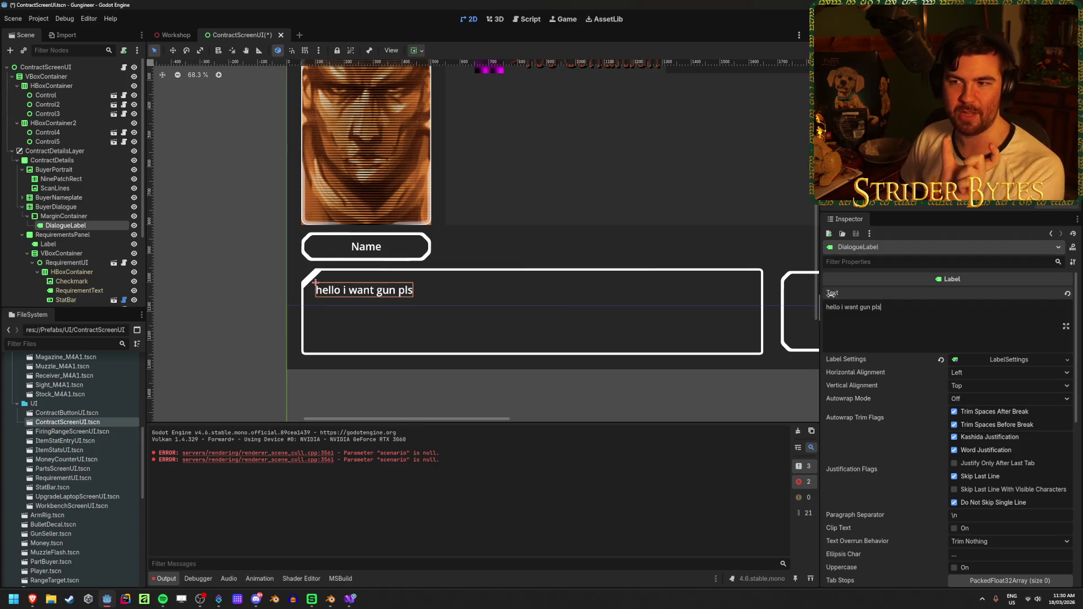
left_click_drag(602, 186, 624, 264)
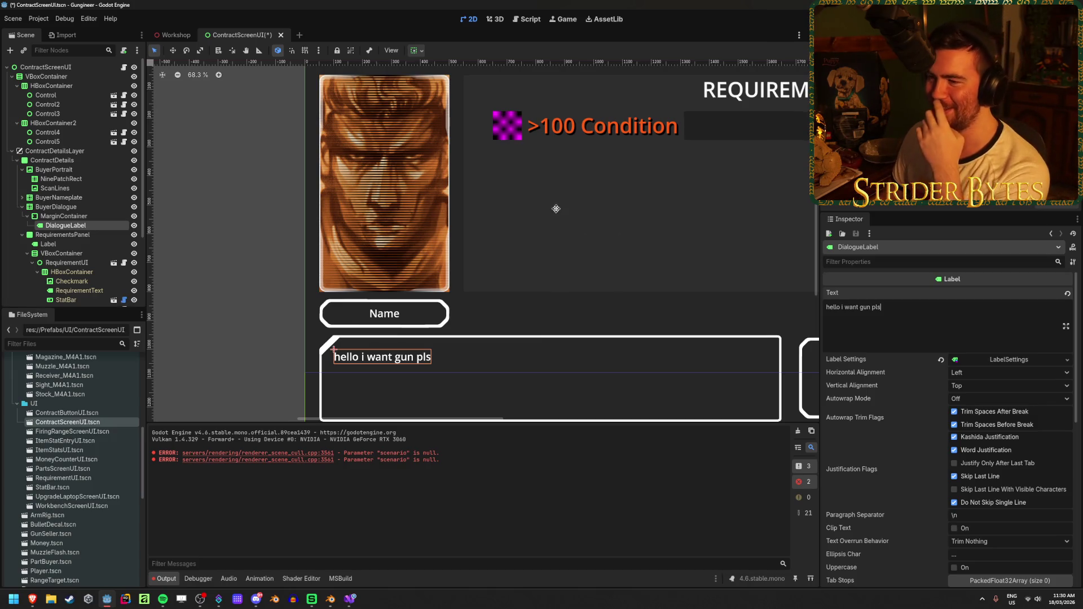
Select BuyerPortrait and Quick Load the captain_cost image as its texture.
left_click_drag(555, 209, 546, 245)
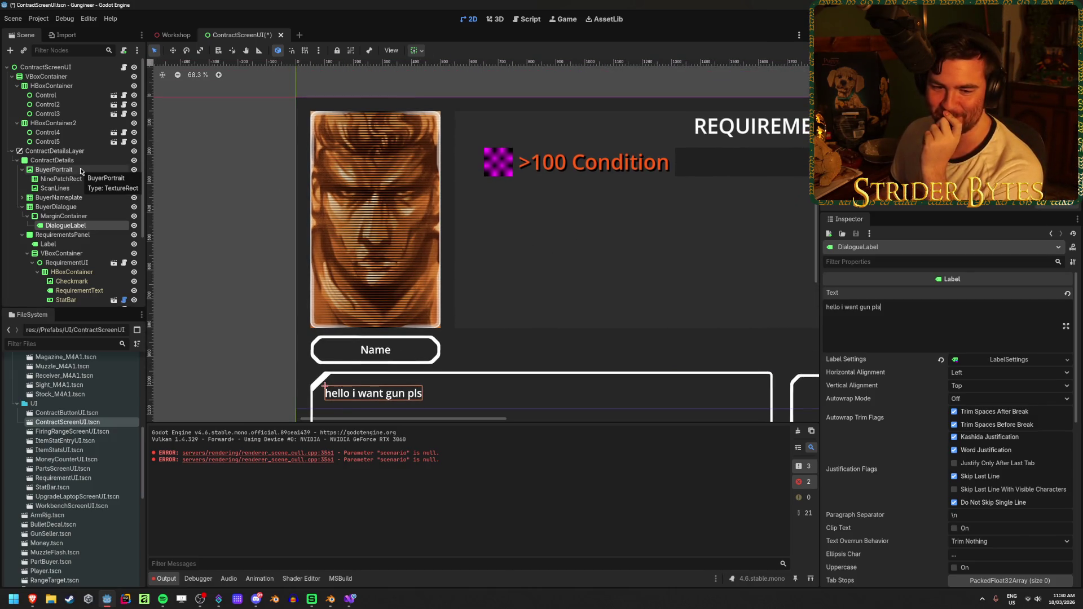
left_click(129, 170)
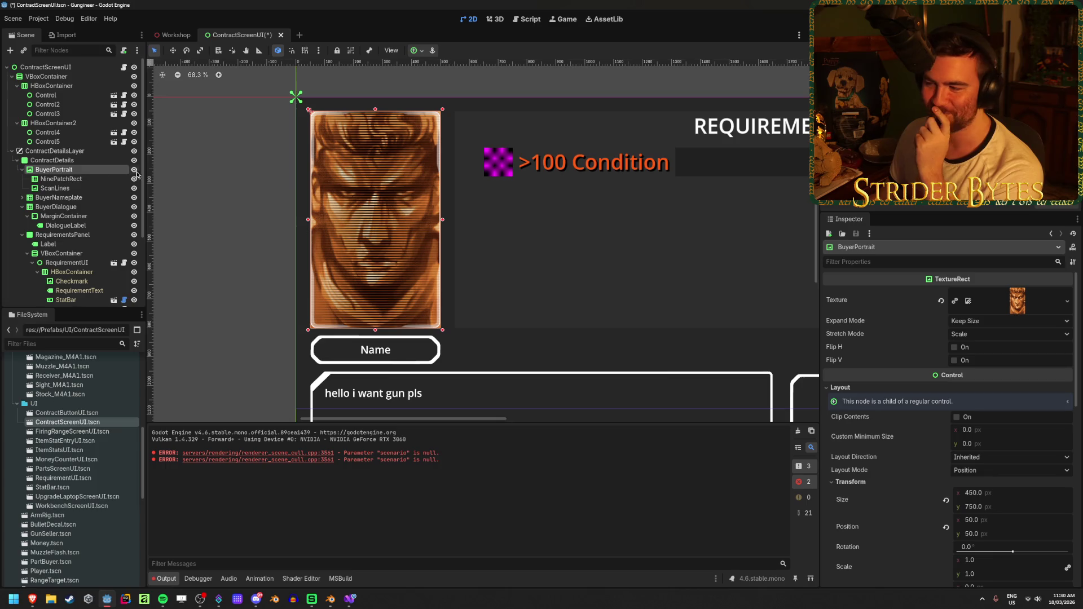
left_click(1066, 301)
left_click(984, 506)
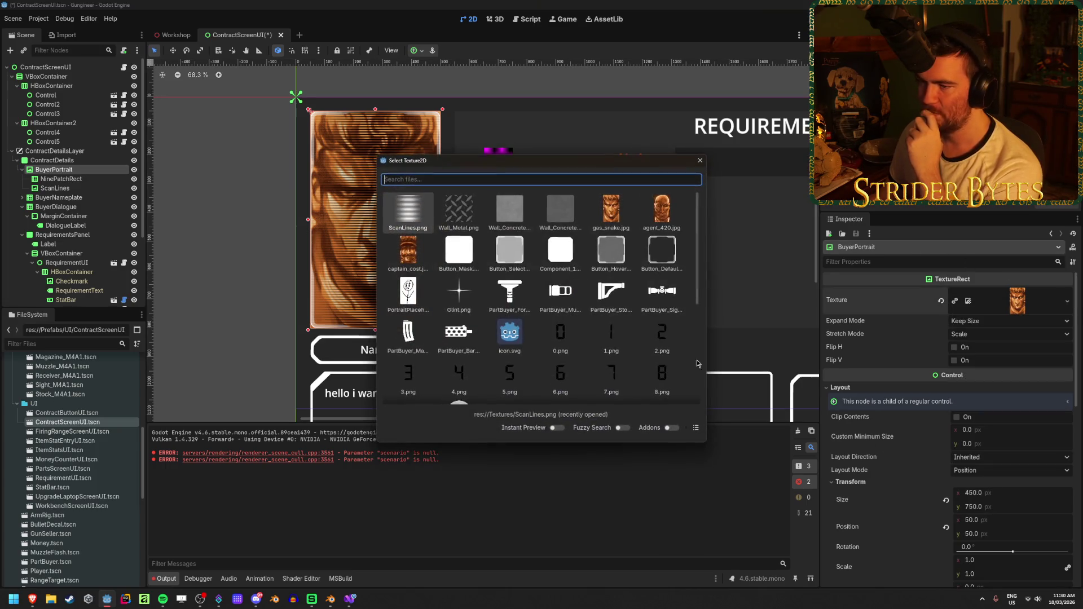
left_click(410, 251)
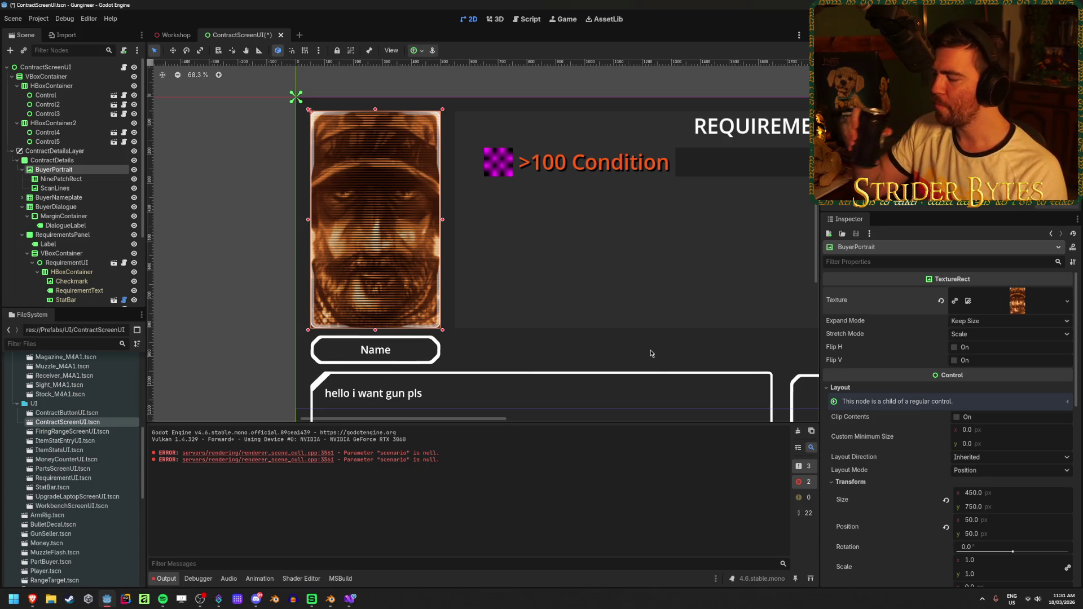
Quick Load agent_420.jpg, then another face image, as the portrait texture.
left_click(1066, 300)
left_click(1004, 498)
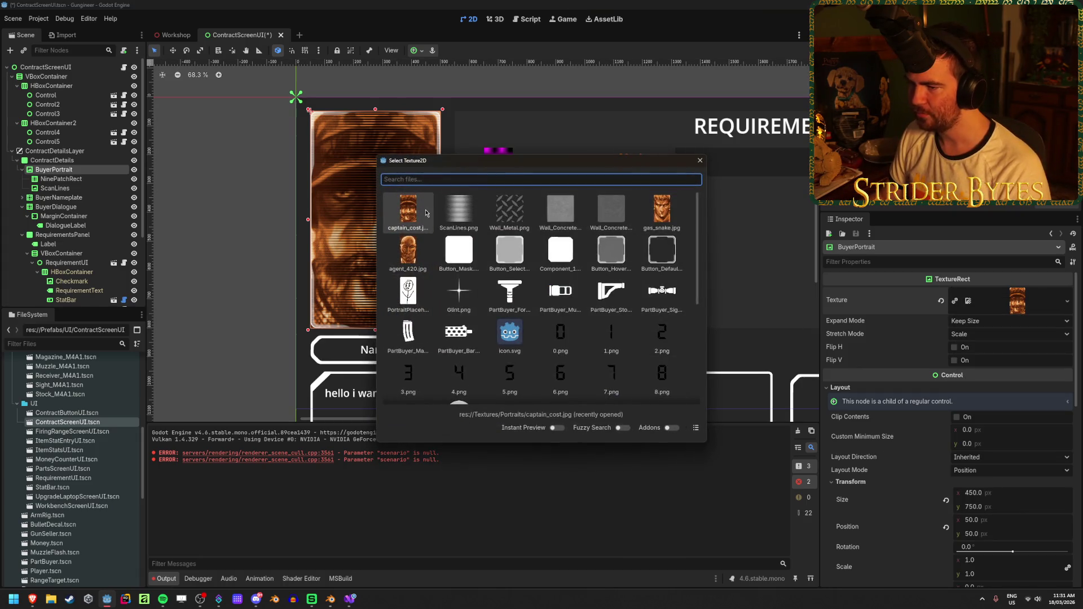
double_click(408, 250)
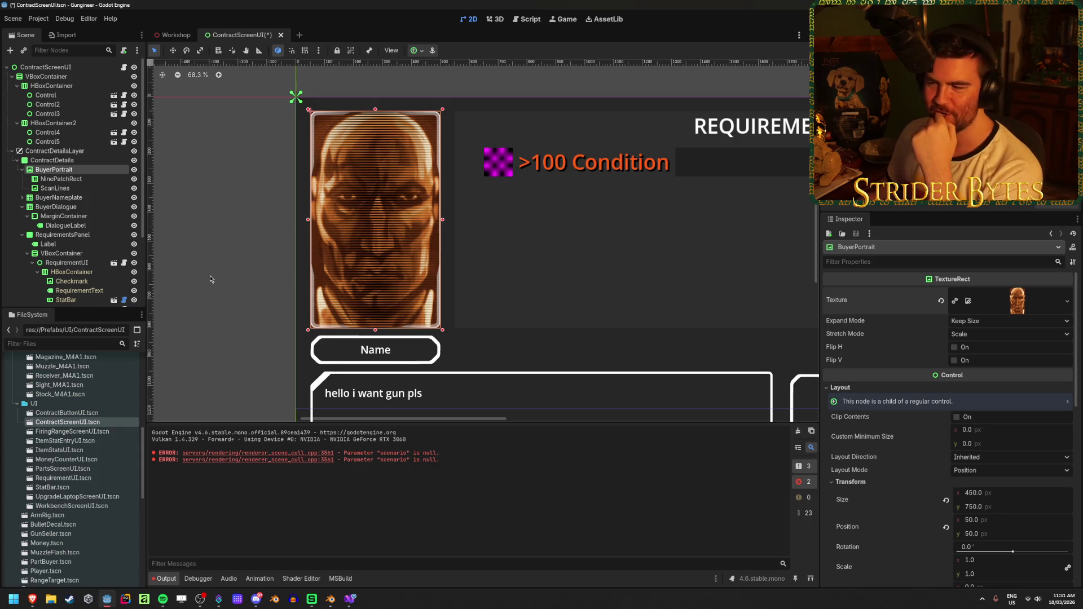
left_click(1067, 304)
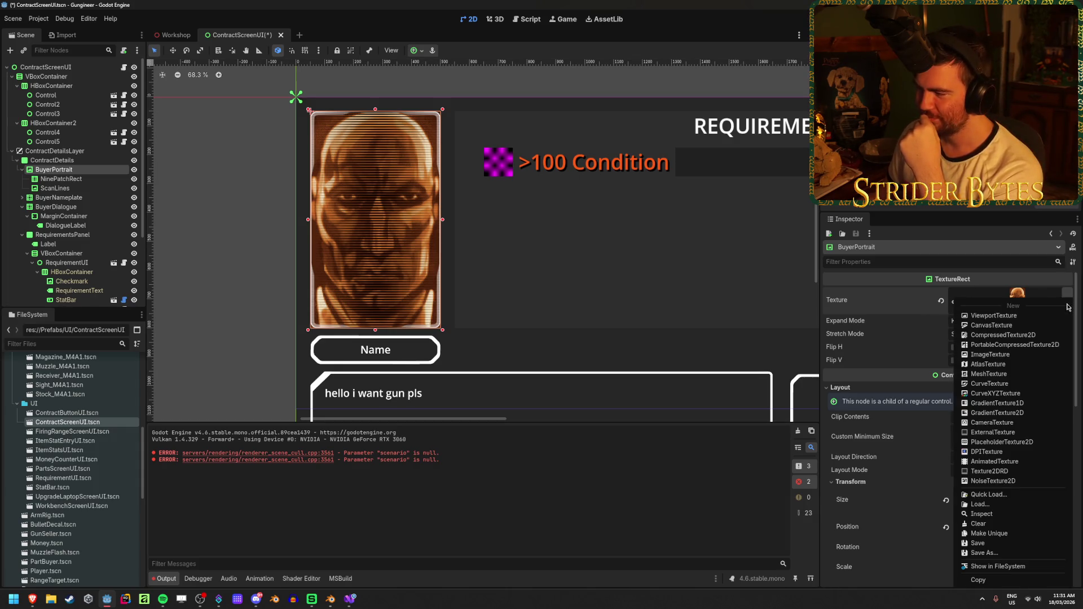
left_click(996, 497)
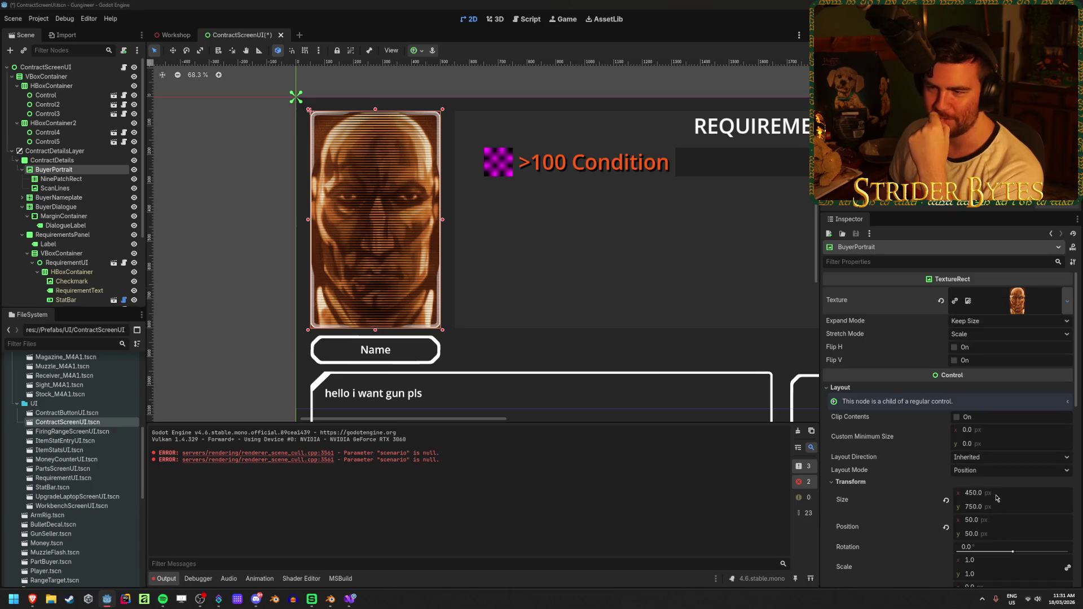
double_click(398, 253)
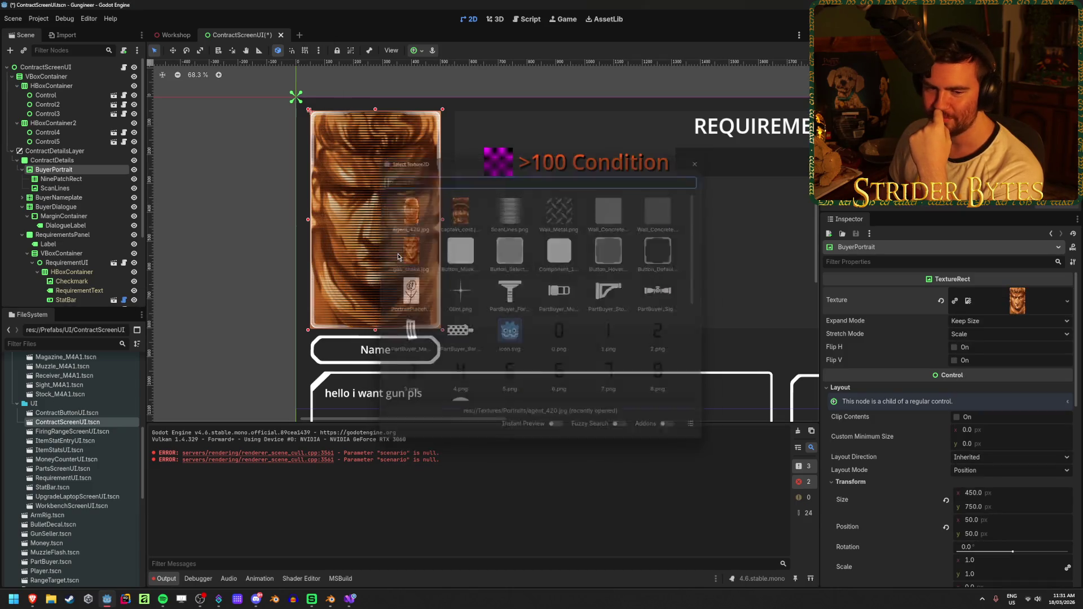
Deselect to view the layout, then switch to the contract screen script.
left_click(214, 227)
scroll(344, 281, "down", 3)
scroll(344, 282, "up", 3)
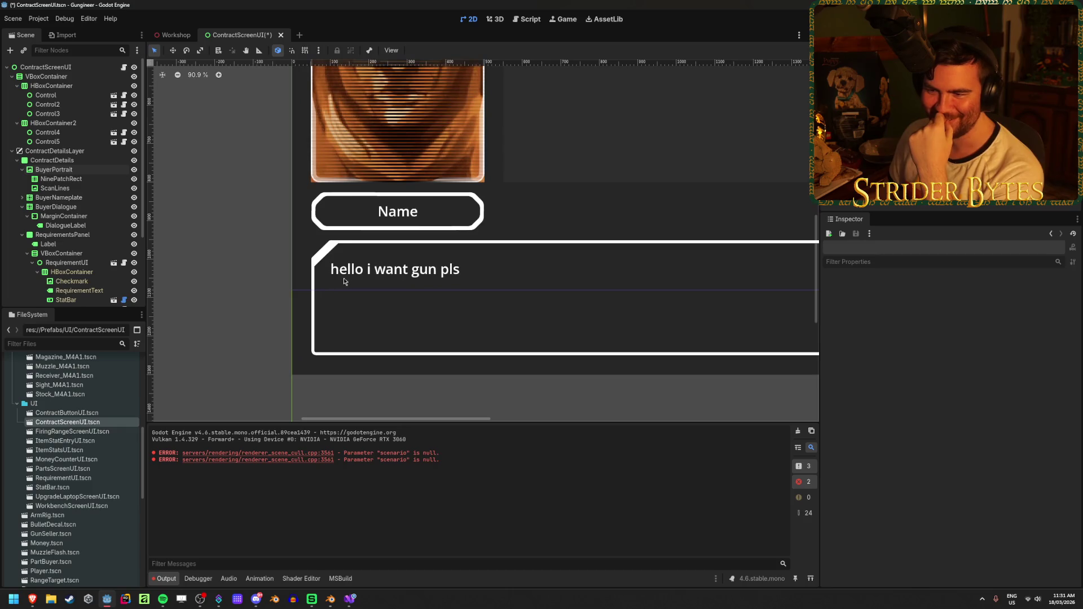
scroll(344, 281, "down", 2)
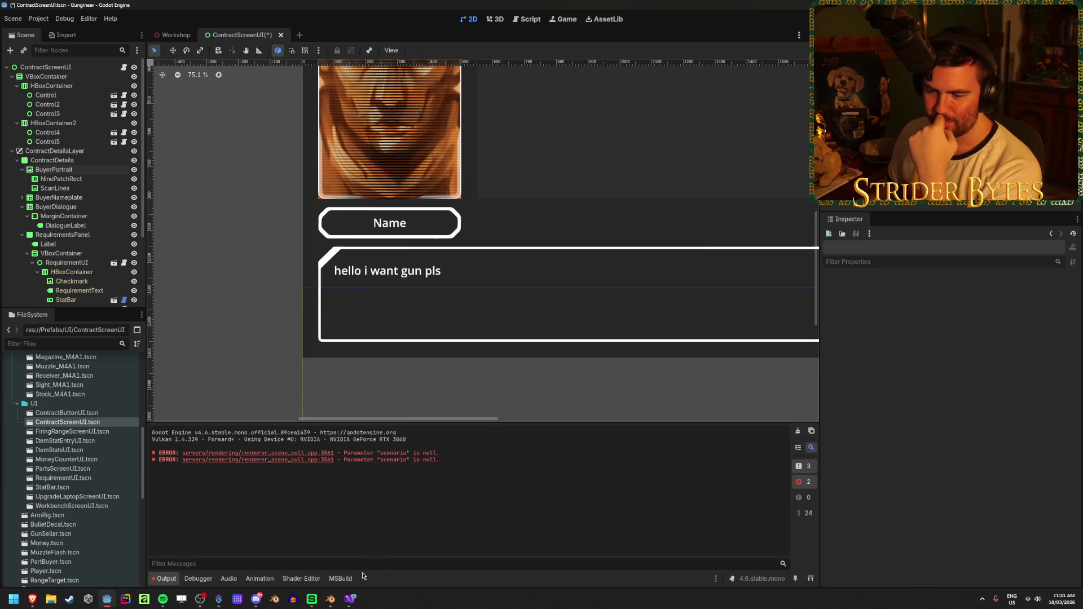
left_click(354, 602)
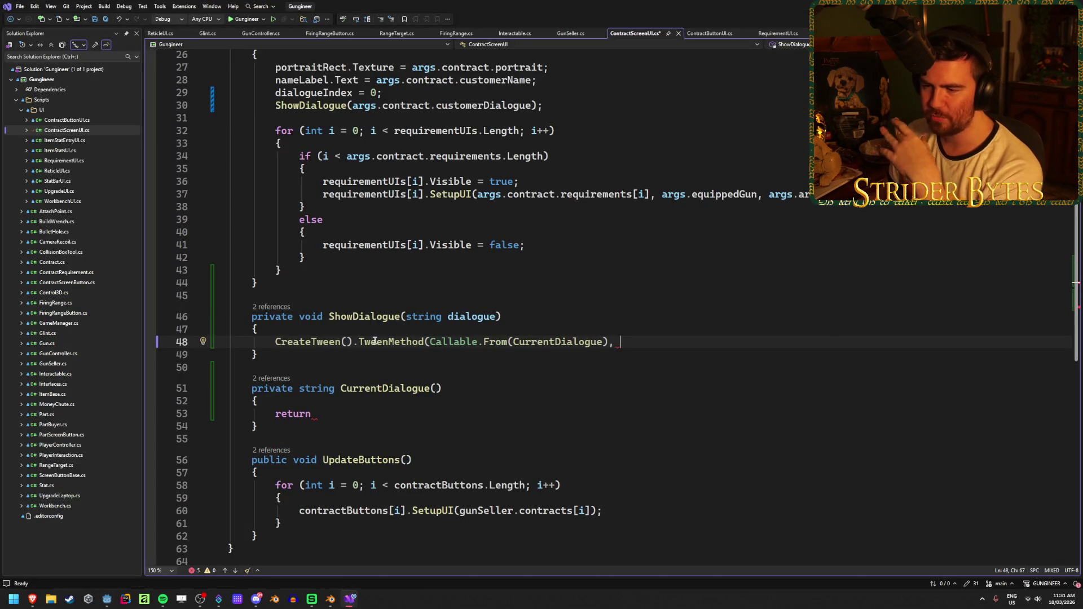
Read the Quick Info documentation for TweenMethod on line 48, then return to Godot.
mouse_move(380, 342)
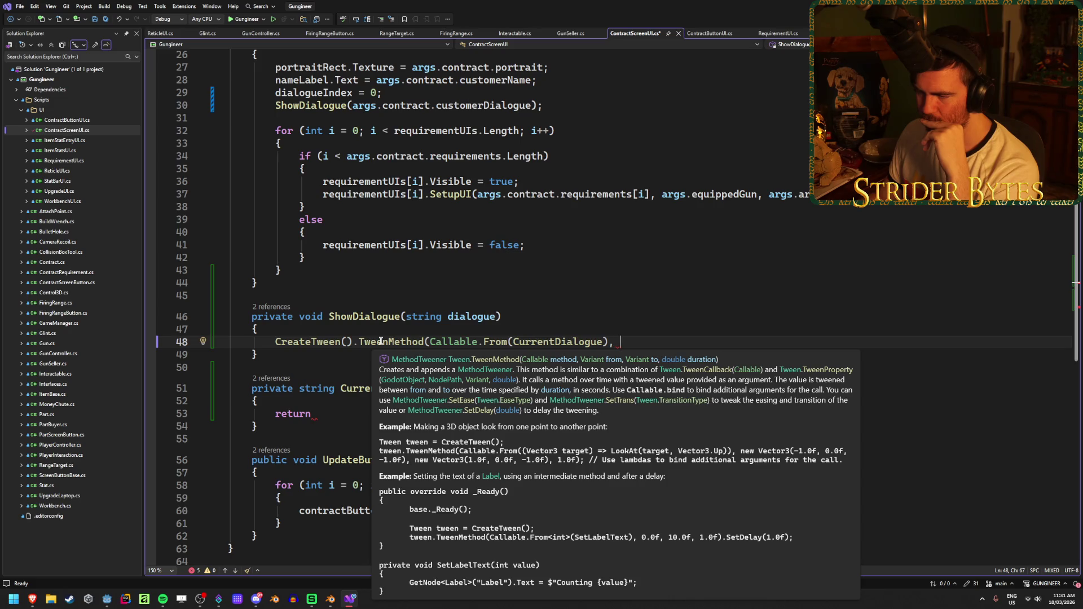
scroll(377, 224, "down", 4)
mouse_move(392, 187)
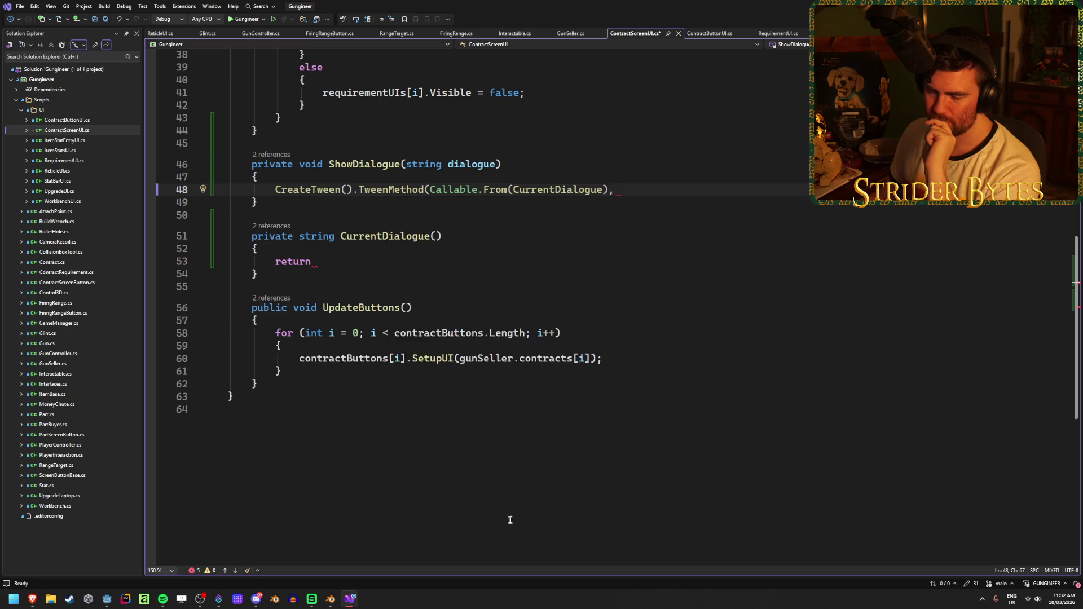
scroll(350, 400, "up", 3)
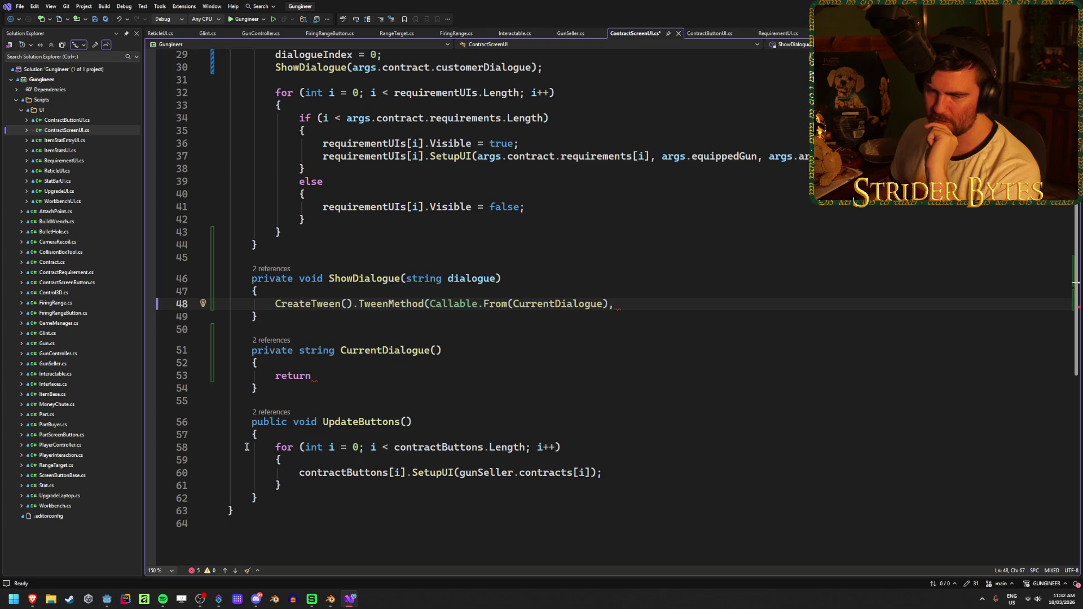
left_click(106, 602)
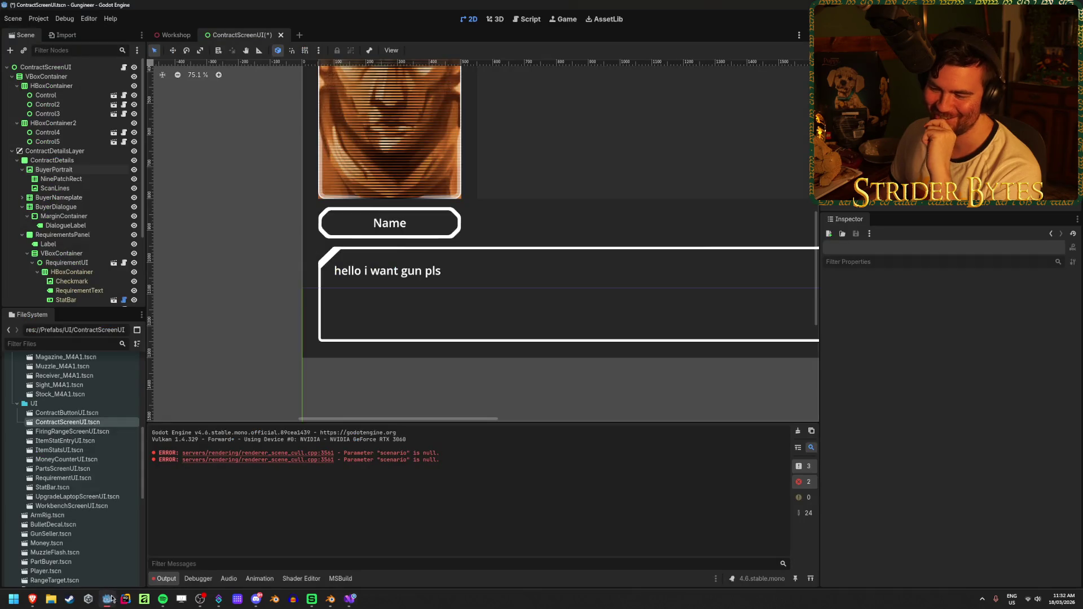
Clear the Output log and inspect the BuyerPortrait, BuyerDialogue and DialogueLabel nodes.
left_click(799, 432)
left_click(56, 169)
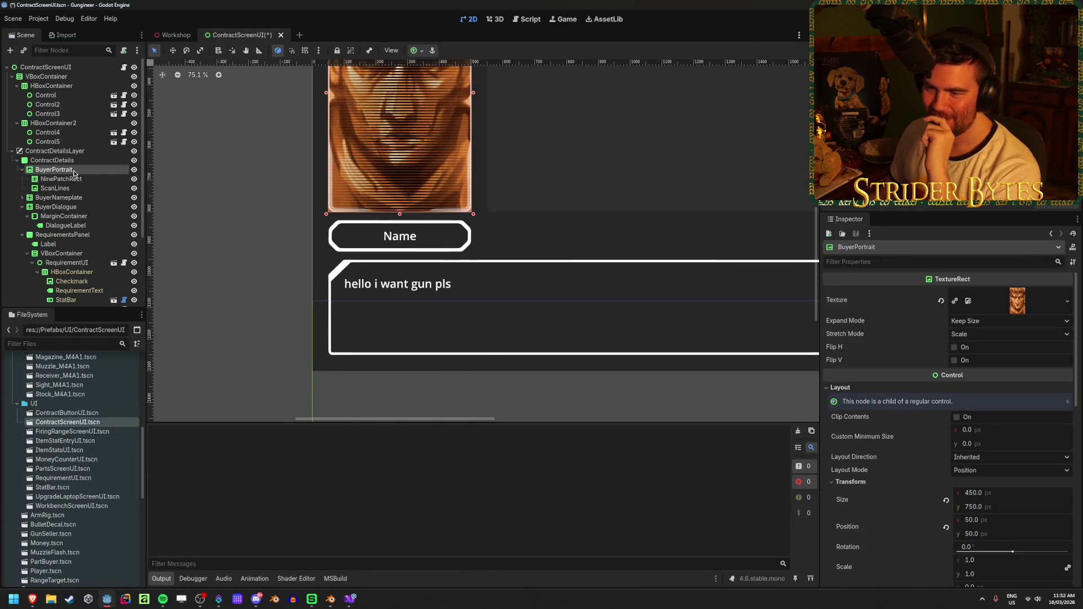
left_click(73, 207)
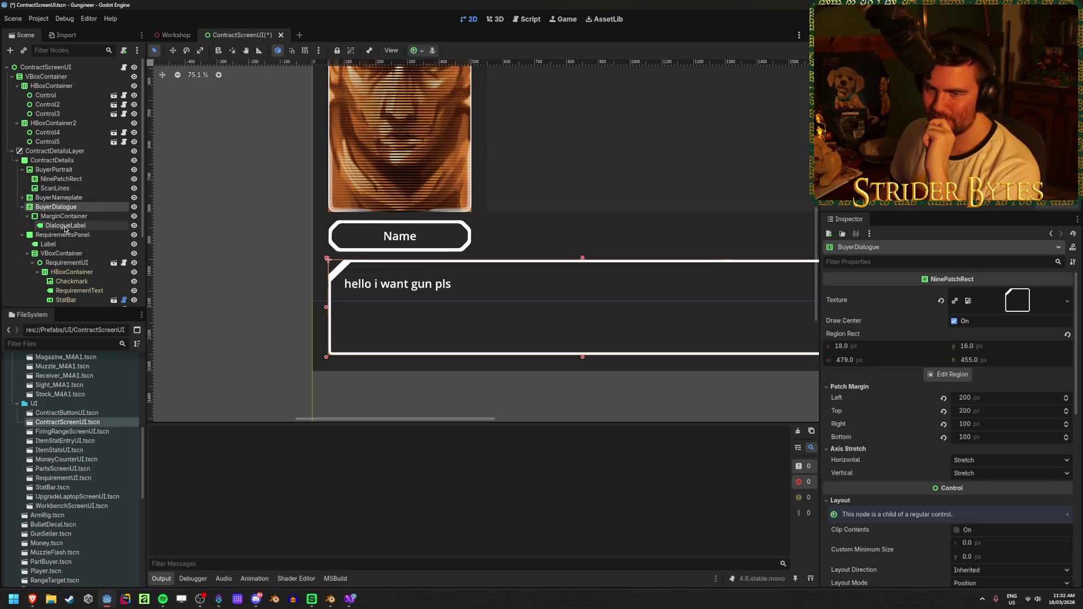
left_click(65, 225)
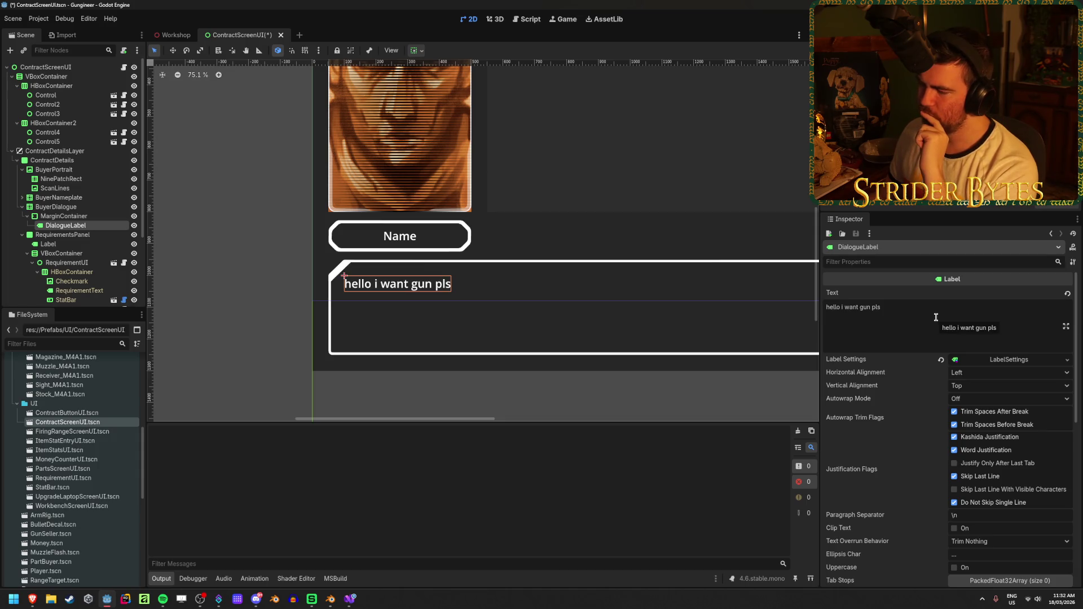
scroll(987, 451, "down", 2)
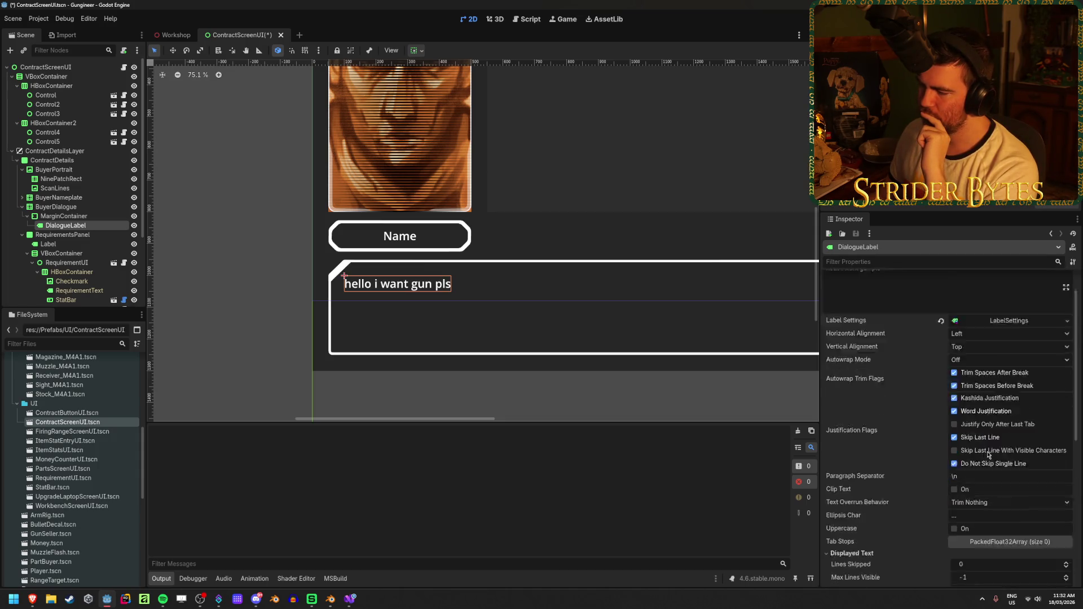
left_click(349, 599)
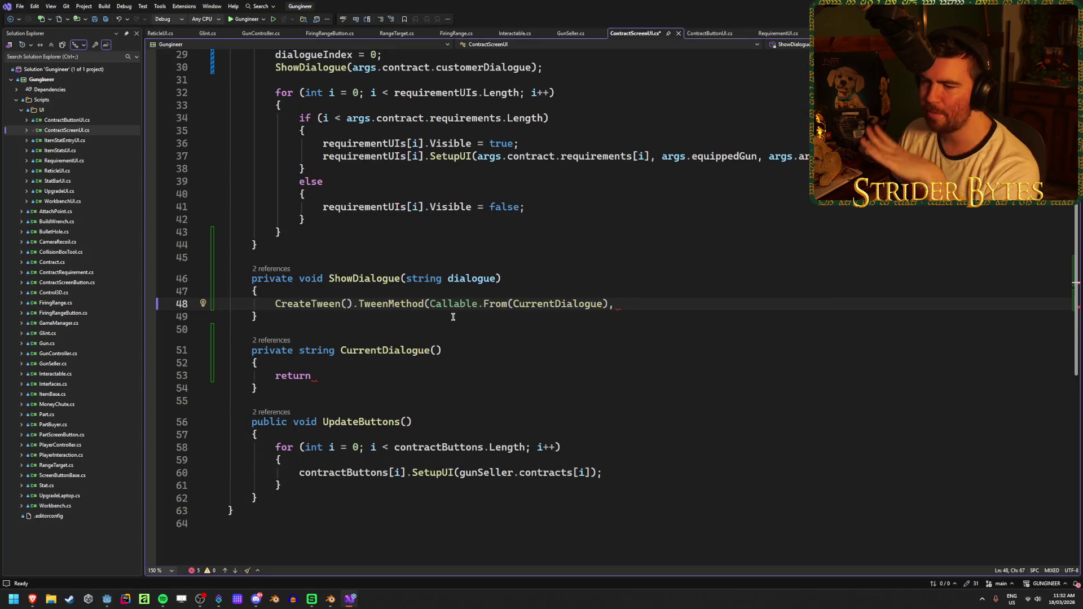
Change the CurrentDialogue signature to 'private void CurrentDialogue(int characterIndex)'.
left_click(349, 374)
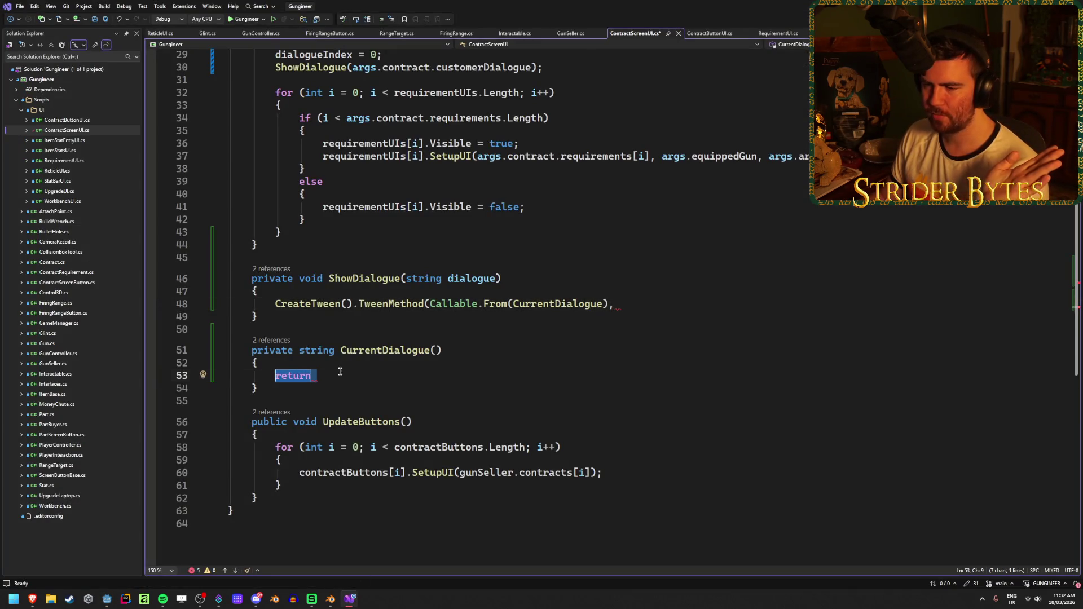
left_click_drag(338, 373, 306, 374)
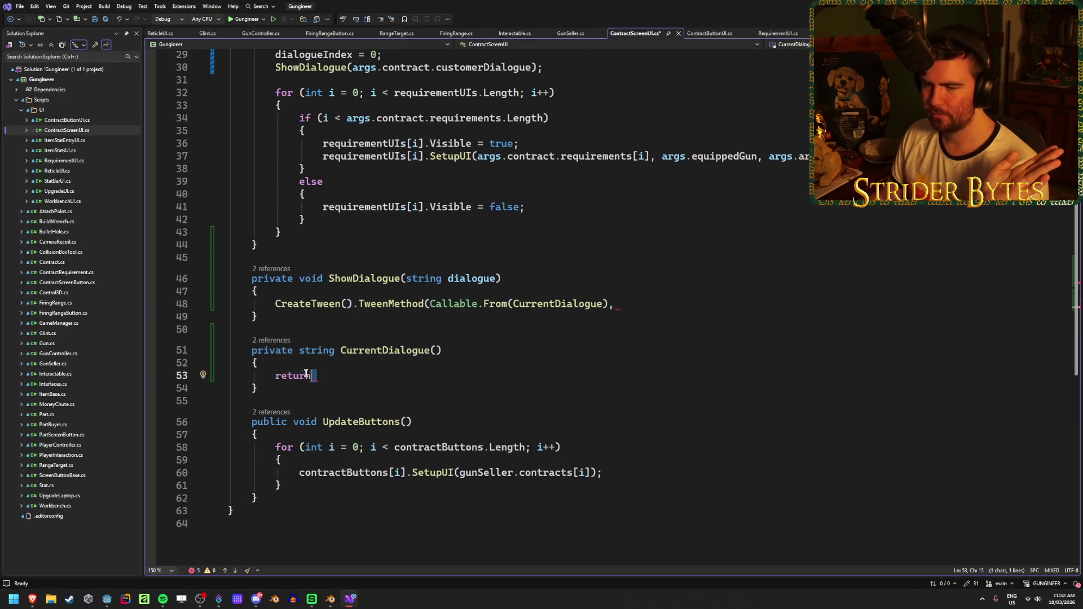
left_click(437, 350)
type("int ch")
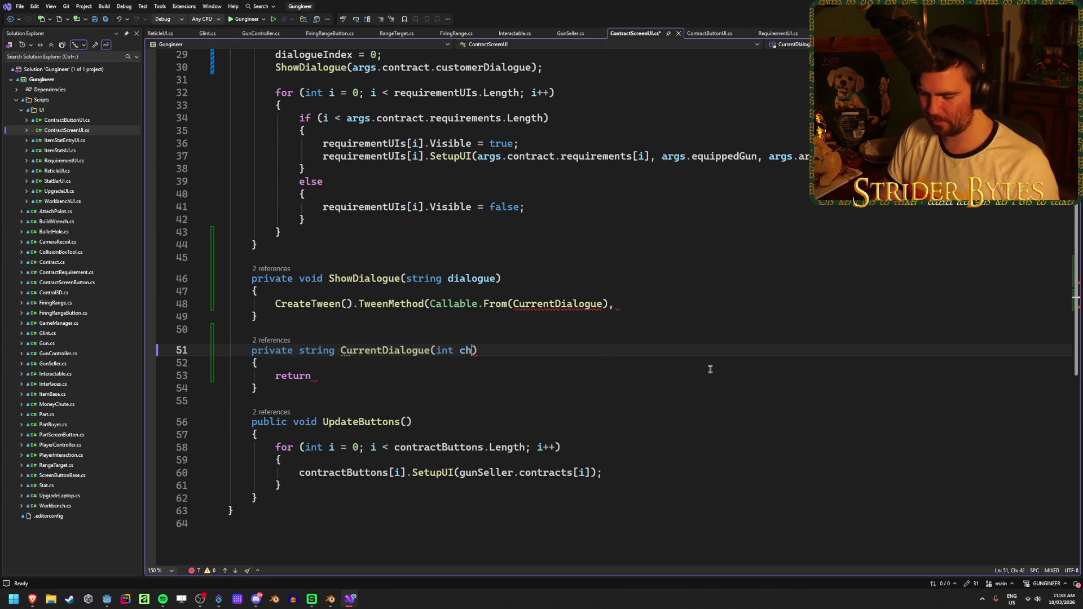
type("erIndex")
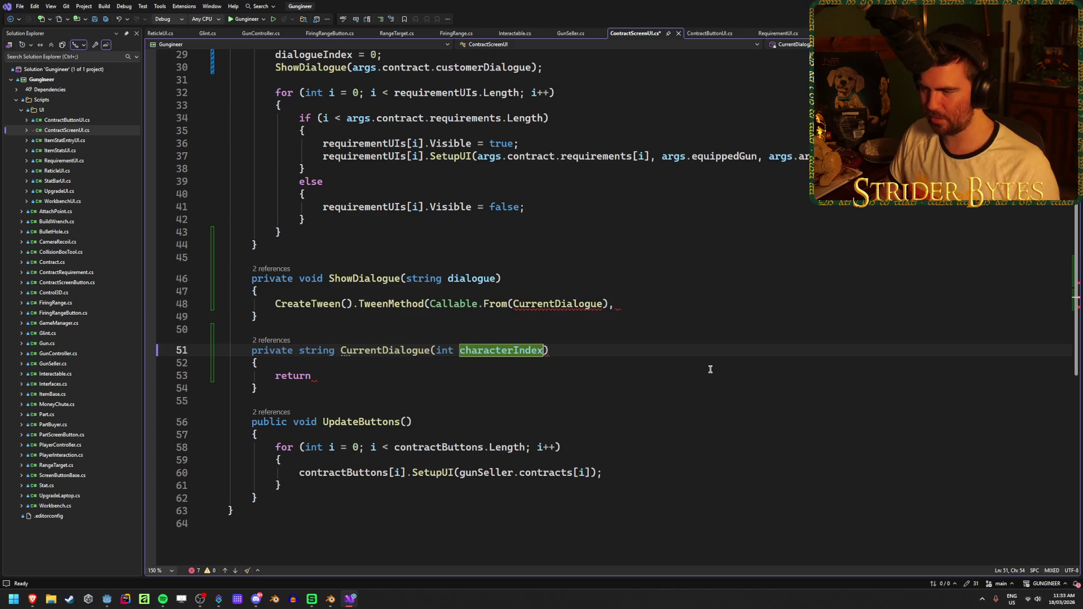
double_click(316, 350)
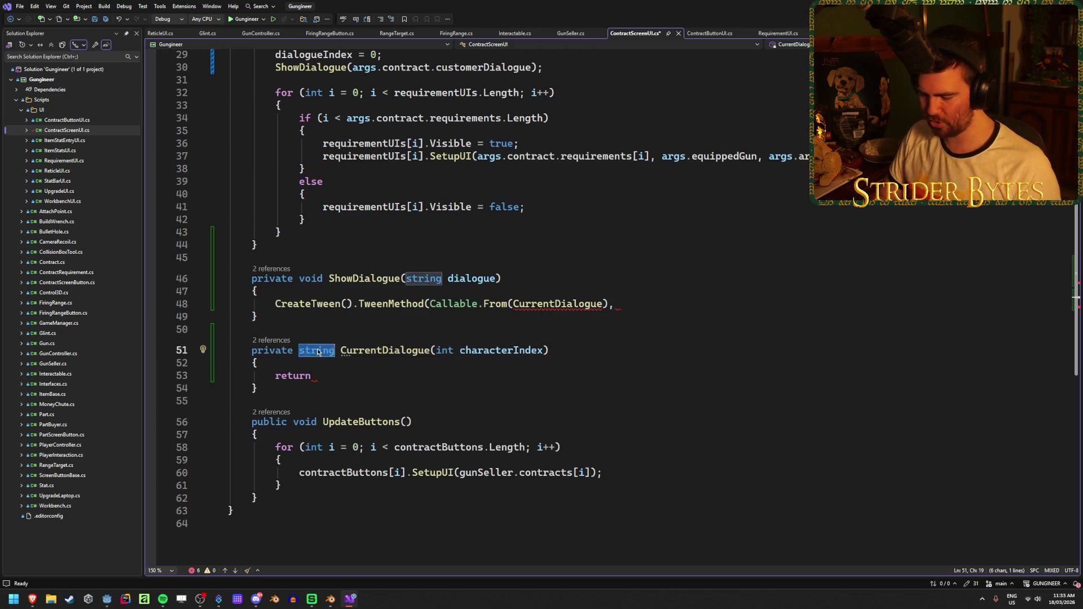
type("void")
key("Escape")
Replace the leftover return with 'dialogueLabel.VisibleCharacters = characterIndex;' and save.
left_click_drag(275, 375, 326, 374)
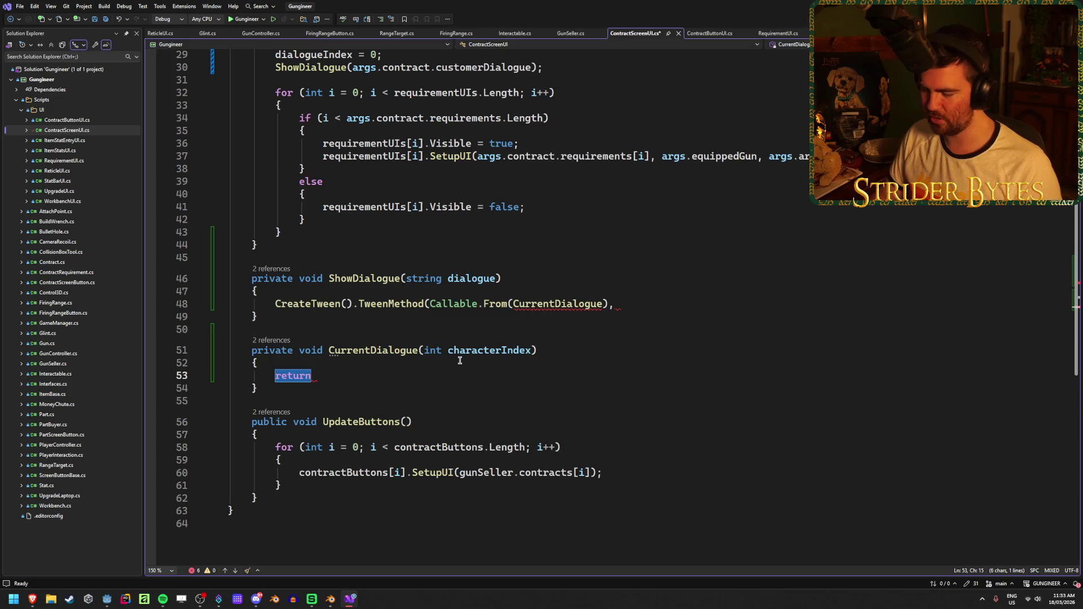
key("BackSpace")
type("dialo")
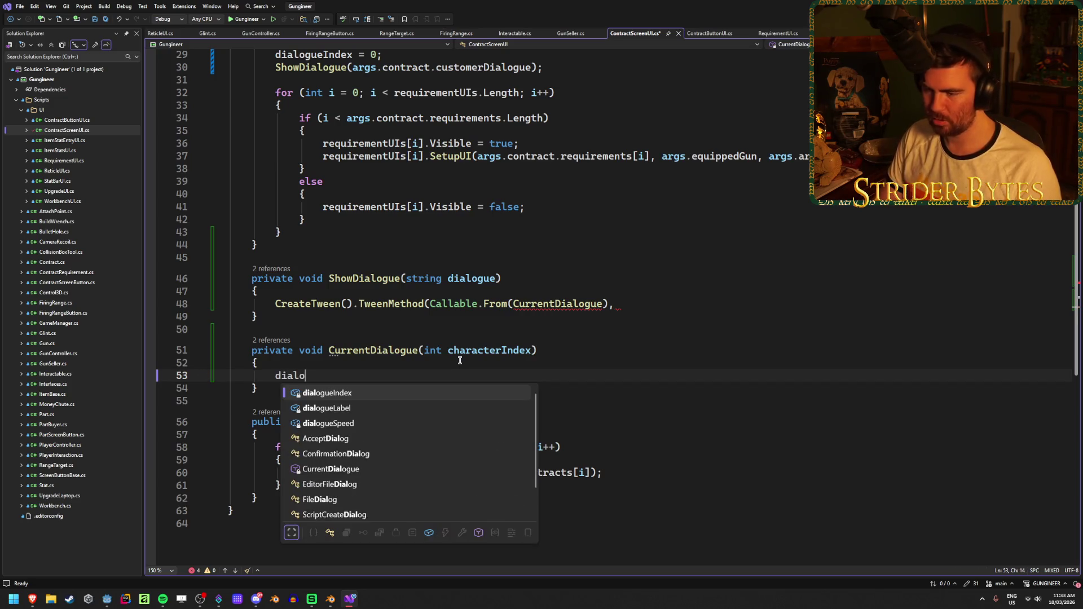
type("gueLabel.visi")
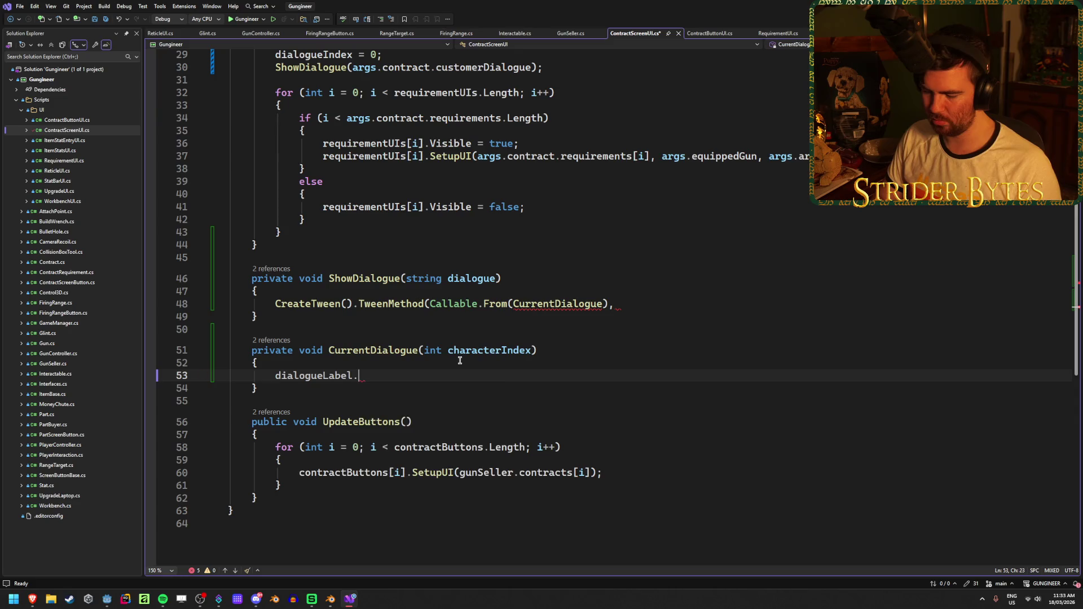
key("Down")
key("Down")
key("Down")
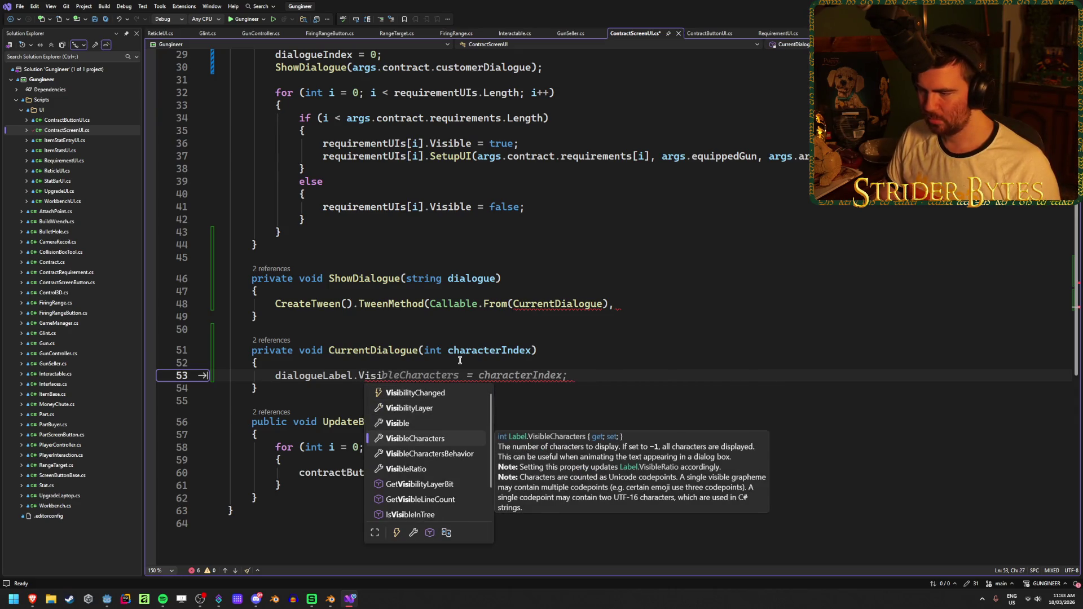
key("Tab")
key("Tab")
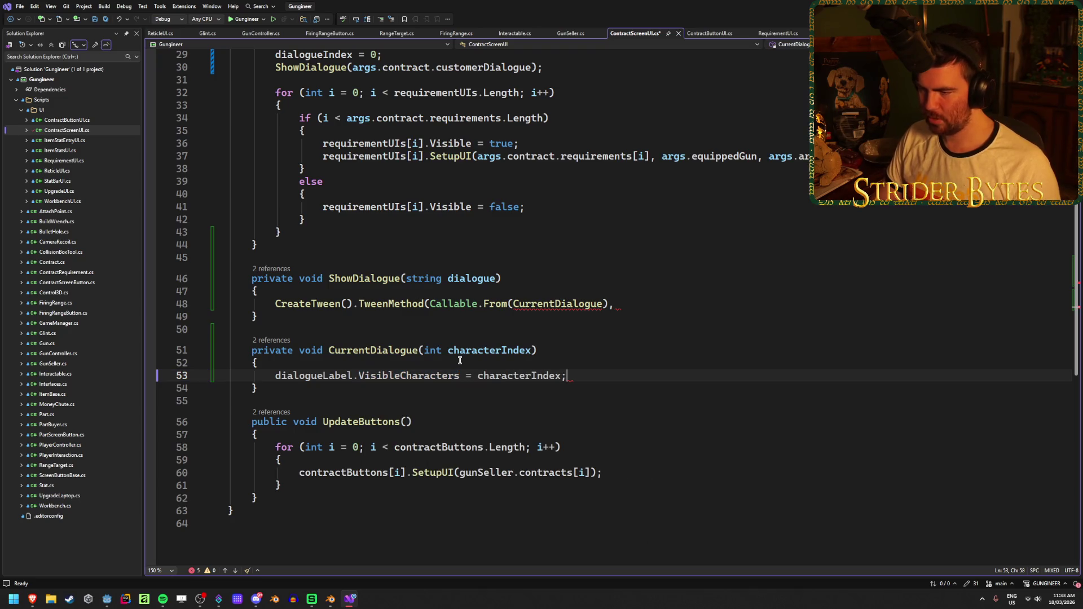
key("ctrl+s")
left_click(625, 302)
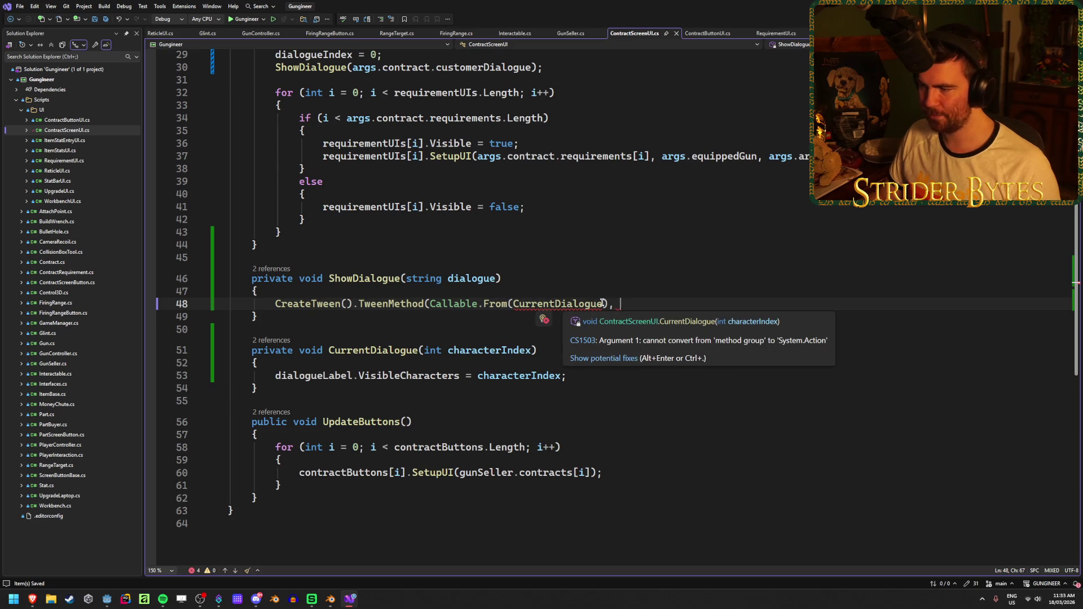
Add the tween's start and end values, 0 and dialogue.Length, to the TweenMethod call.
left_click(604, 304)
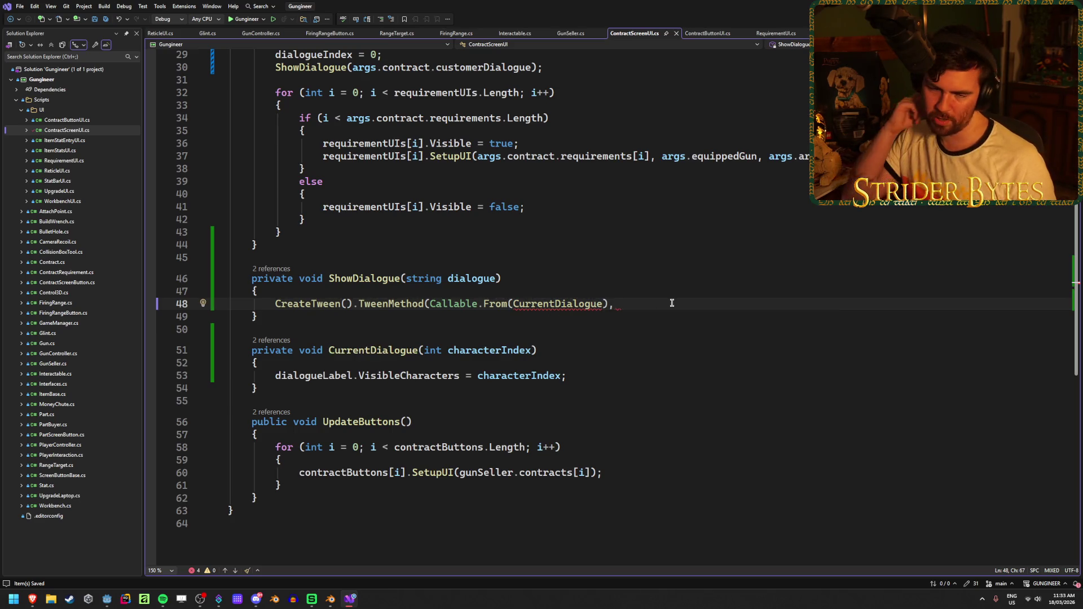
type("0")
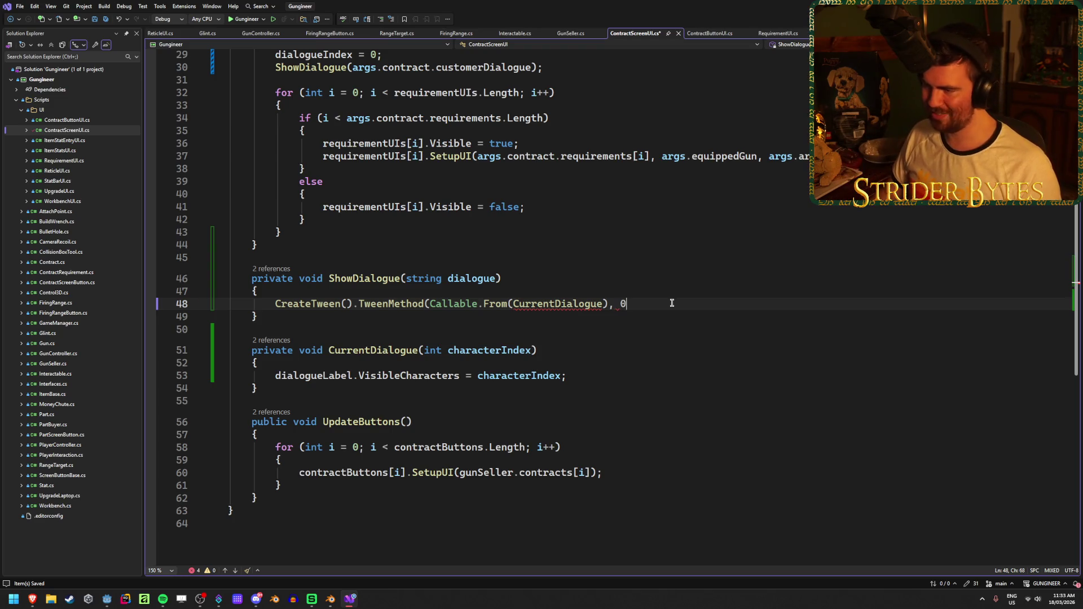
type(", dial")
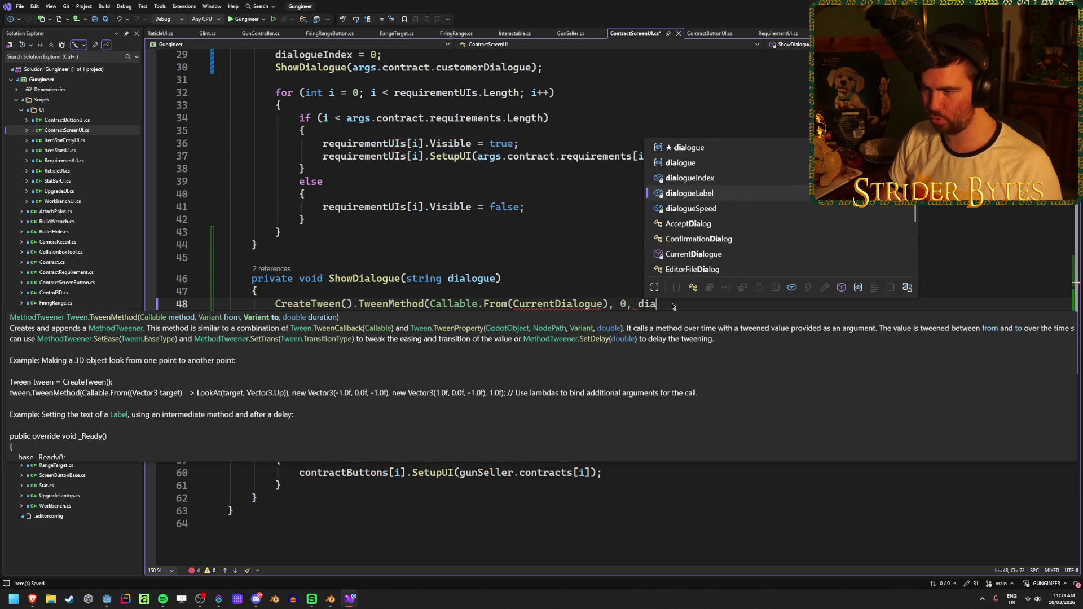
key("Up")
key("Up")
key("Tab")
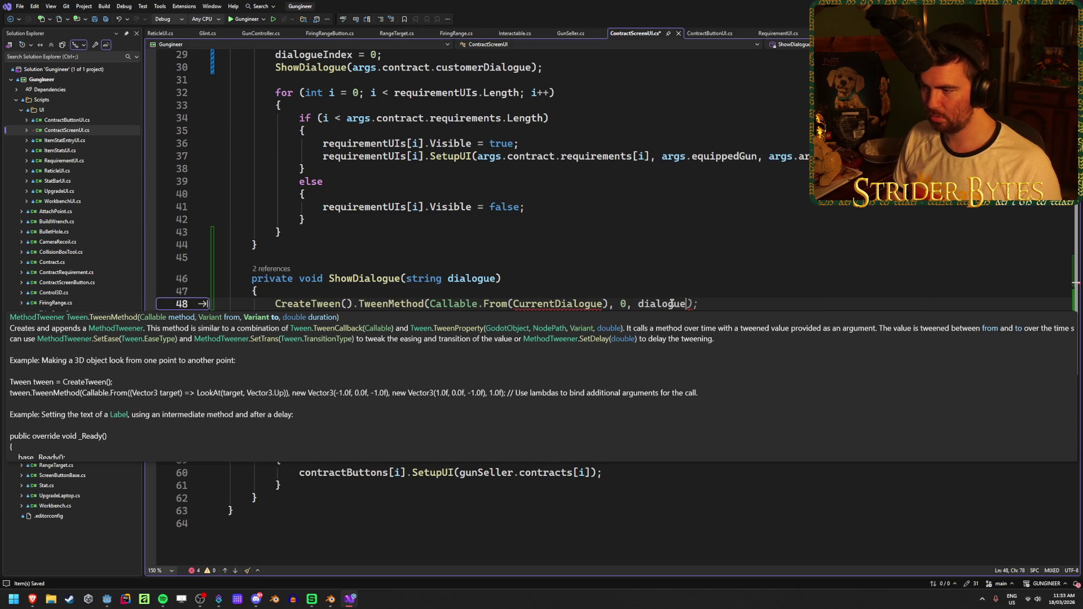
type(".")
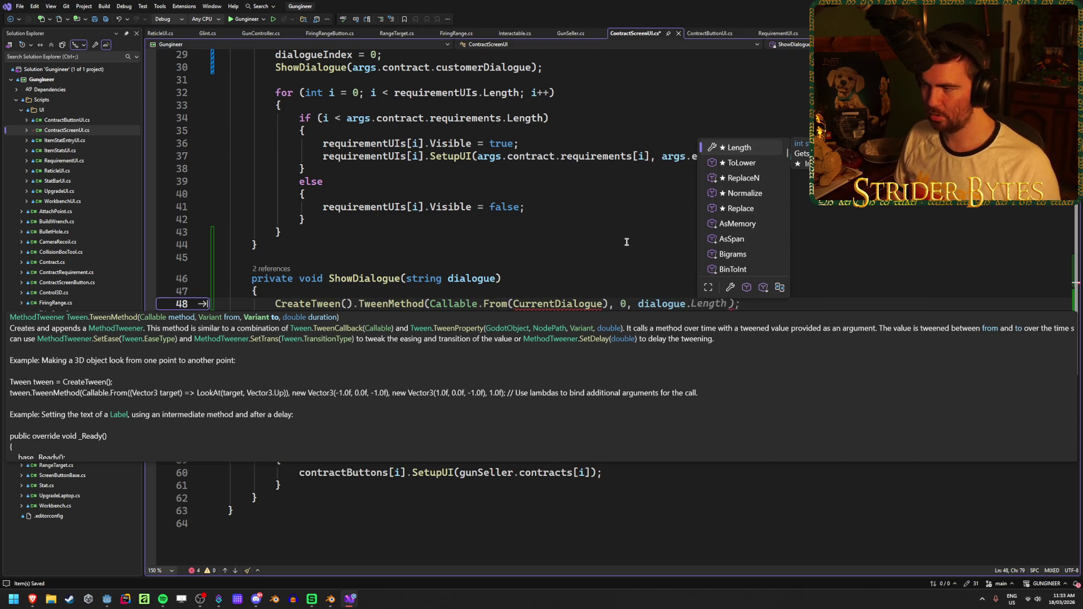
key("Tab")
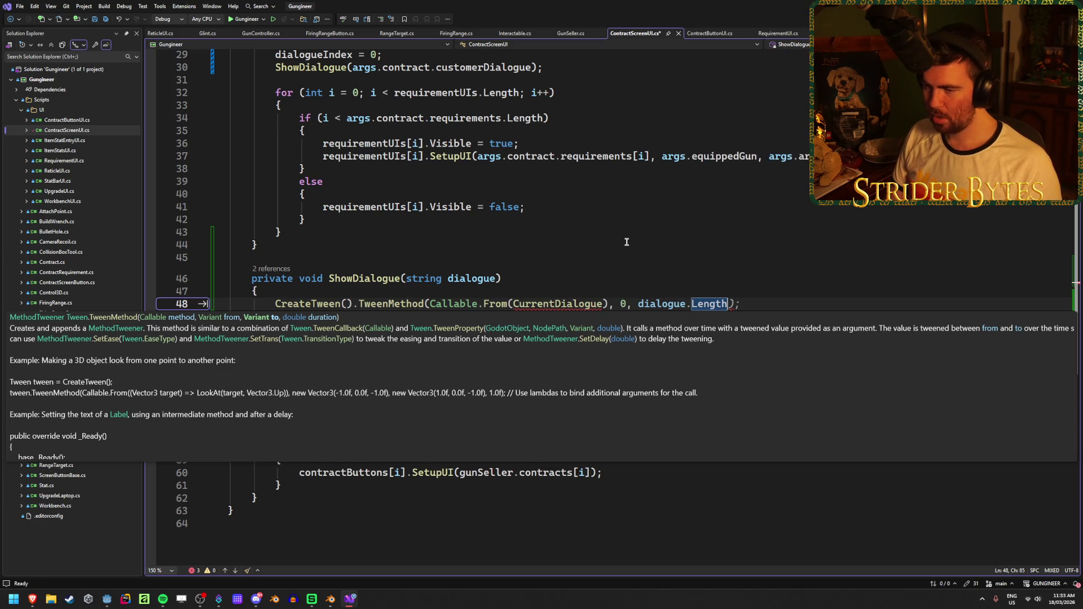
type(",")
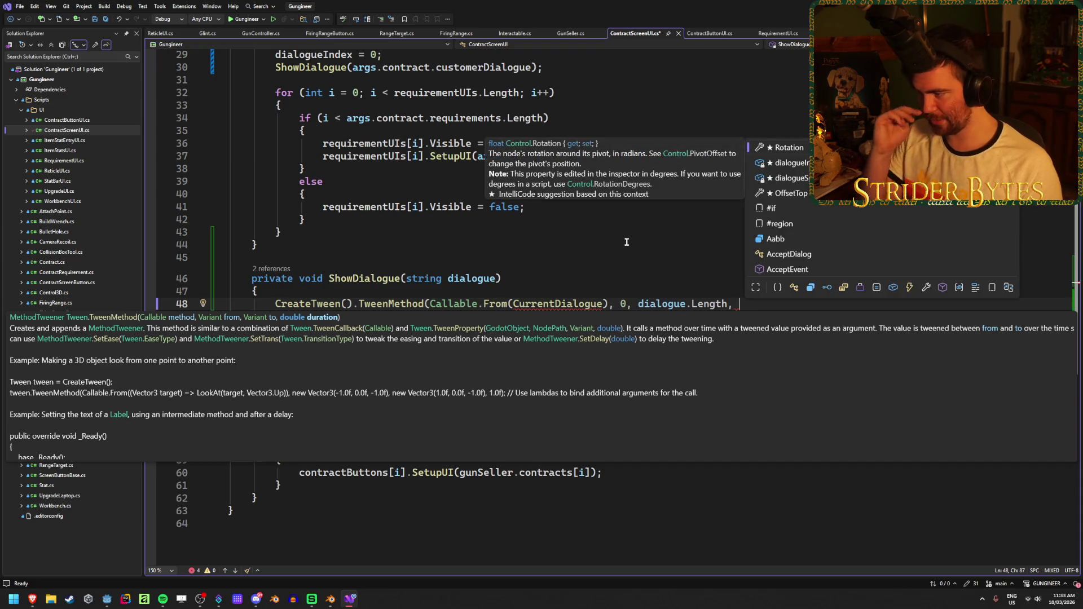
key("Escape")
key("Escape")
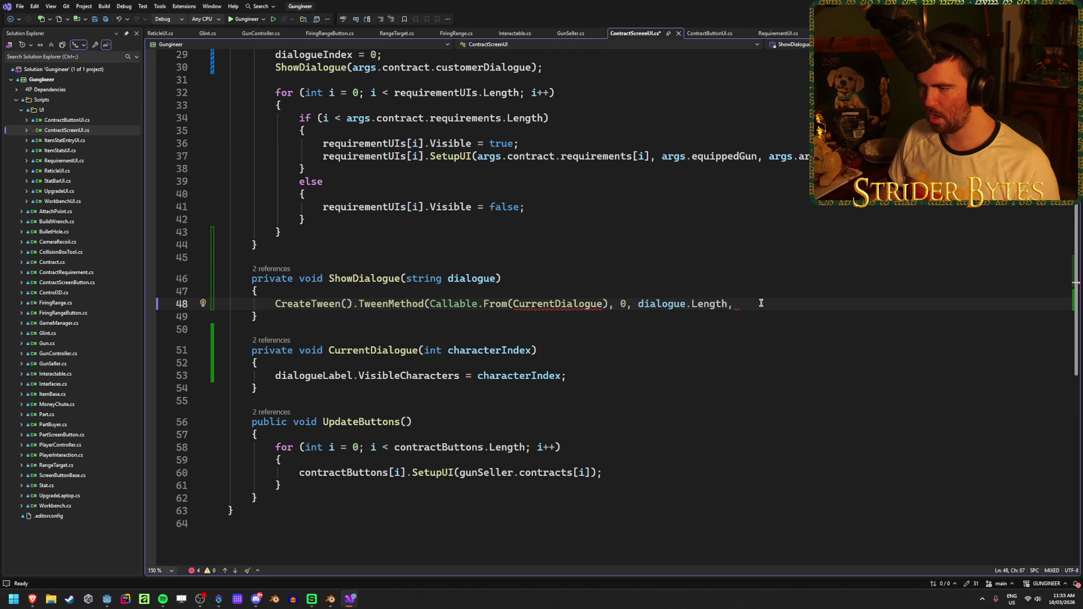
scroll(761, 303, "up", 9)
scroll(760, 303, "down", 12)
scroll(761, 303, "up", 2)
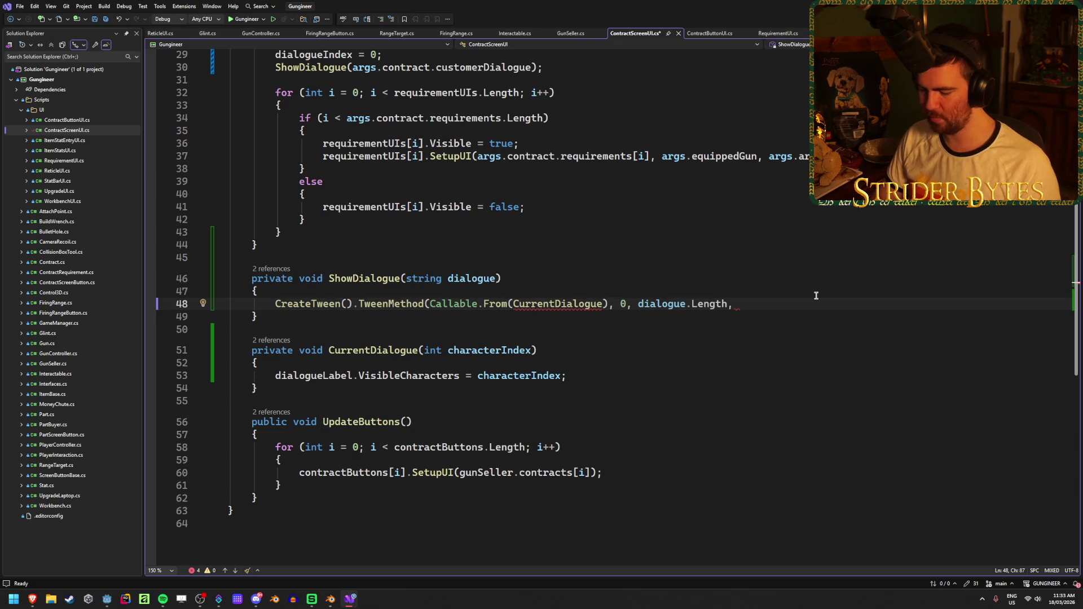
Add the duration (1f / dialogueSpeed) * dialogue.Length, close the call, and save.
type("1f / ")
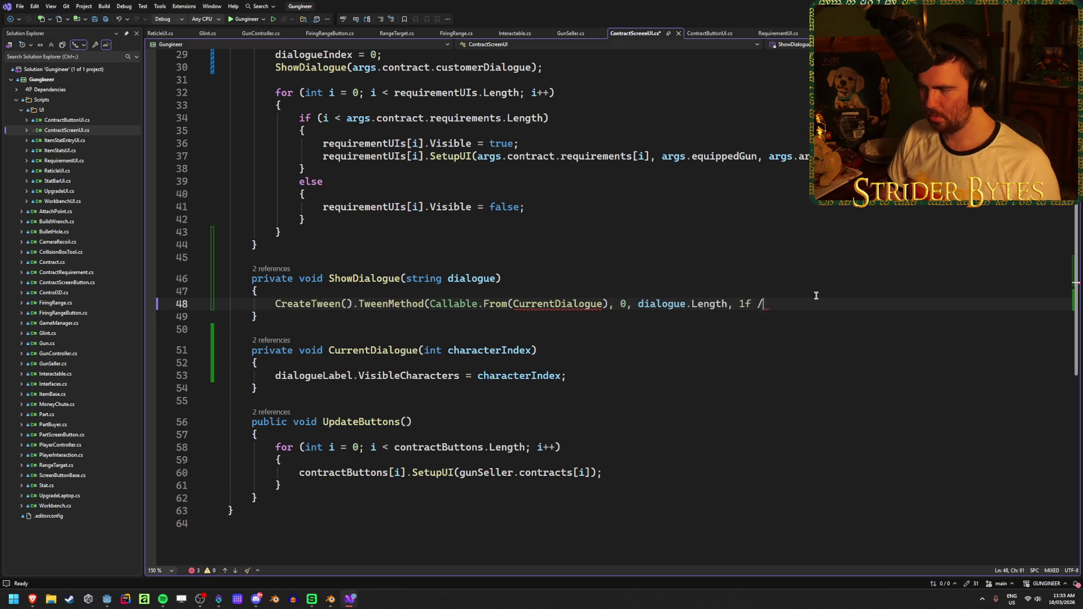
type("dialog")
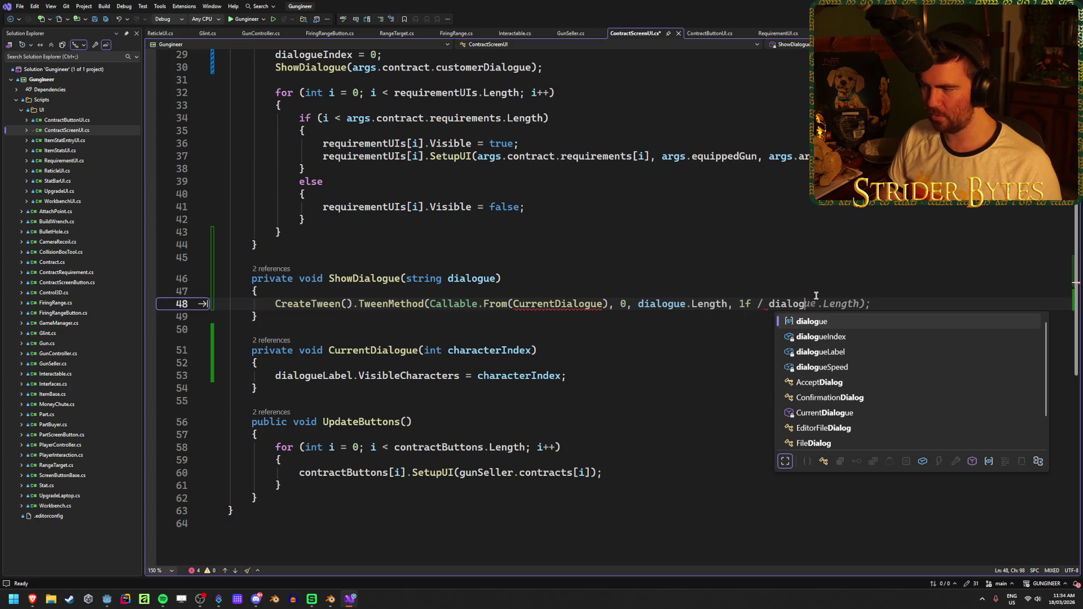
key("Down")
key("Down")
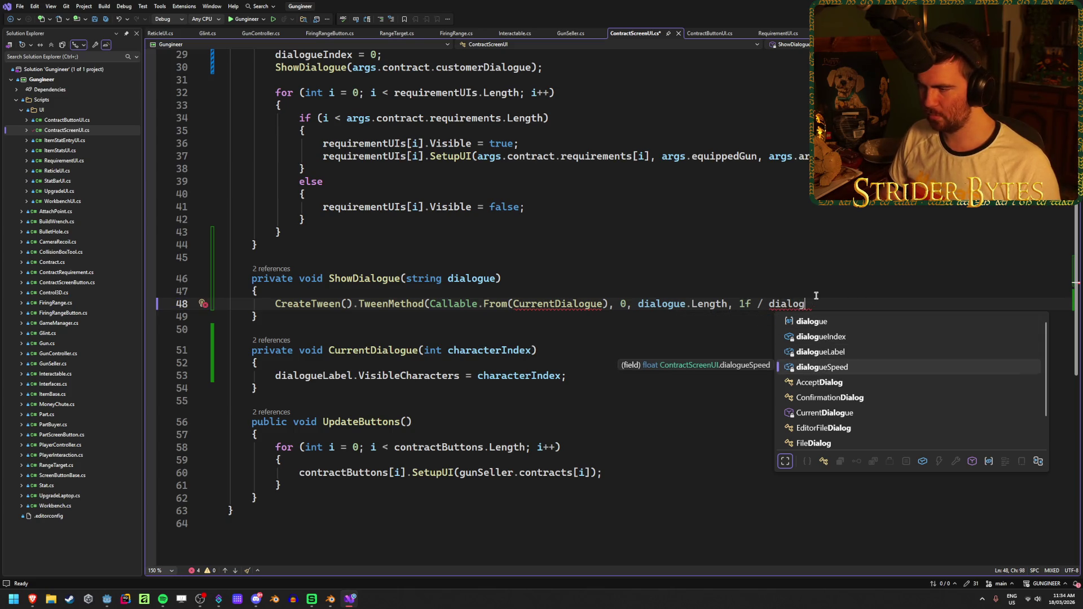
key("Tab")
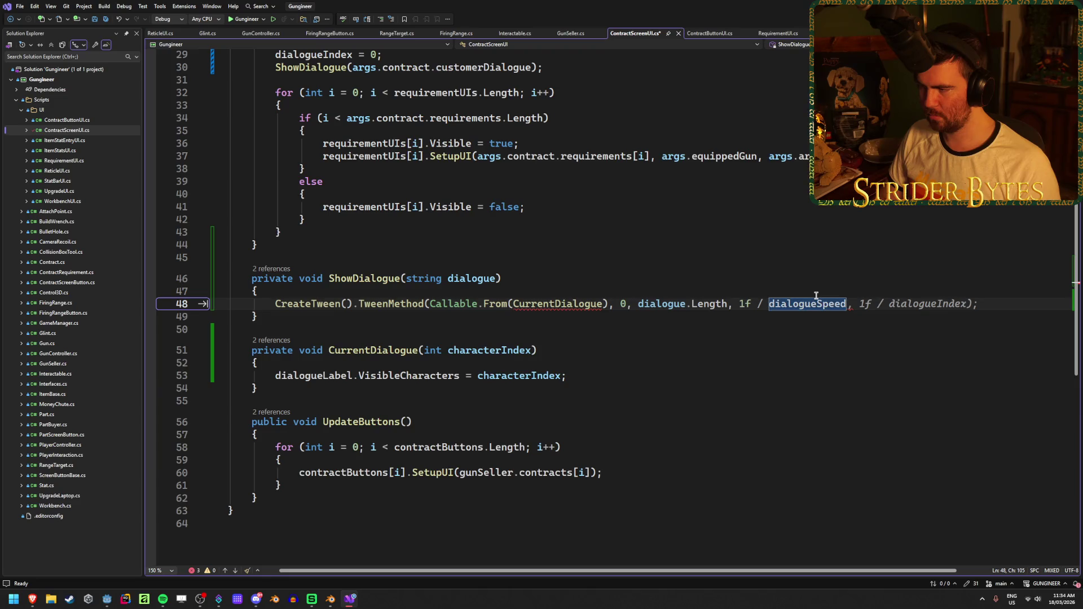
type("*")
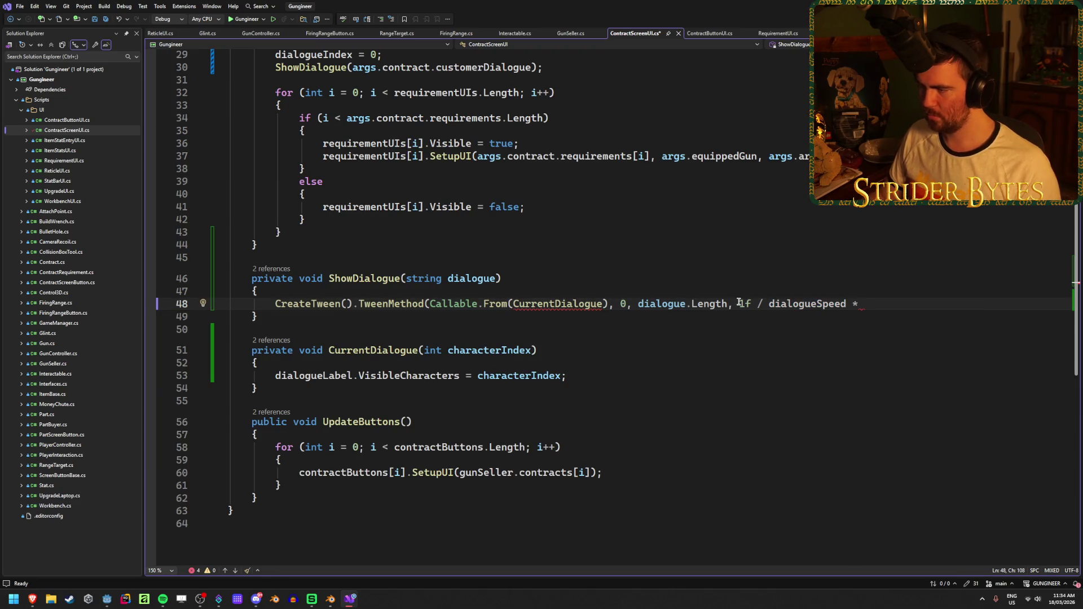
key("ctrl+Left")
key("ctrl+Left")
key("ctrl+Left")
type("(")
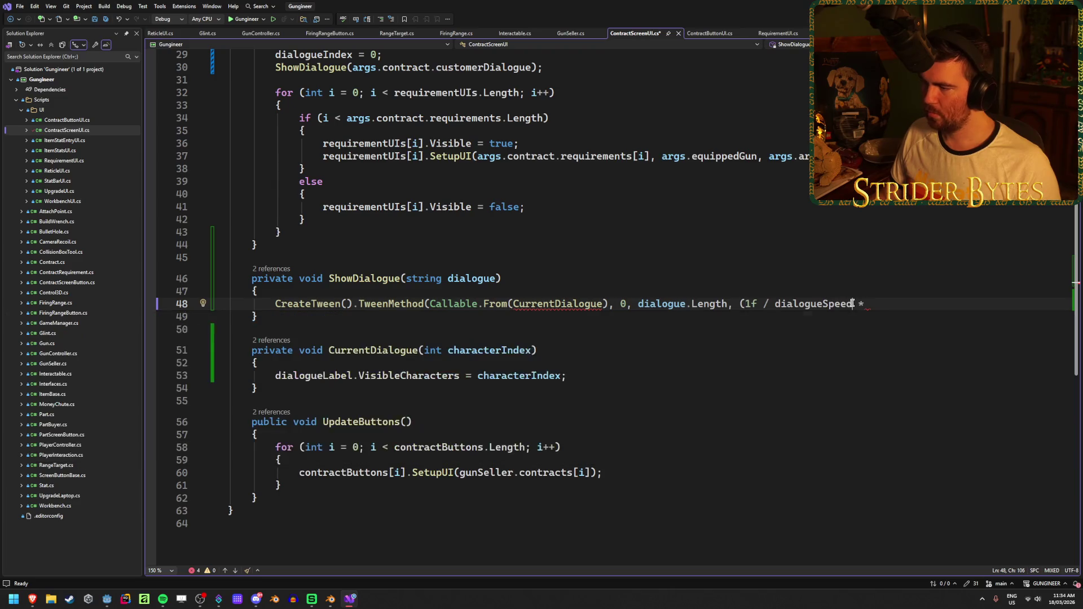
double_click(843, 304)
type(") * ")
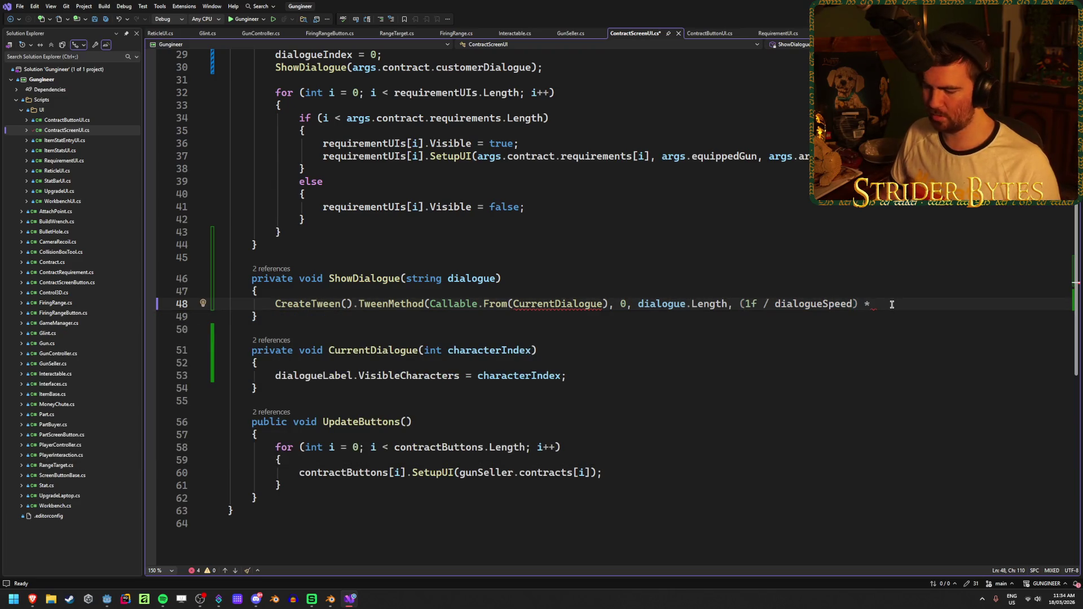
type("dialog")
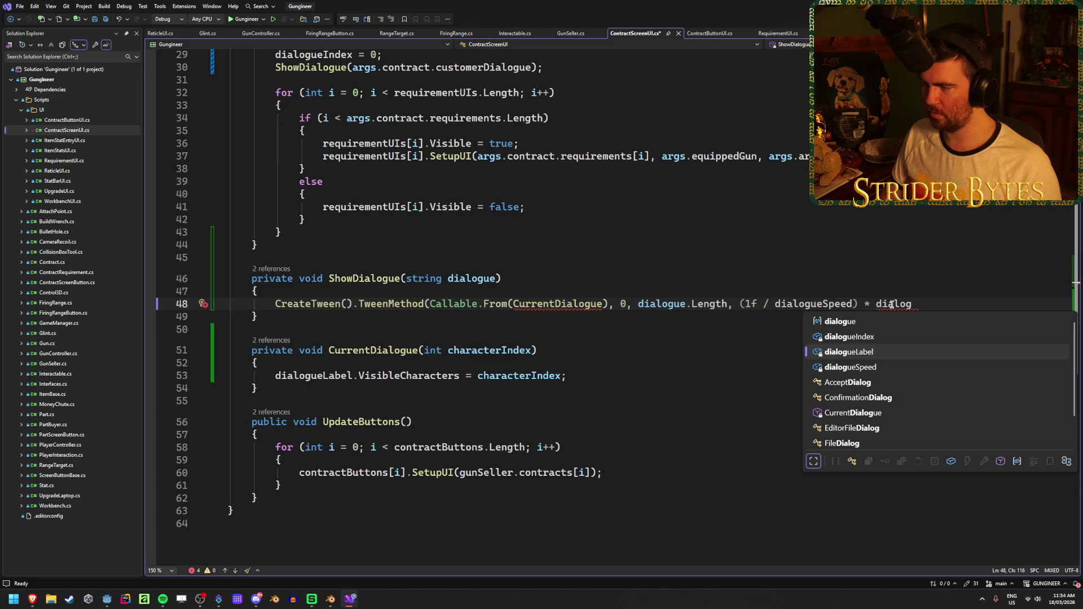
key("Tab")
type(".Len")
key("Tab")
type(");")
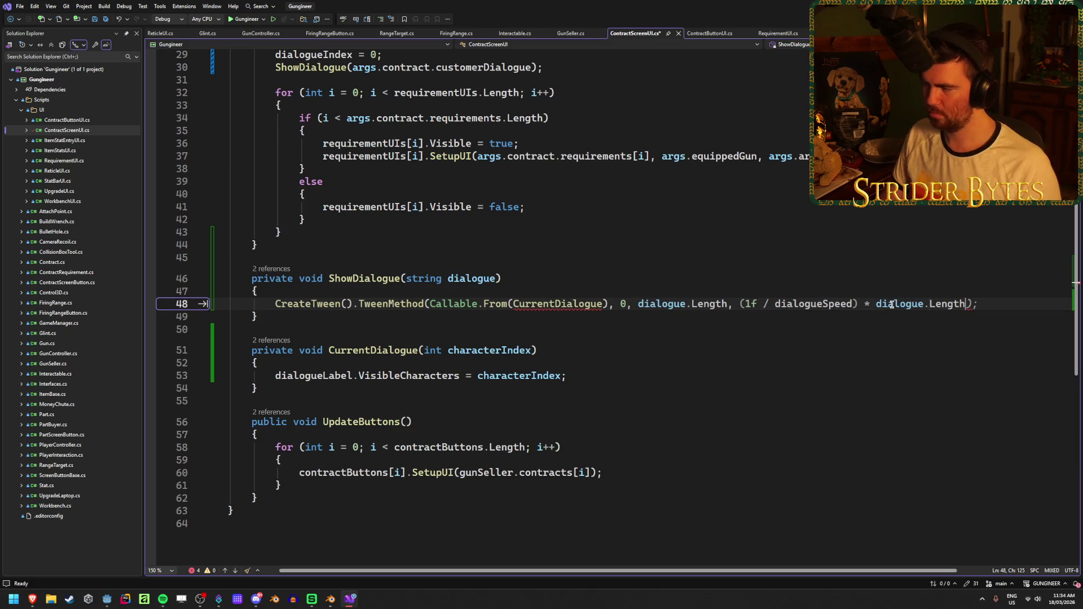
type(");")
key("ctrl+s")
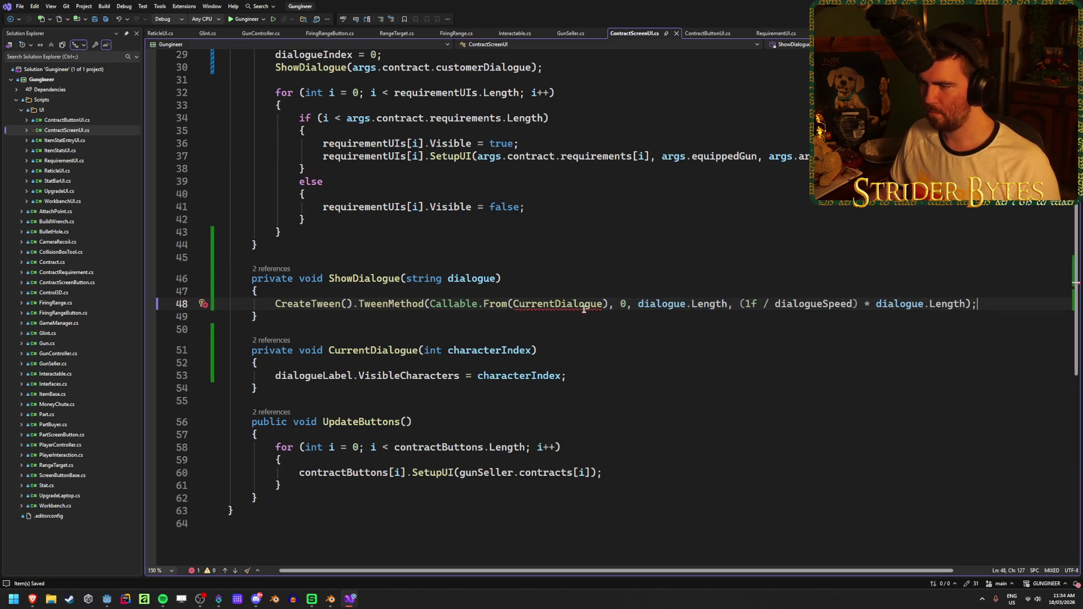
left_click(602, 303)
Change the callable to Callable.From<int>(CurrentDialogue).
type("(")
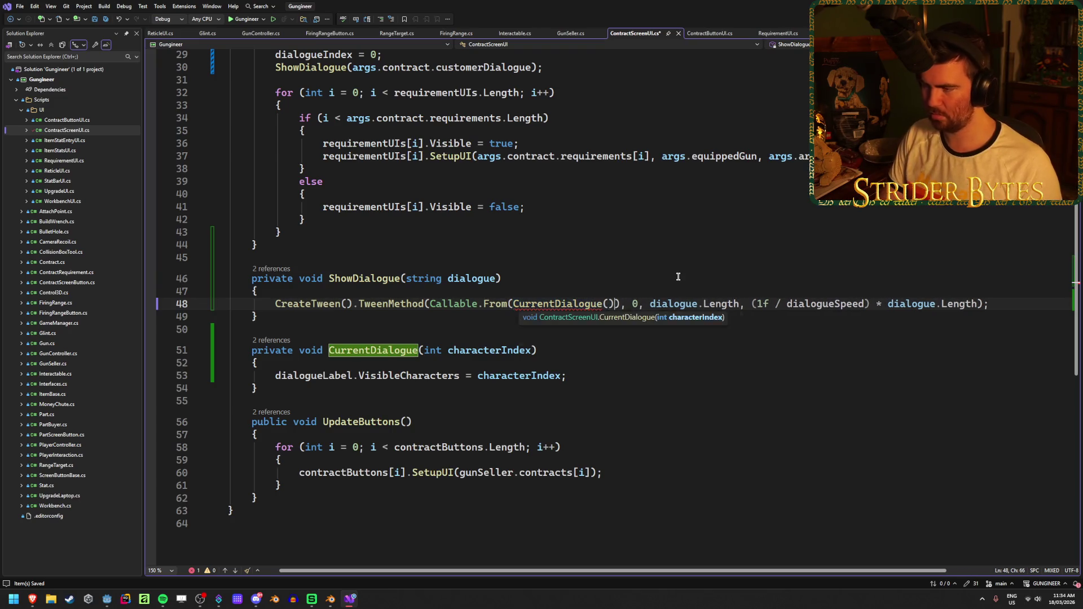
key("BackSpace")
key("BackSpace")
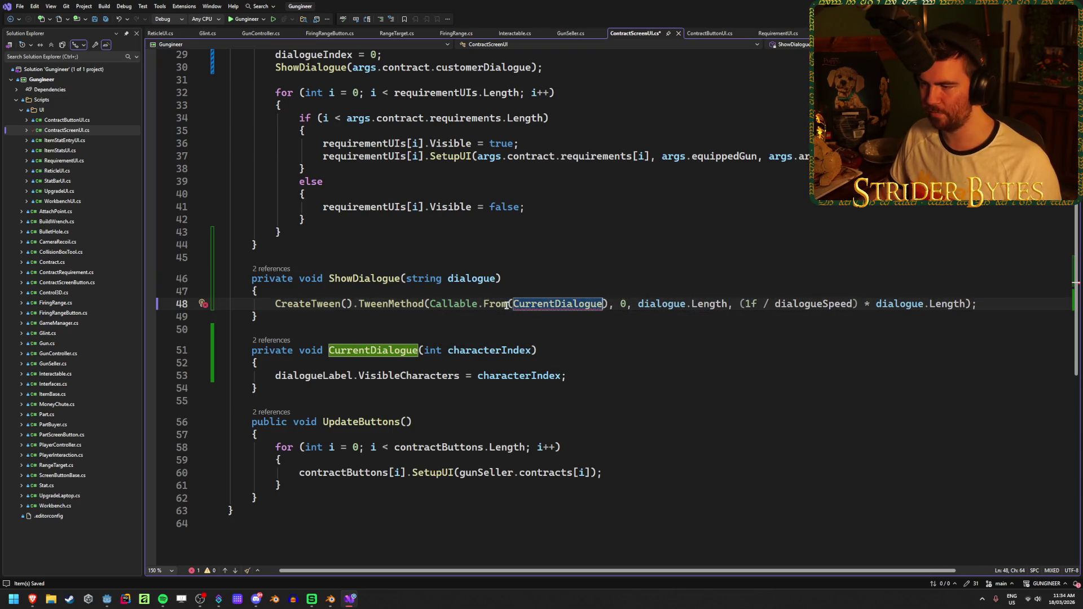
left_click(507, 304)
type("<i>")
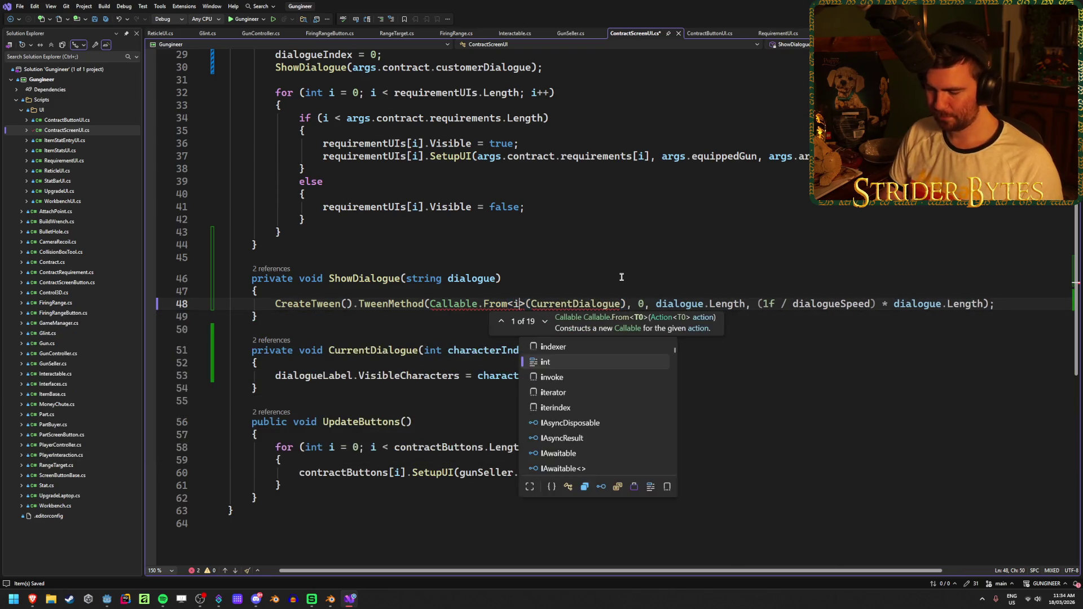
key("Tab")
left_click(628, 280)
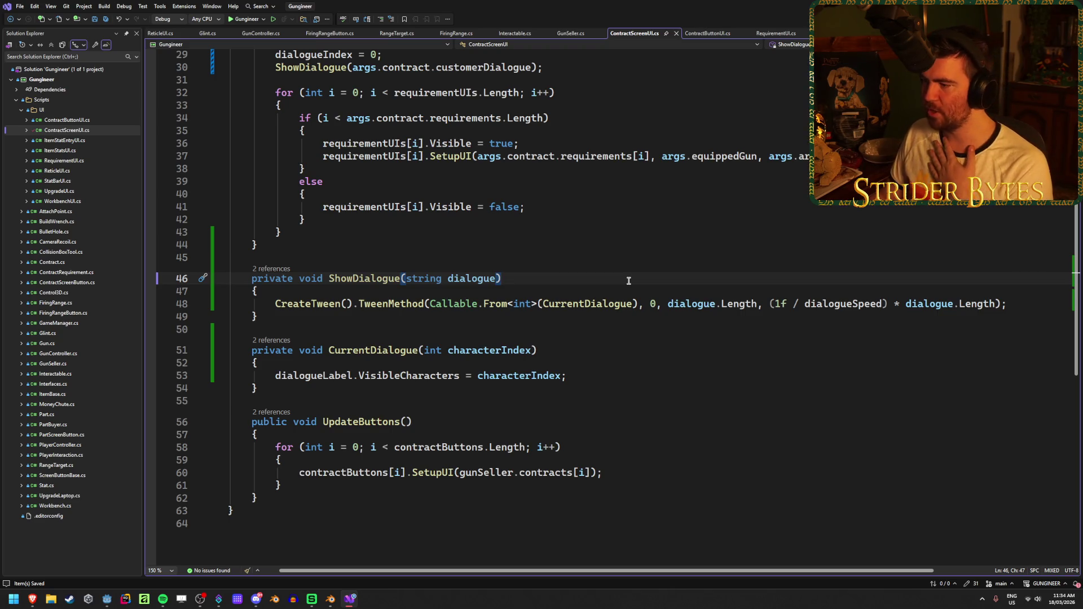
Review the script, highlighting references to the dialogue parameter and UpdateButtons.
mouse_move(743, 305)
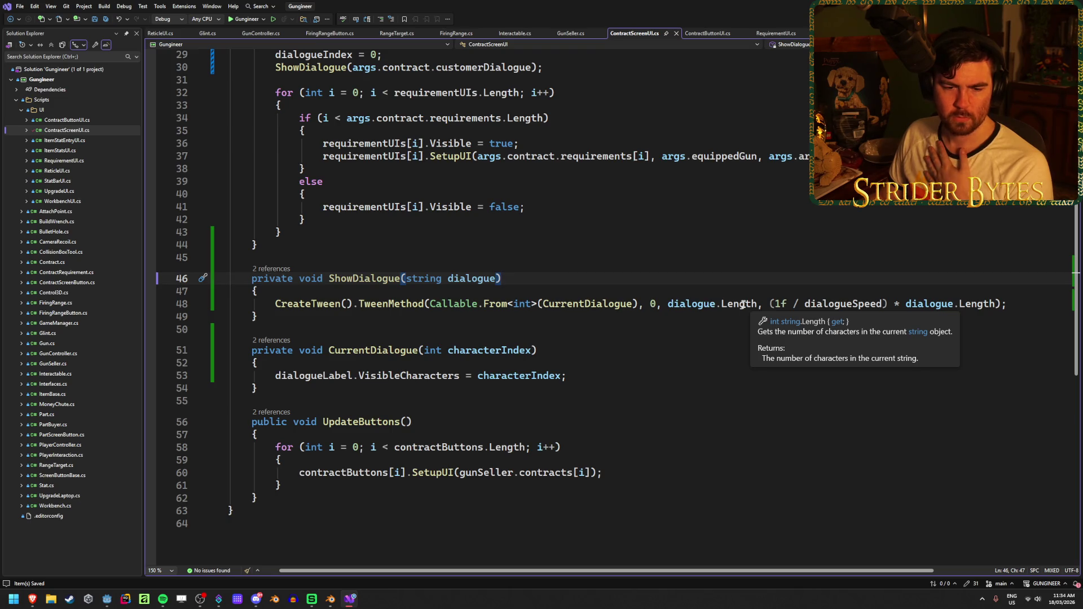
left_click(636, 359)
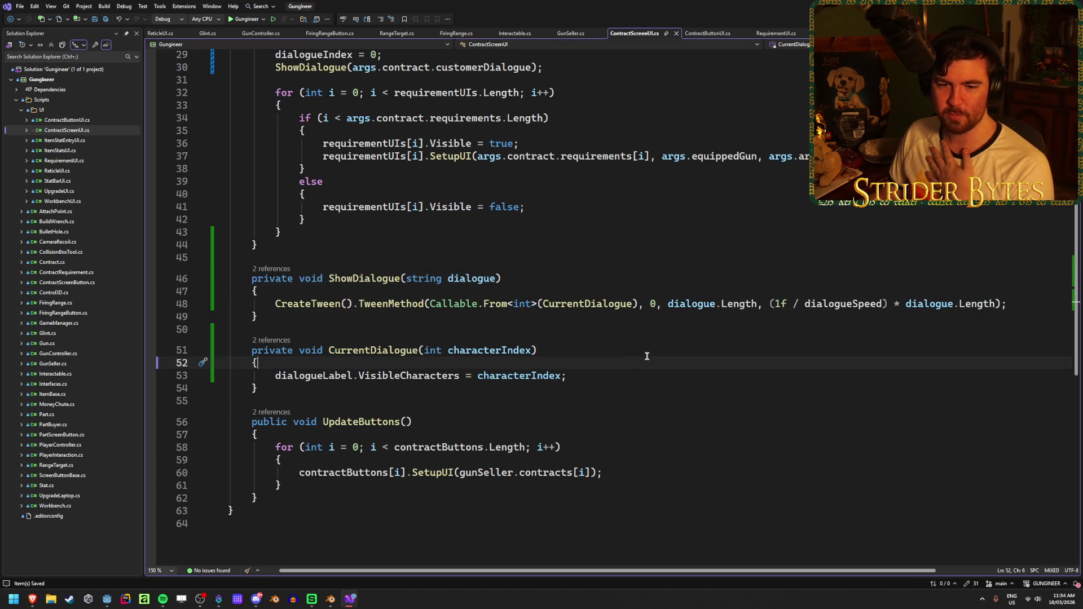
left_click(551, 321)
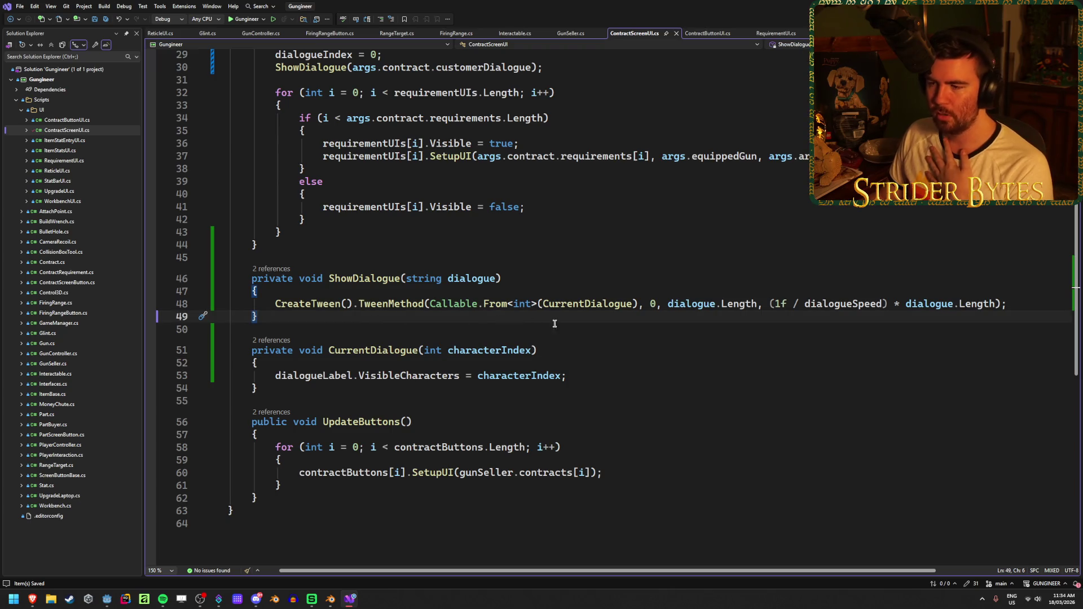
left_click(577, 349)
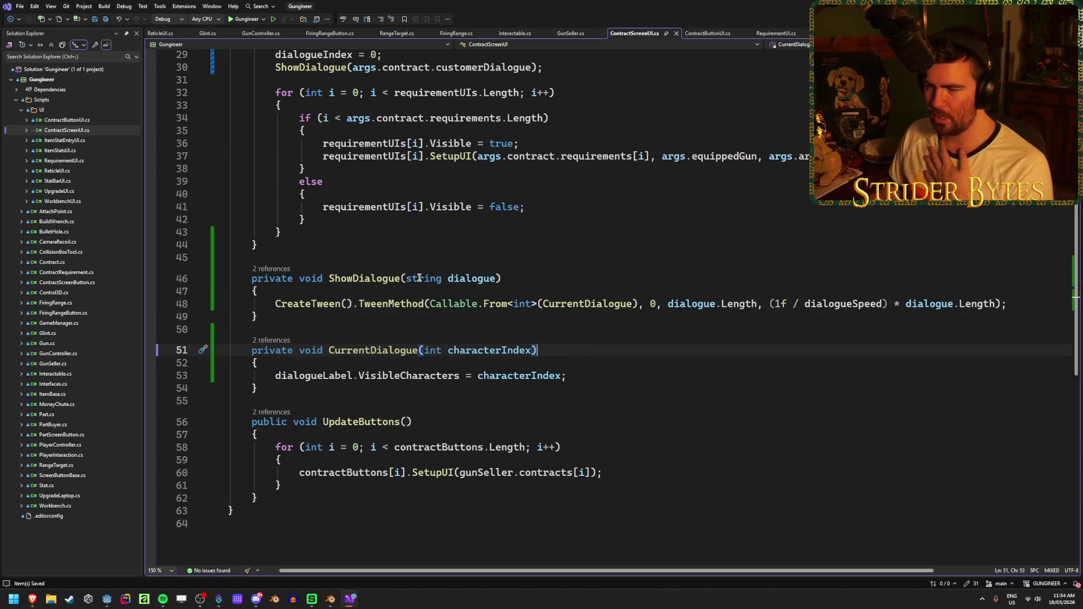
mouse_move(419, 278)
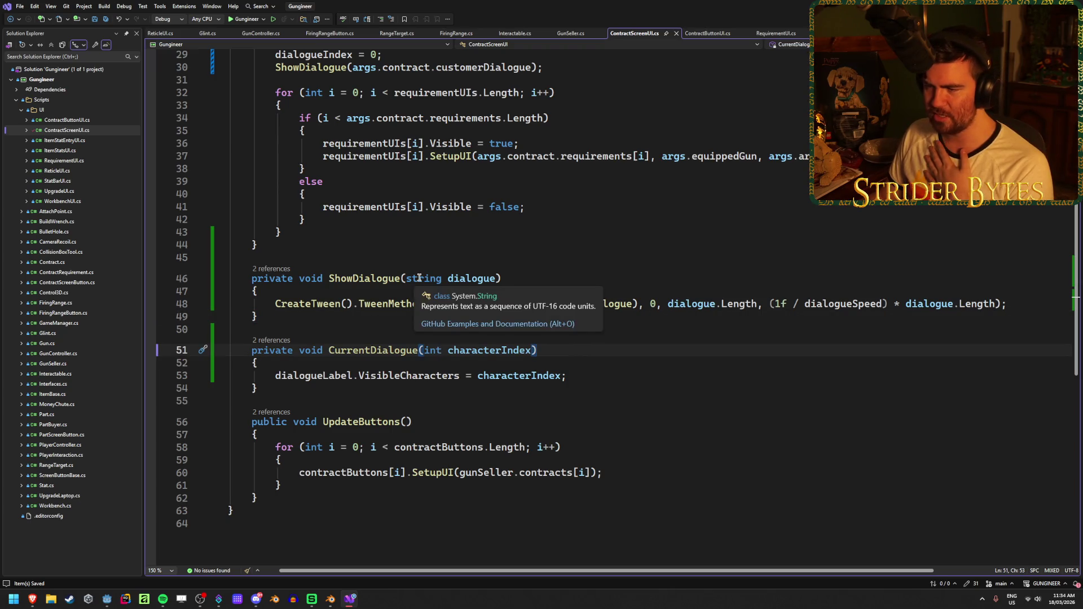
left_click(465, 277)
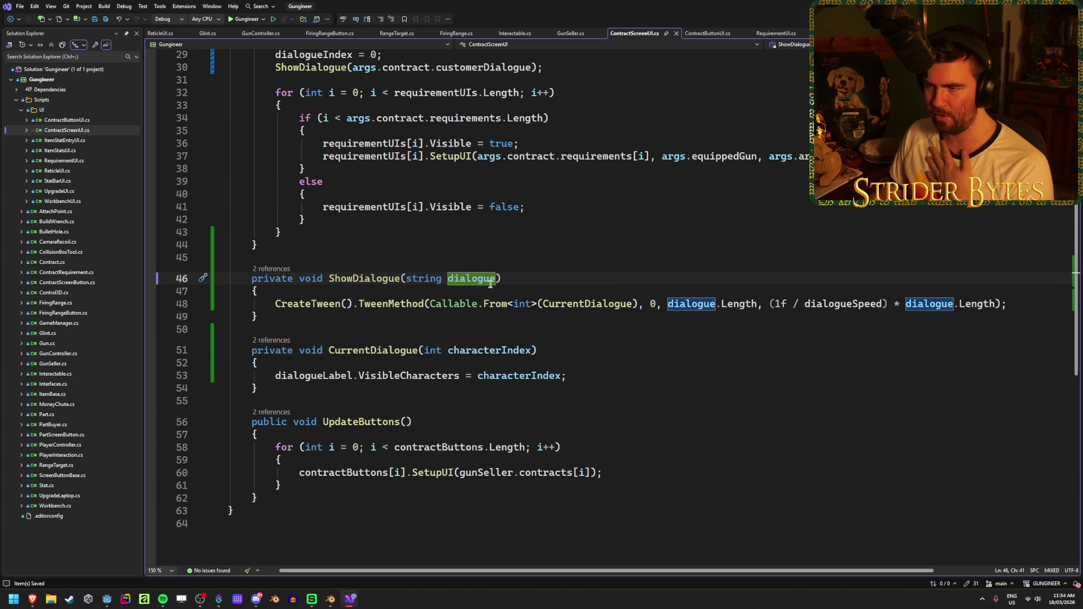
left_click(371, 388)
left_click(374, 421)
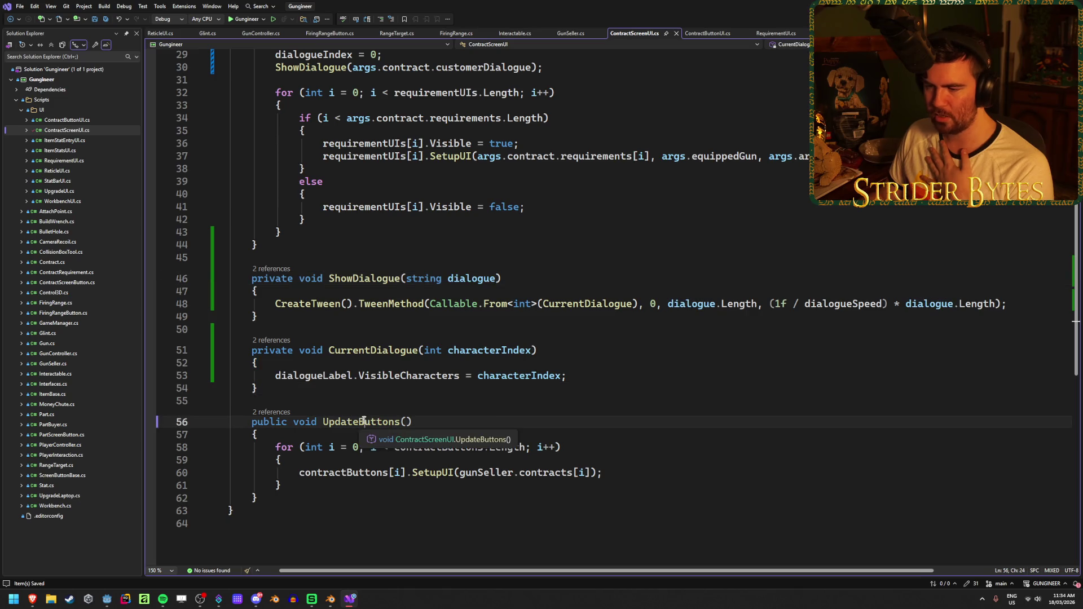
left_click(450, 501)
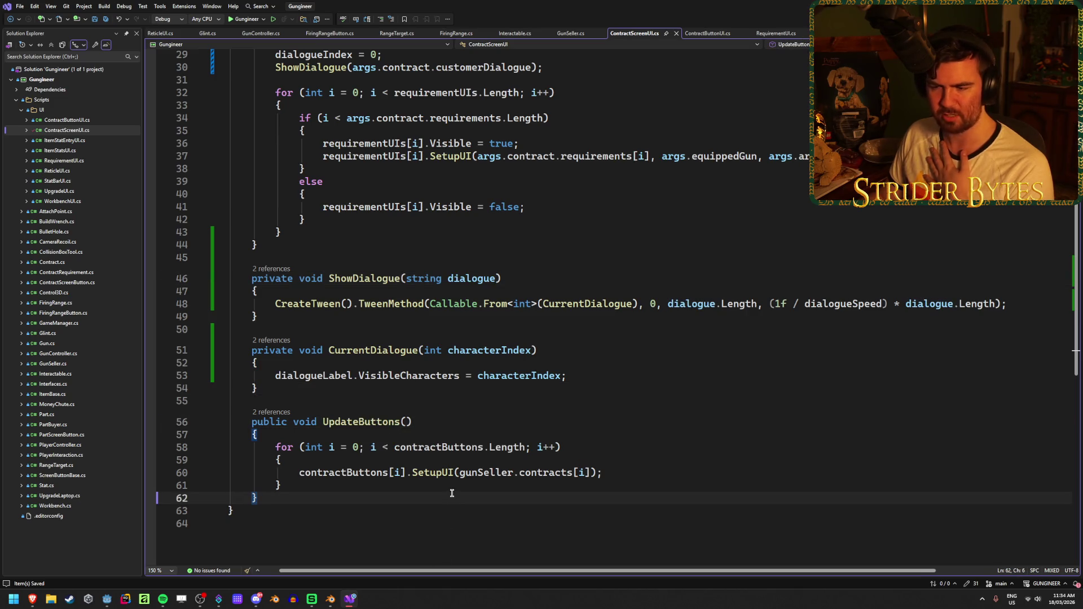
left_click(453, 486)
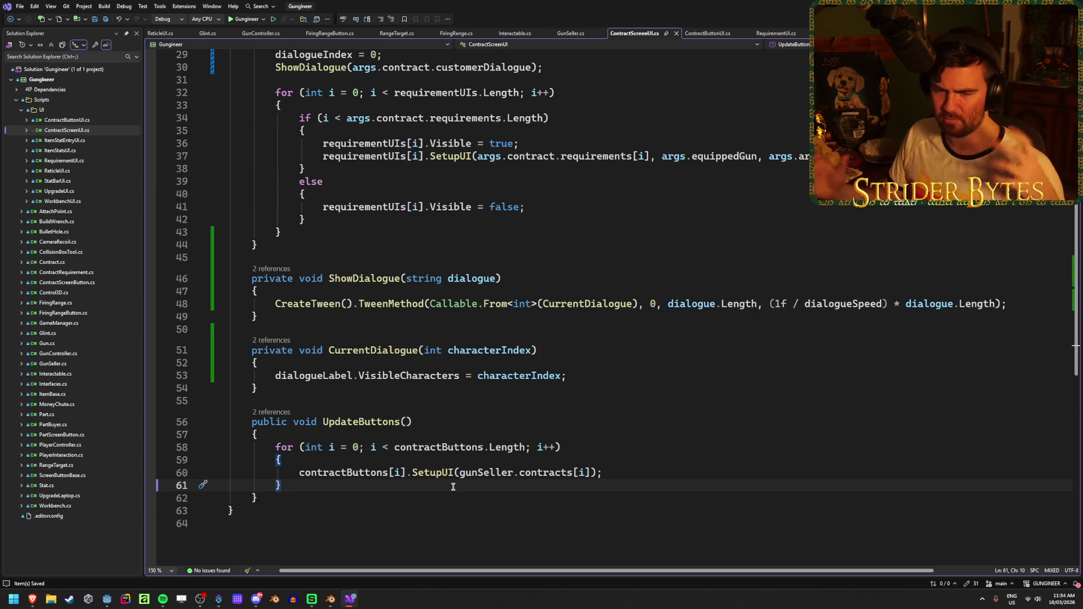
left_click(682, 346)
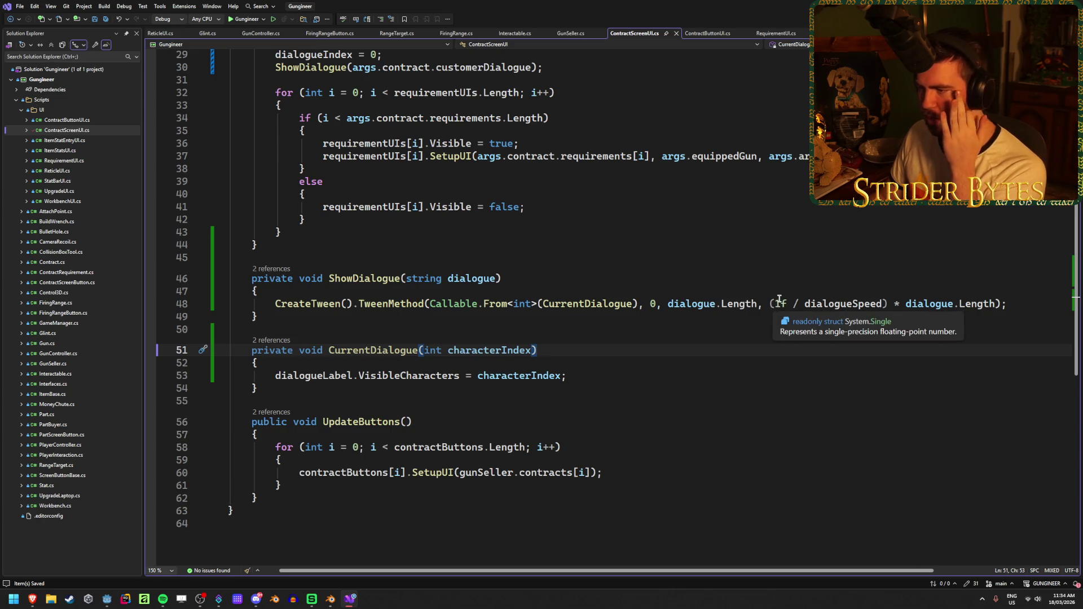
scroll(661, 484, "up", 6)
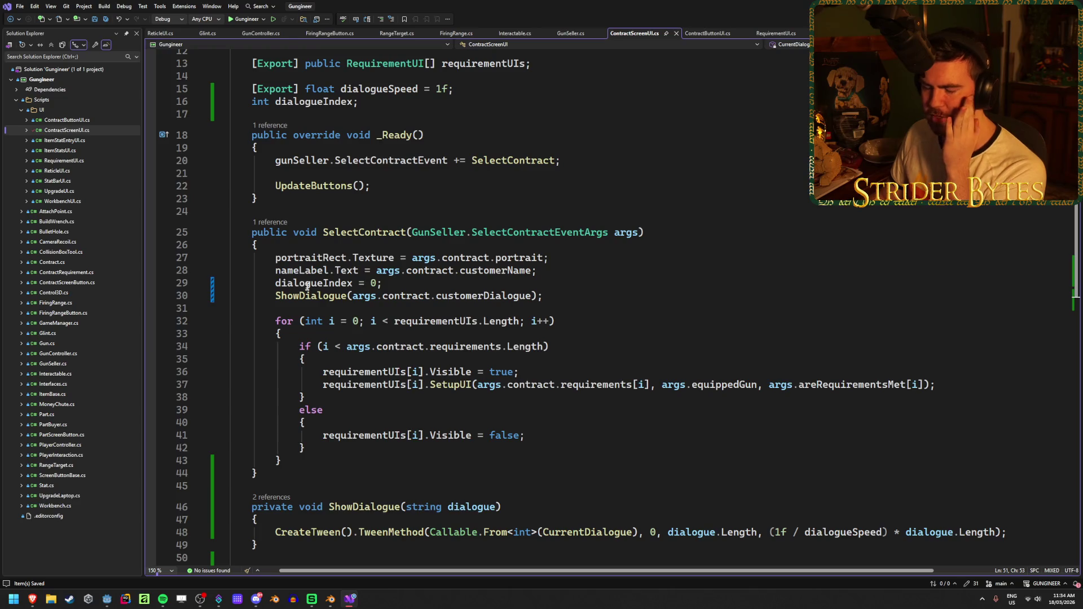
scroll(308, 287, "up", 4)
scroll(459, 364, "down", 10)
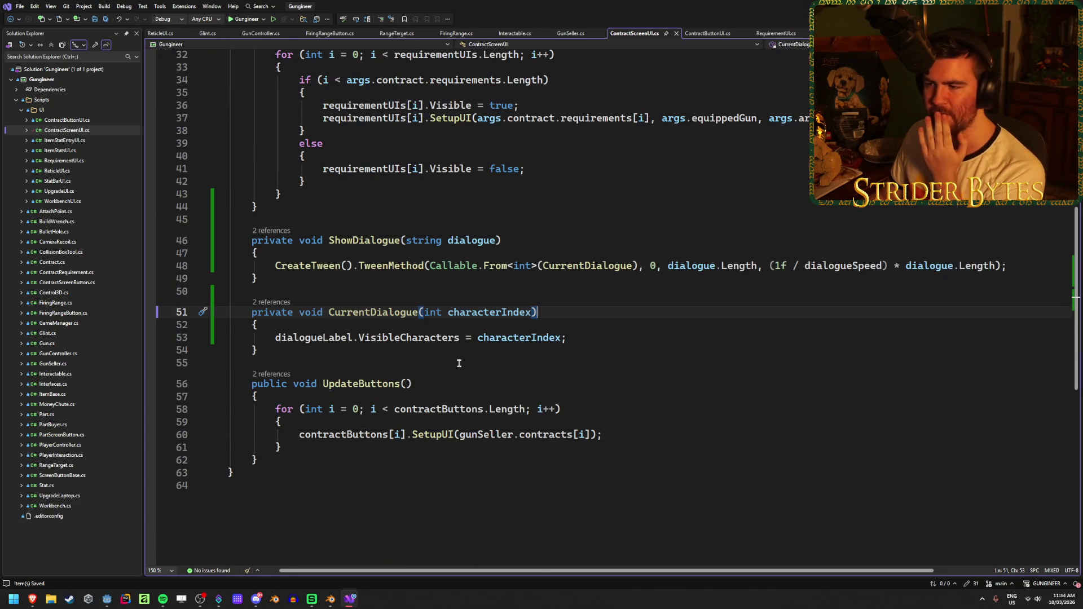
Delete the trailing space on line 53 and switch to the Godot editor.
left_click(598, 337)
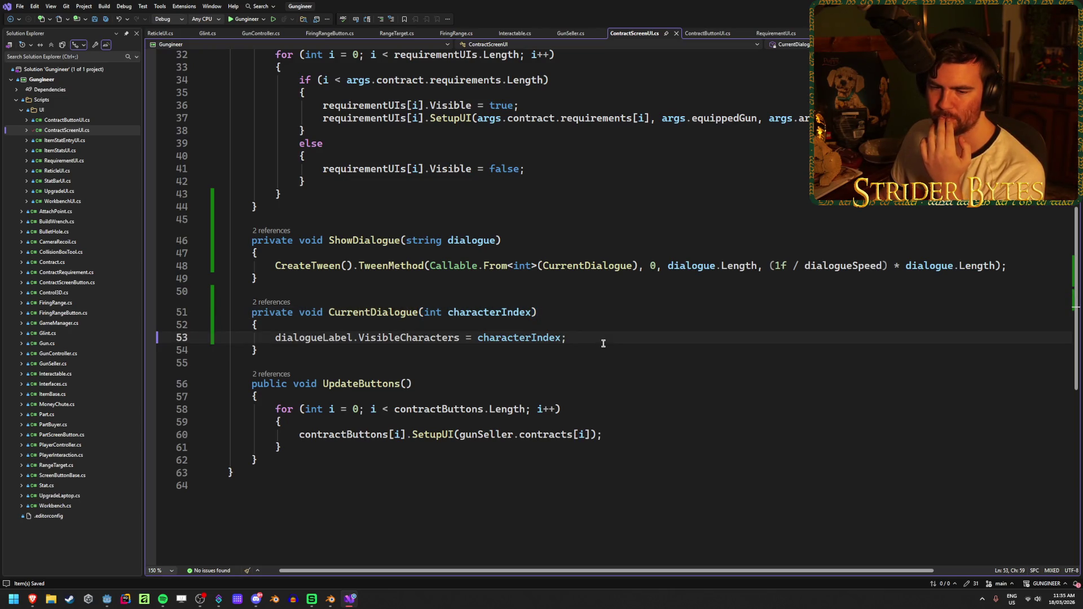
key("BackSpace")
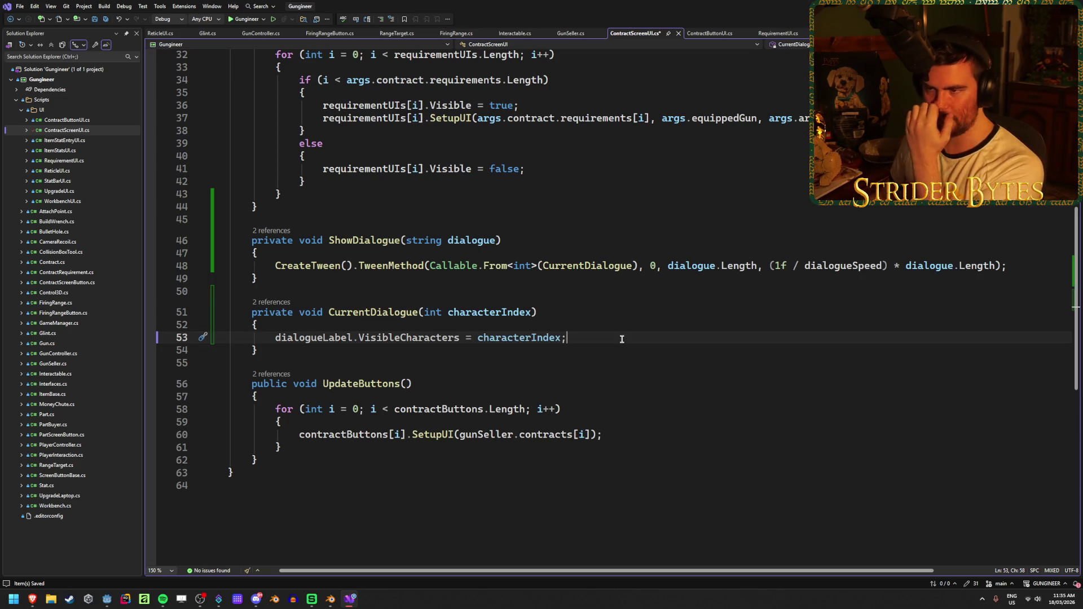
key("Up")
key("Up")
scroll(676, 322, "up", 1)
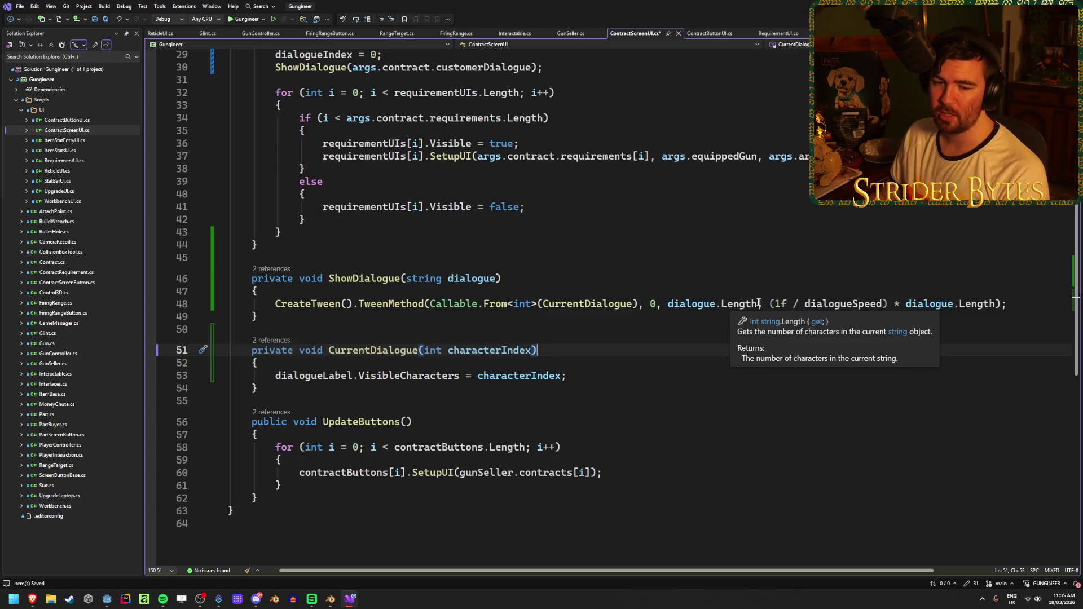
left_click(107, 599)
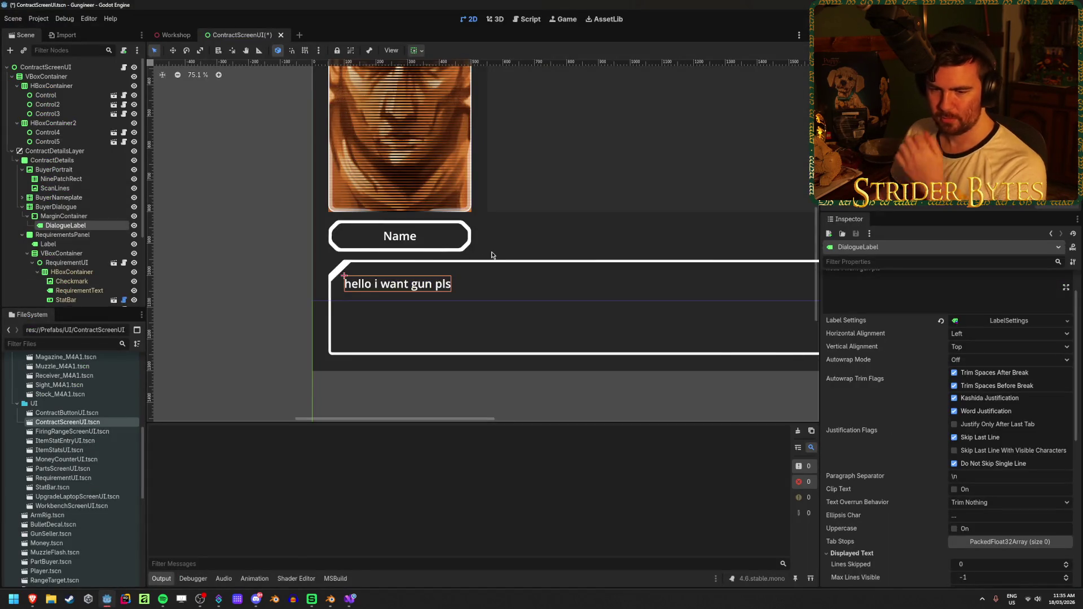
Set DialogueLabel's text to 'hello' and try Max Lines Visible values 5 and 4.
scroll(883, 320, "up", 2)
left_click_drag(883, 320, 826, 307)
type("hello")
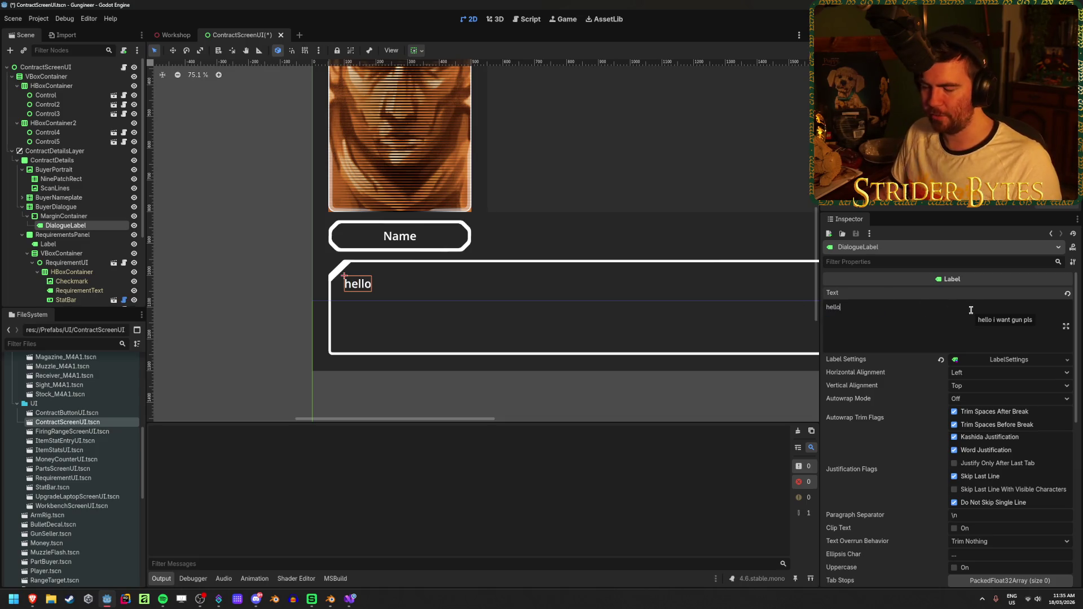
scroll(916, 422, "down", 4)
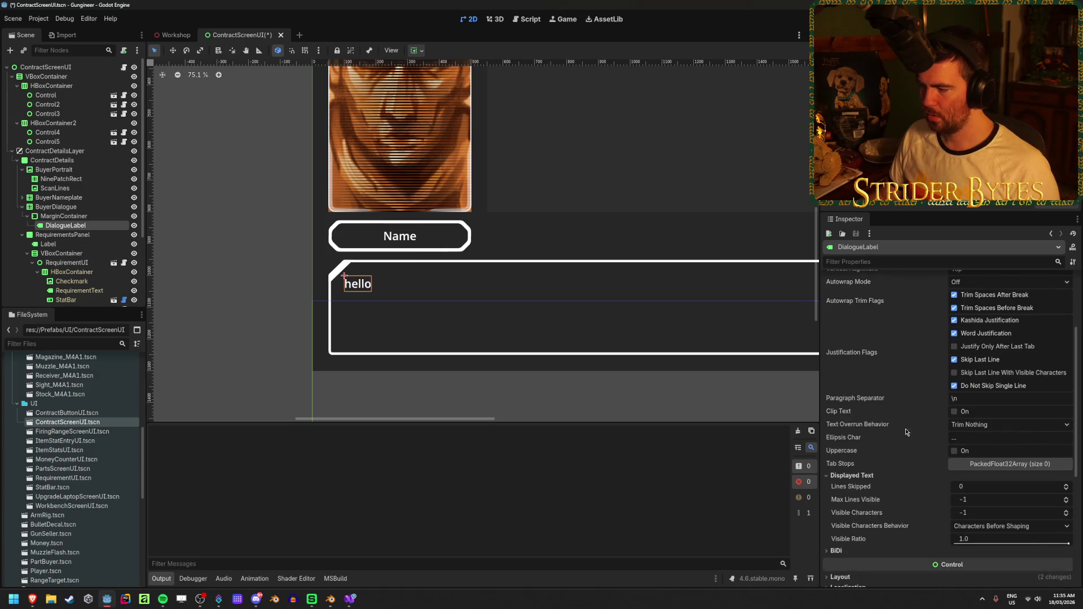
left_click(1002, 500)
type("5")
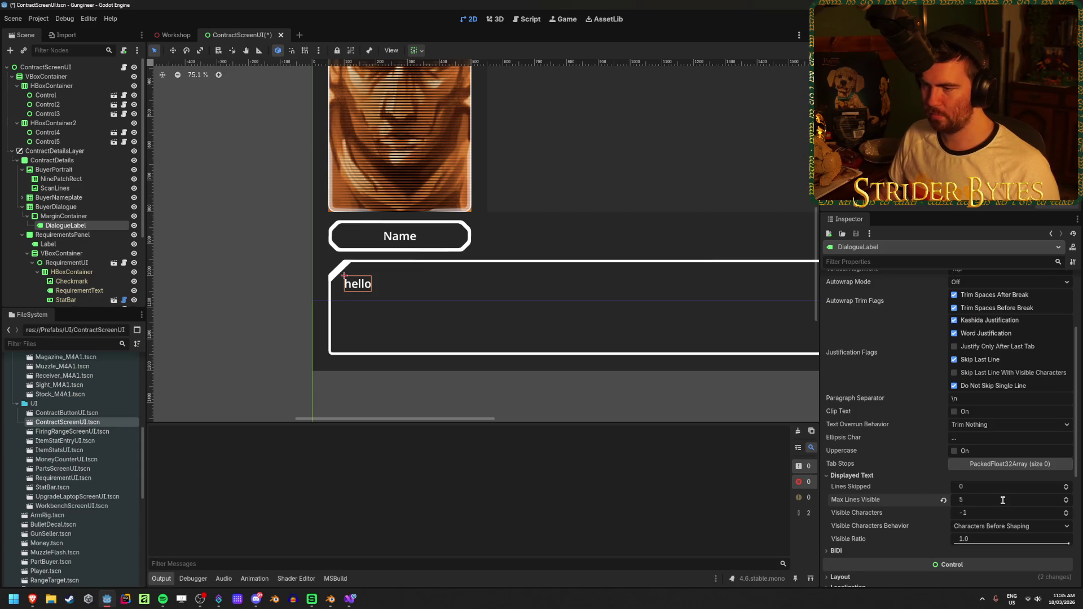
key("Return")
scroll(857, 314, "up", 3)
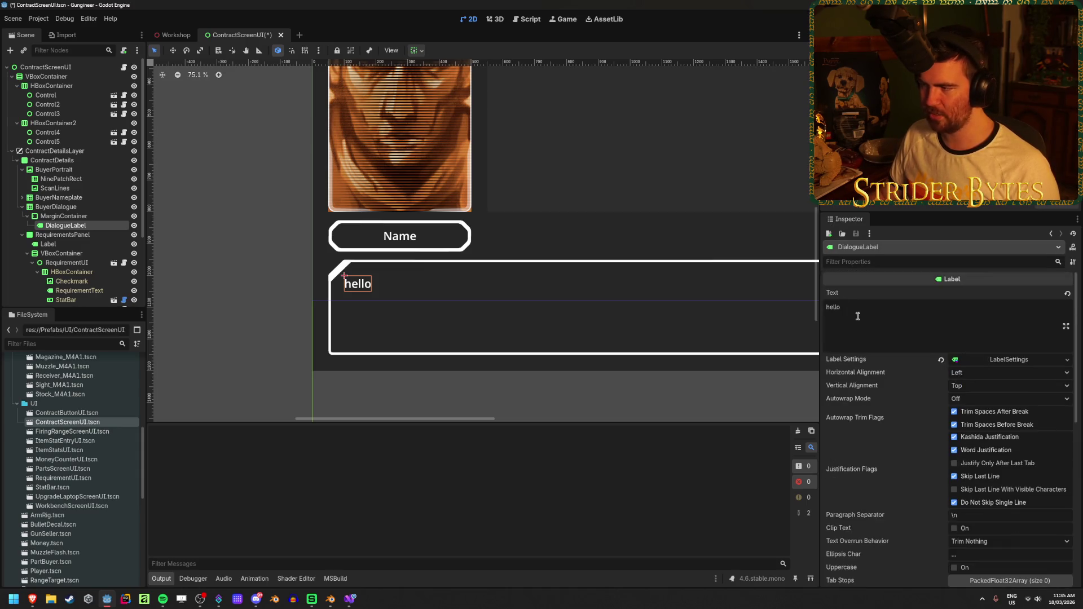
scroll(925, 351, "down", 3)
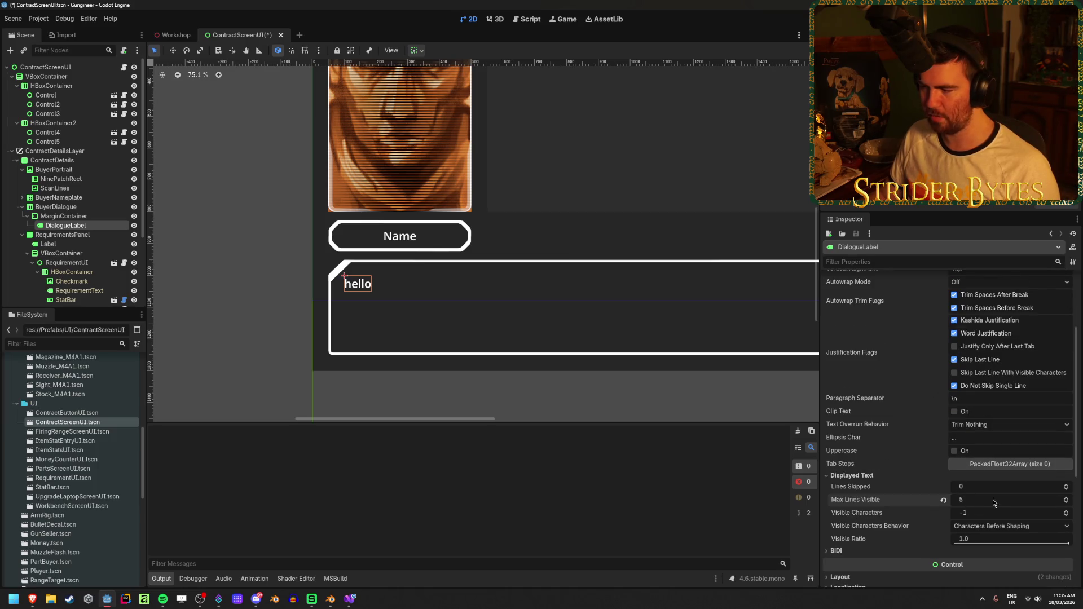
type("4")
key("Return")
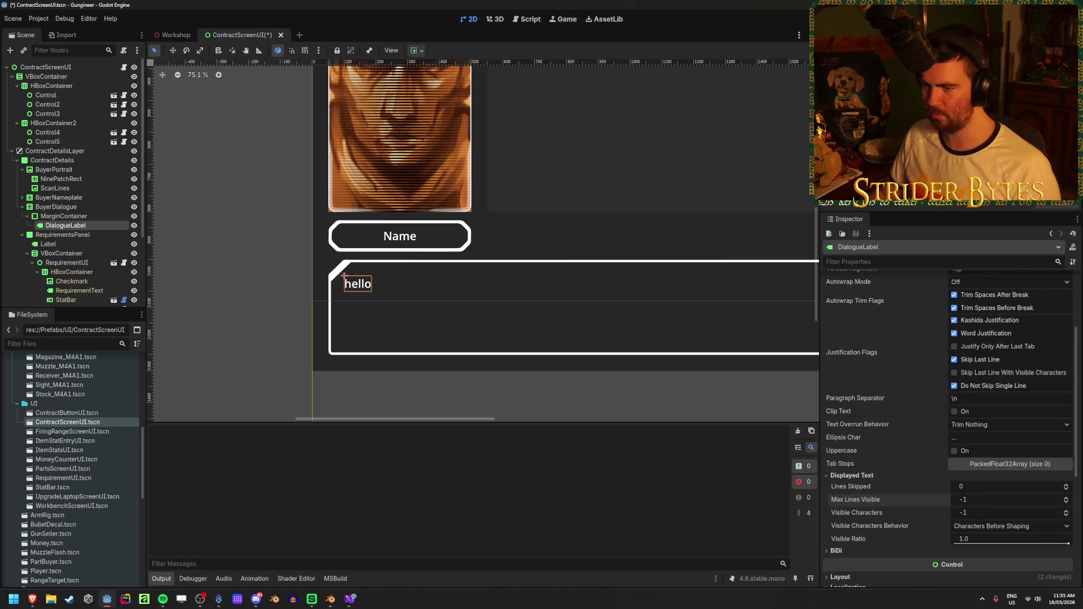
Try Visible Characters values 4, 5 and 0, then reset it to -1 to show everything.
left_click_drag(969, 512, 982, 513)
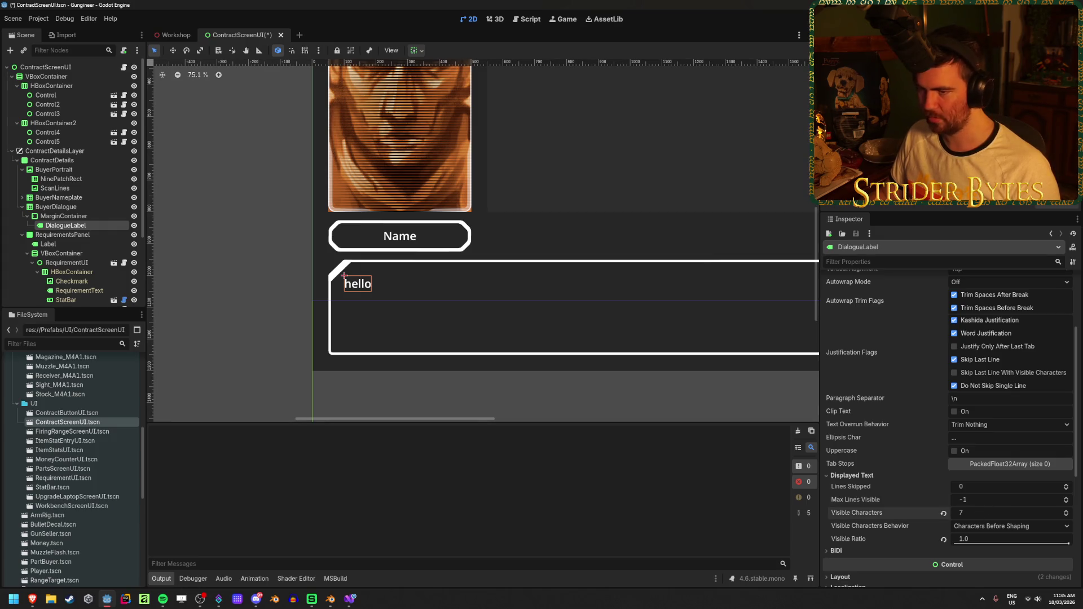
type("4")
key("Return")
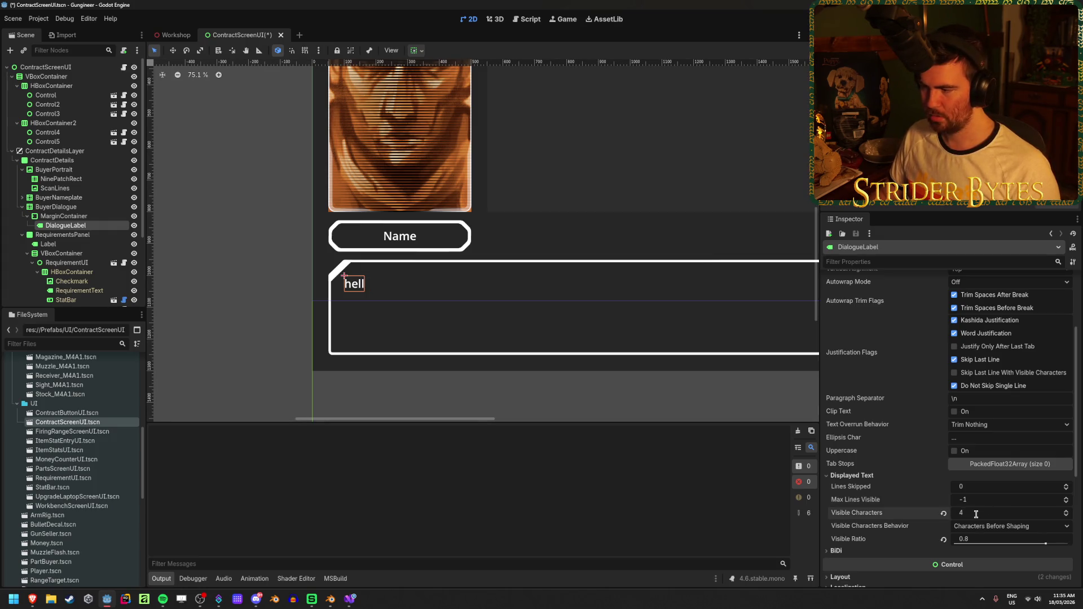
type("5")
key("Return")
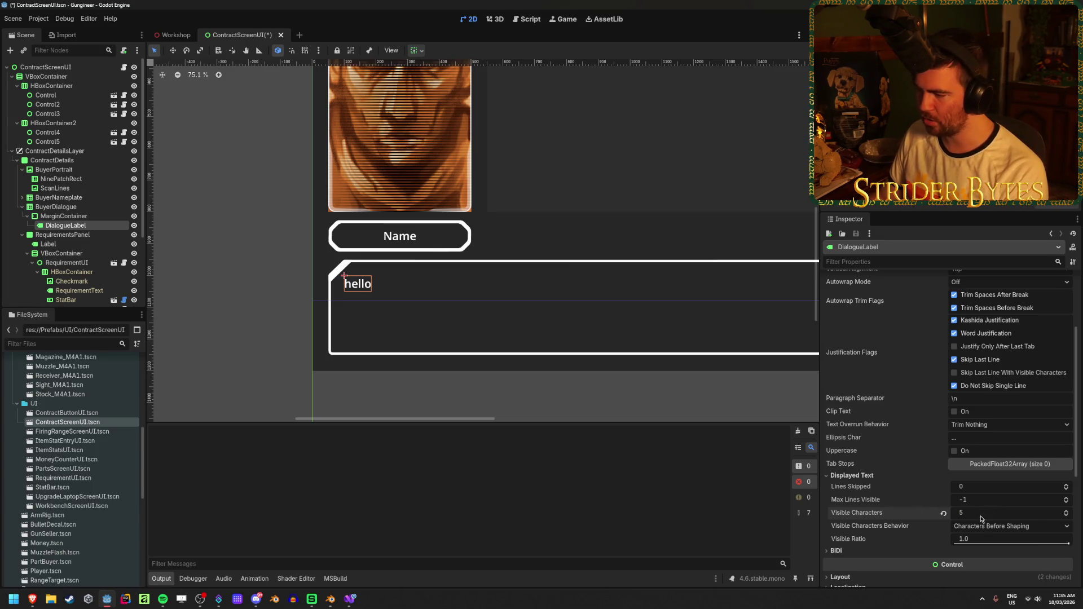
type("0")
key("Return")
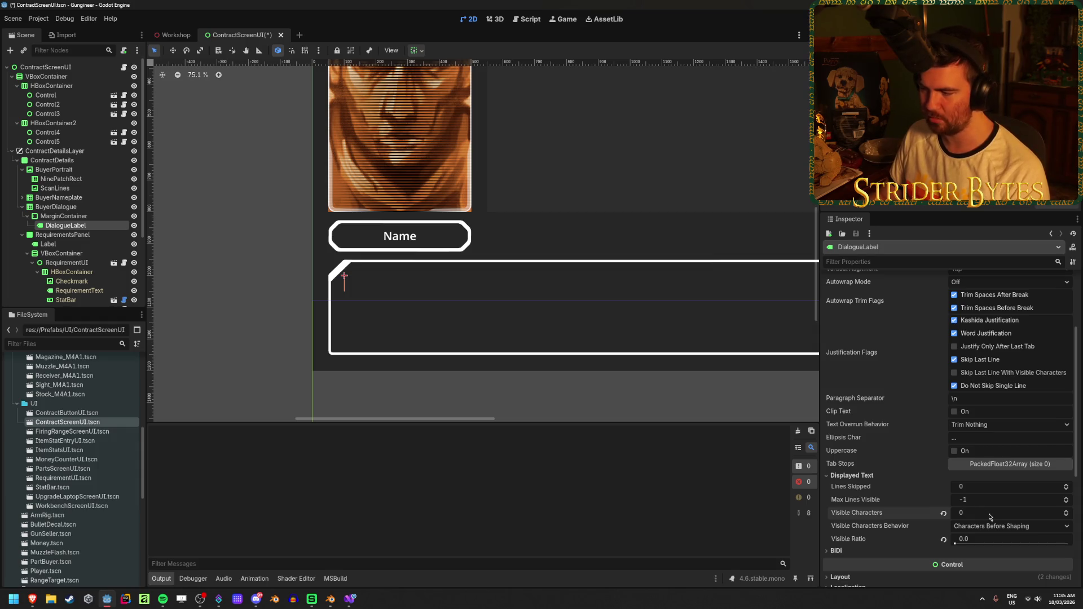
left_click(943, 514)
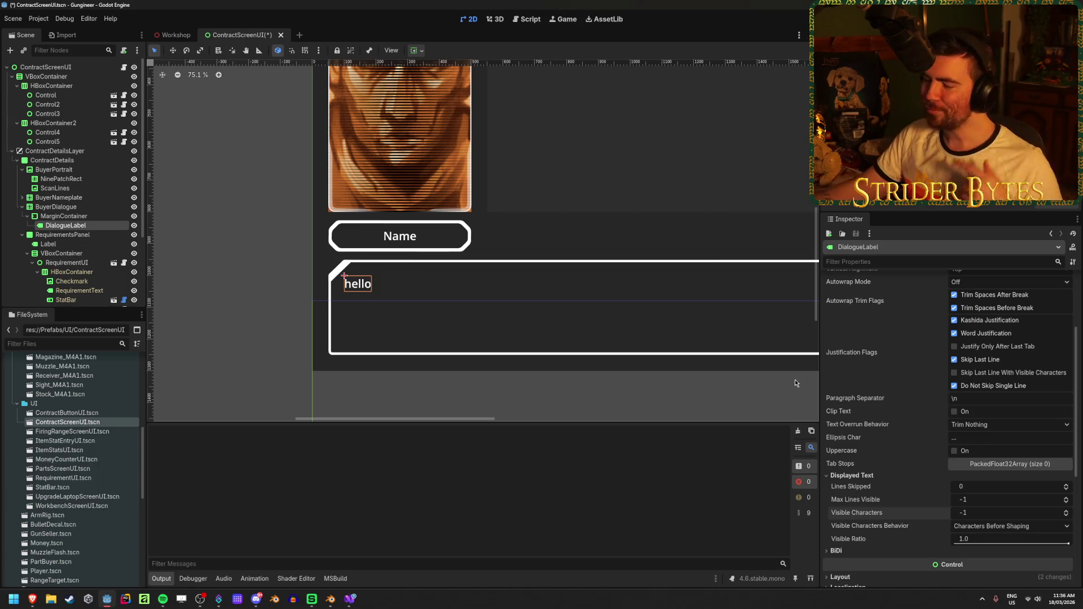
scroll(924, 315, "up", 3)
Append ' i want gun pls' so DialogueLabel reads 'hello i want gun pls', save, and check the canvas.
left_click(923, 315)
type("i want gun pls")
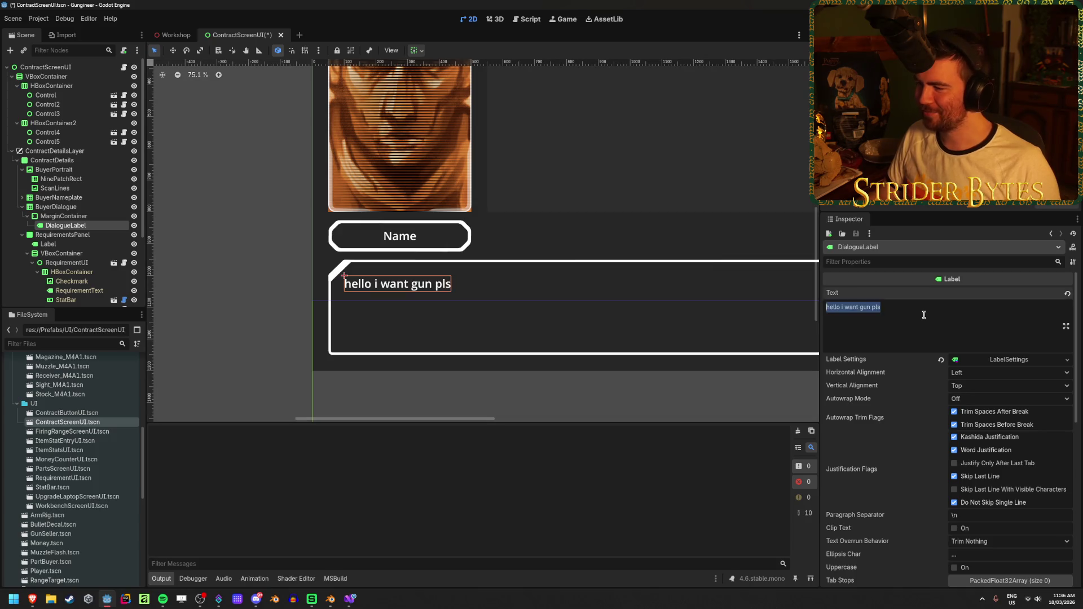
key("ctrl+s")
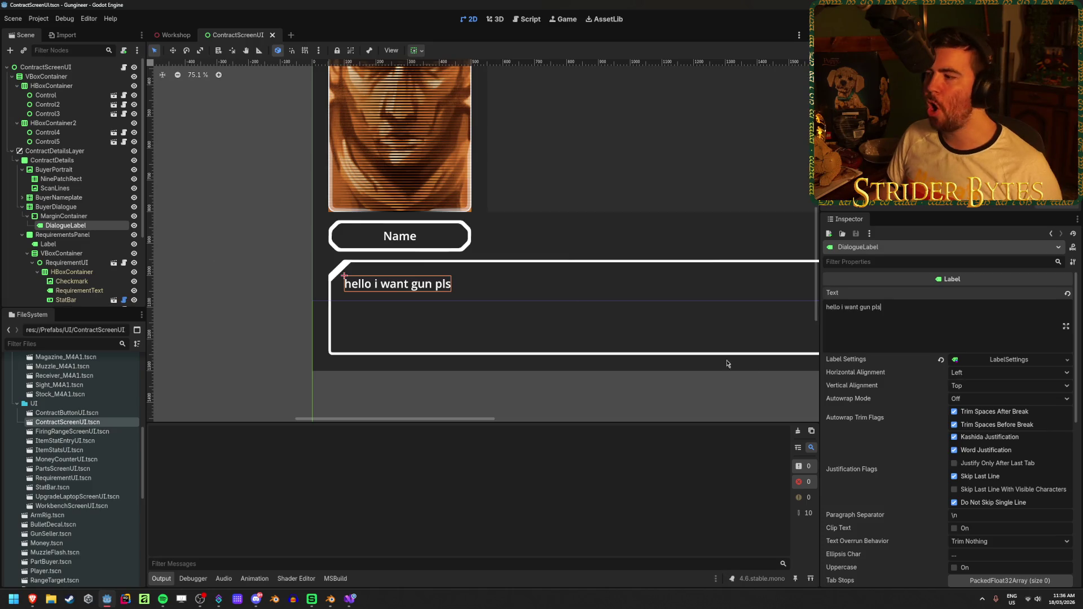
scroll(921, 451, "down", 5)
scroll(920, 452, "down", 2)
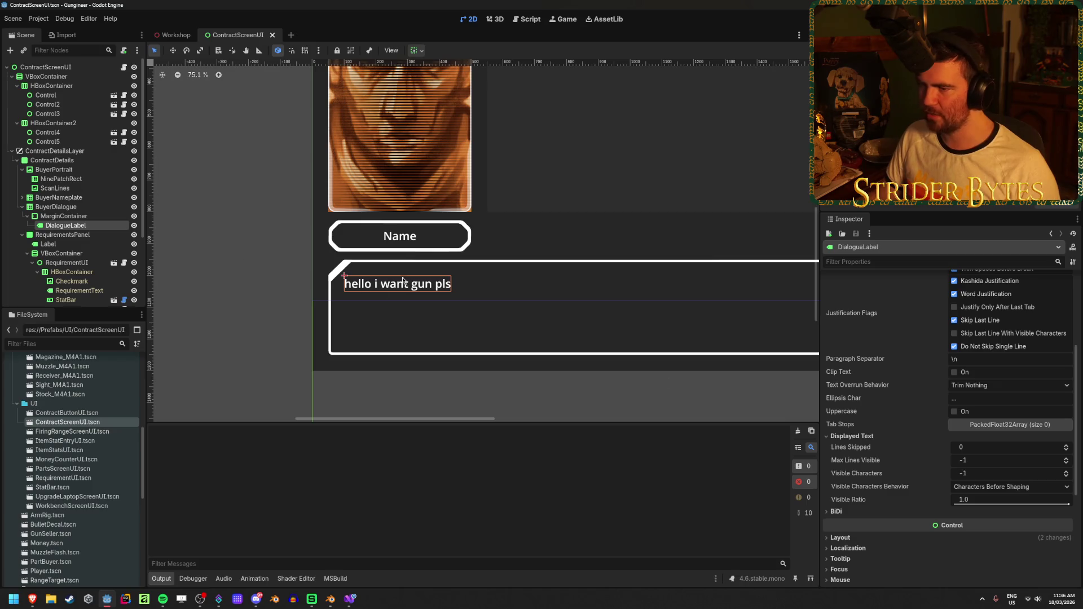
scroll(347, 338, "up", 4)
scroll(373, 316, "down", 7)
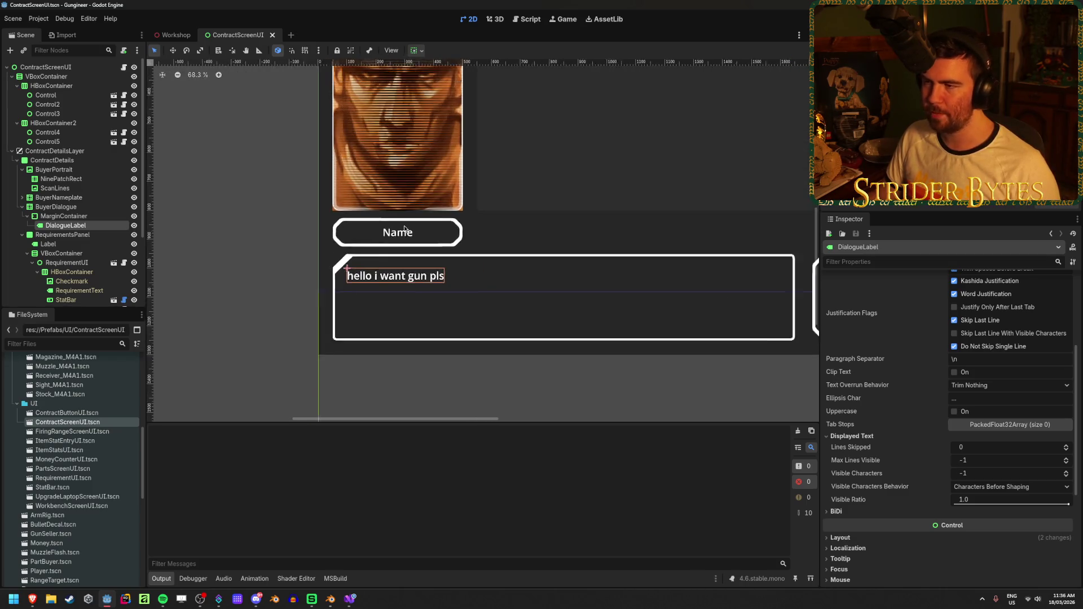
scroll(396, 321, "up", 3)
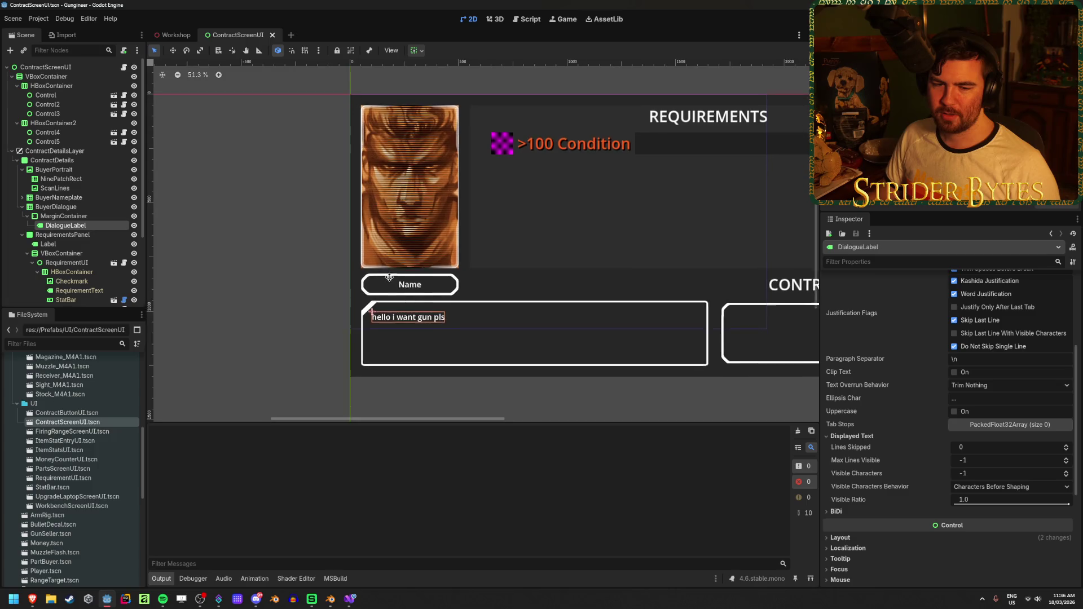
scroll(395, 352, "up", 1)
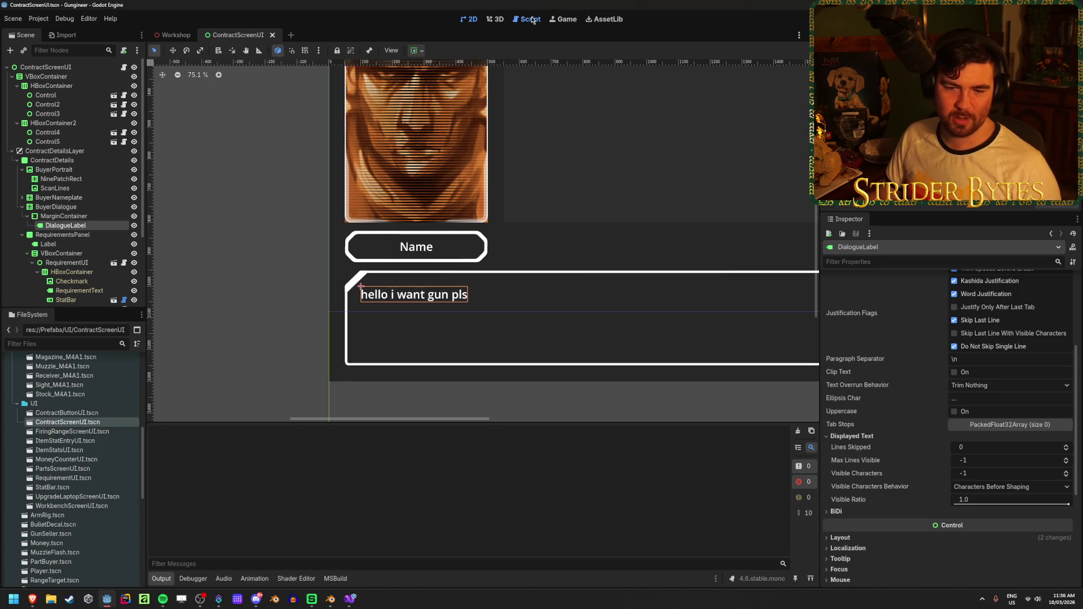
Browse the RigidBody3D, CollisionShape3D and BoxContainer documentation pages in the script workspace.
left_click(532, 20)
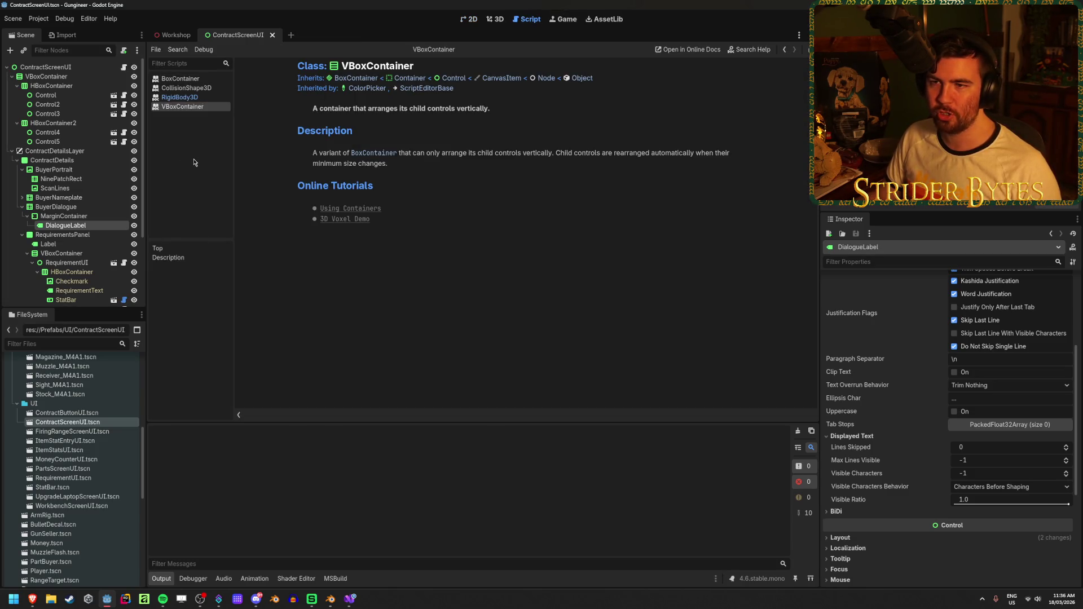
left_click(180, 97)
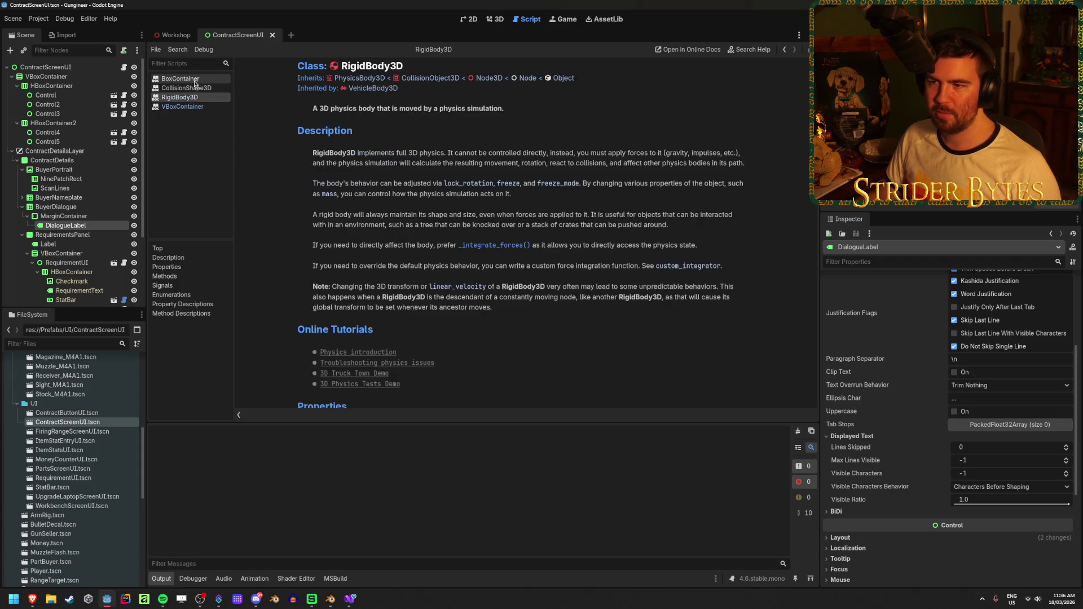
left_click(180, 79)
left_click(180, 97)
left_click(190, 89)
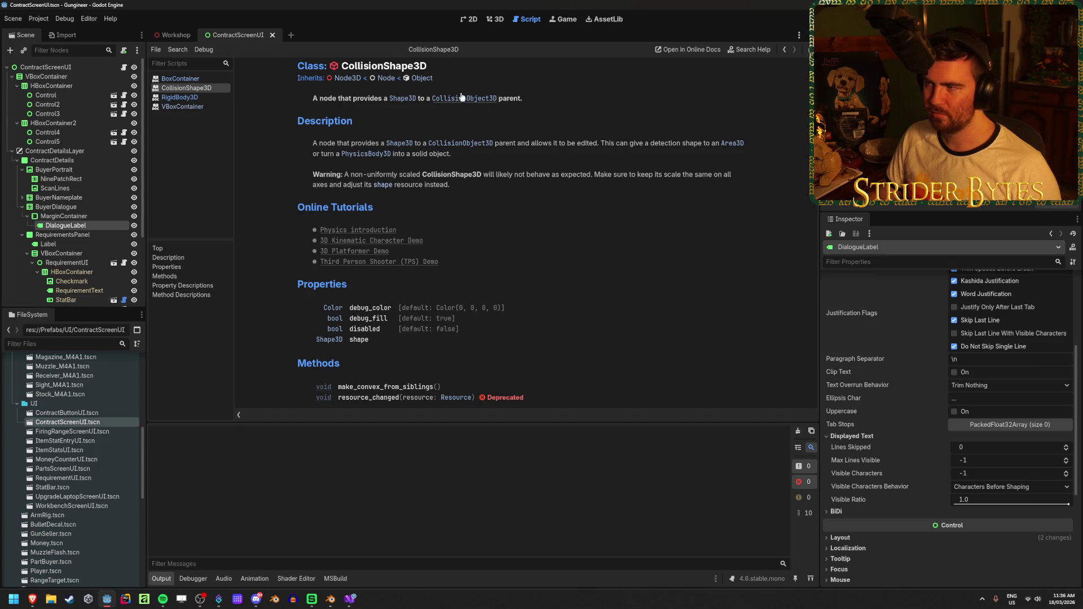
left_click(190, 79)
Create a new C# script, keeping C# as the language.
left_click(156, 49)
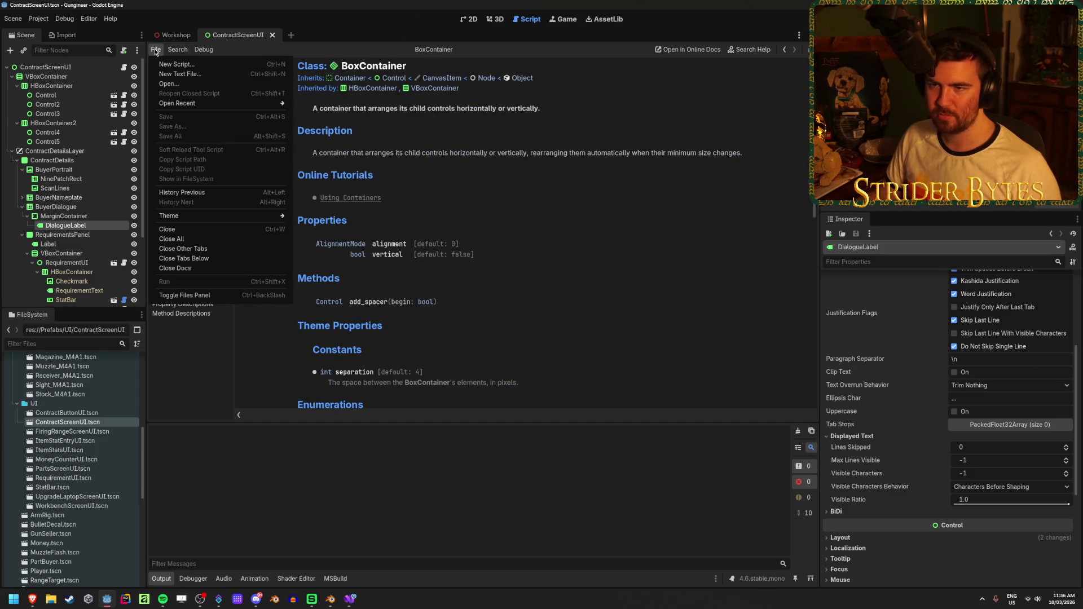
left_click(214, 63)
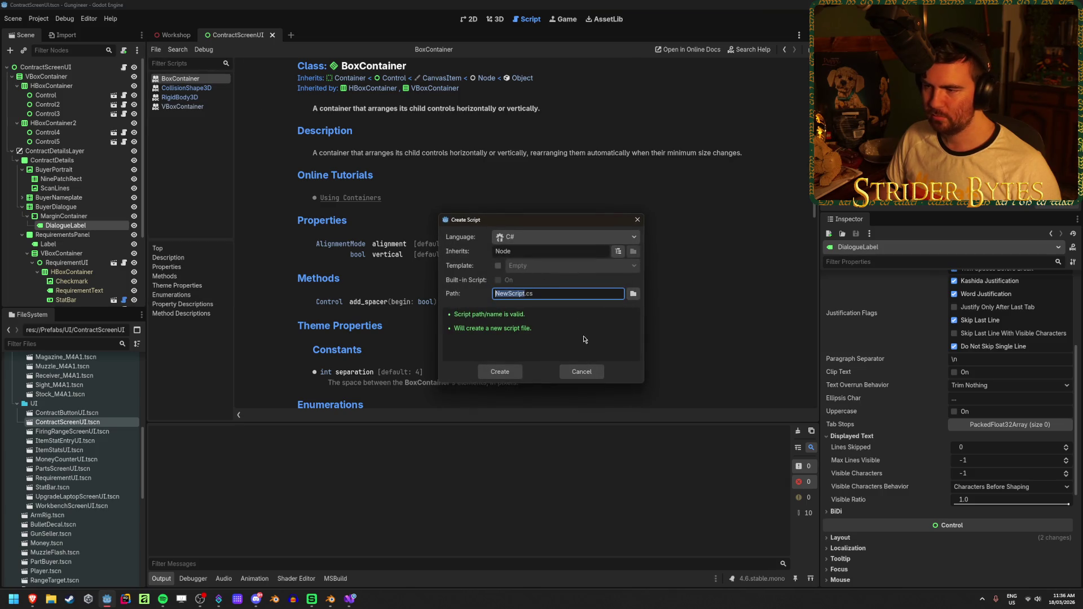
left_click(564, 237)
left_click(546, 241)
left_click(499, 372)
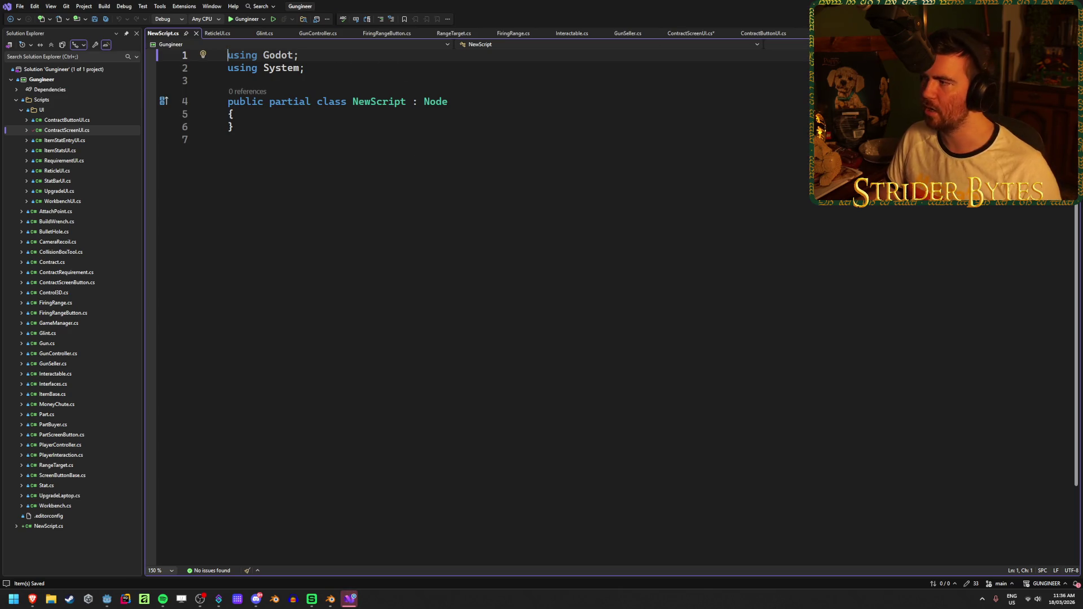
Back in Godot, delete the unwanted NewScript.cs file from the FileSystem dock.
key("alt+Tab")
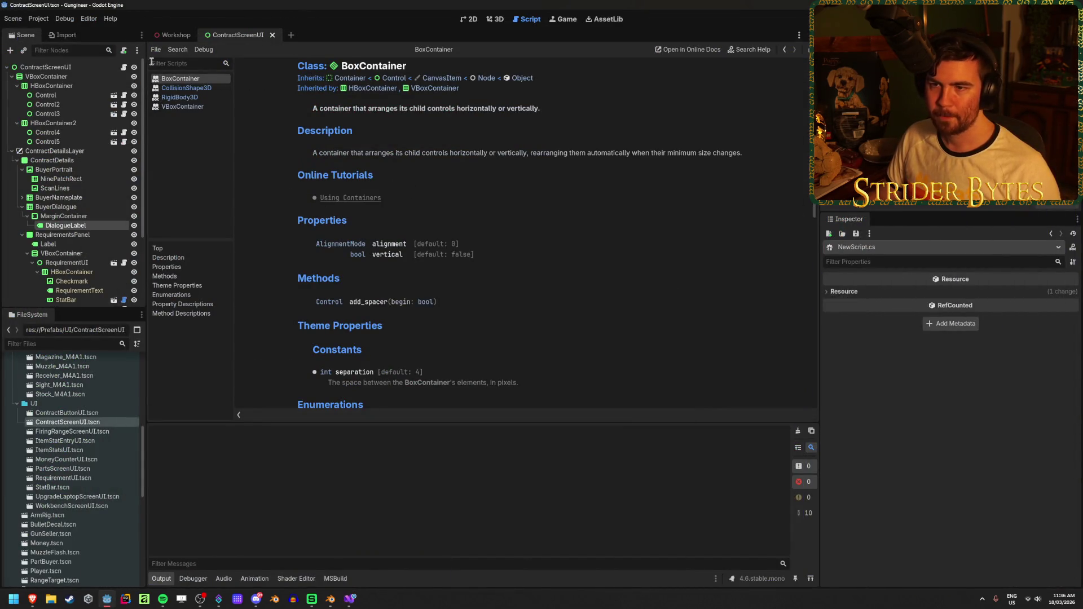
scroll(71, 437, "down", 5)
scroll(71, 436, "down", 3)
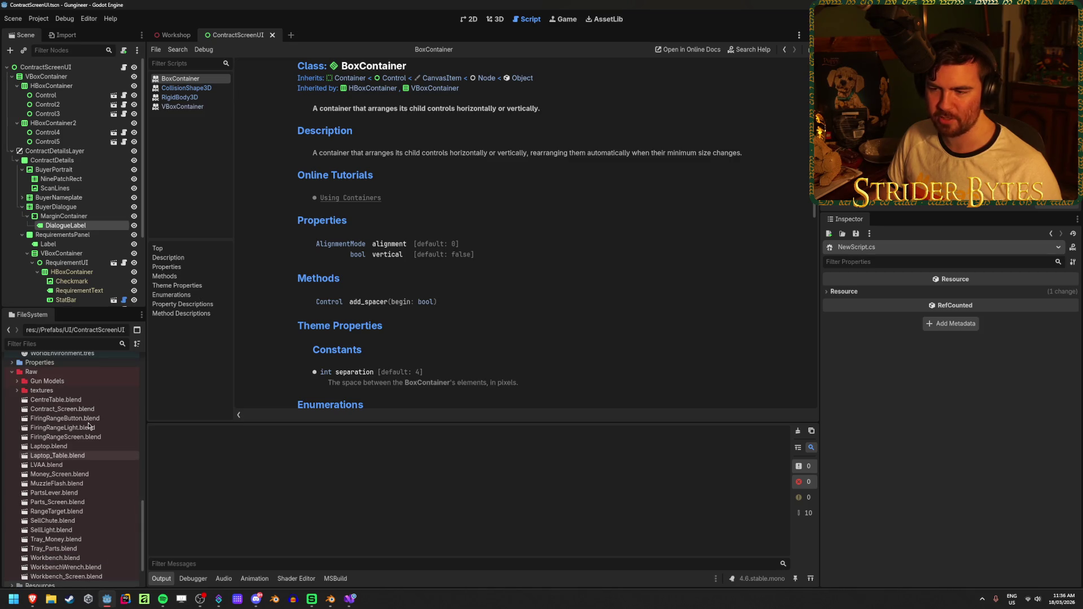
scroll(110, 460, "down", 6)
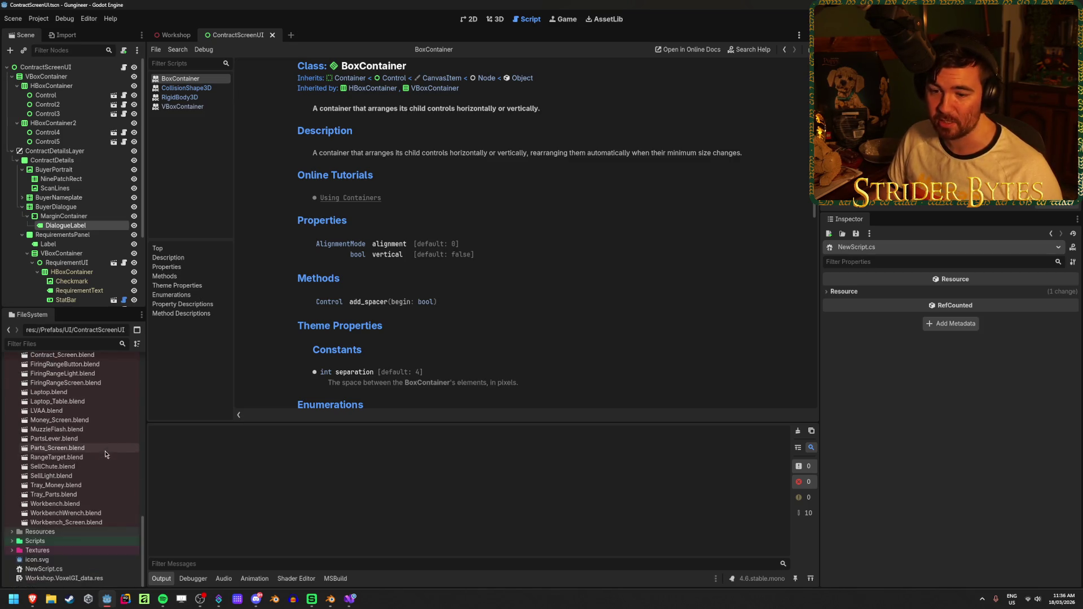
scroll(68, 504, "down", 10)
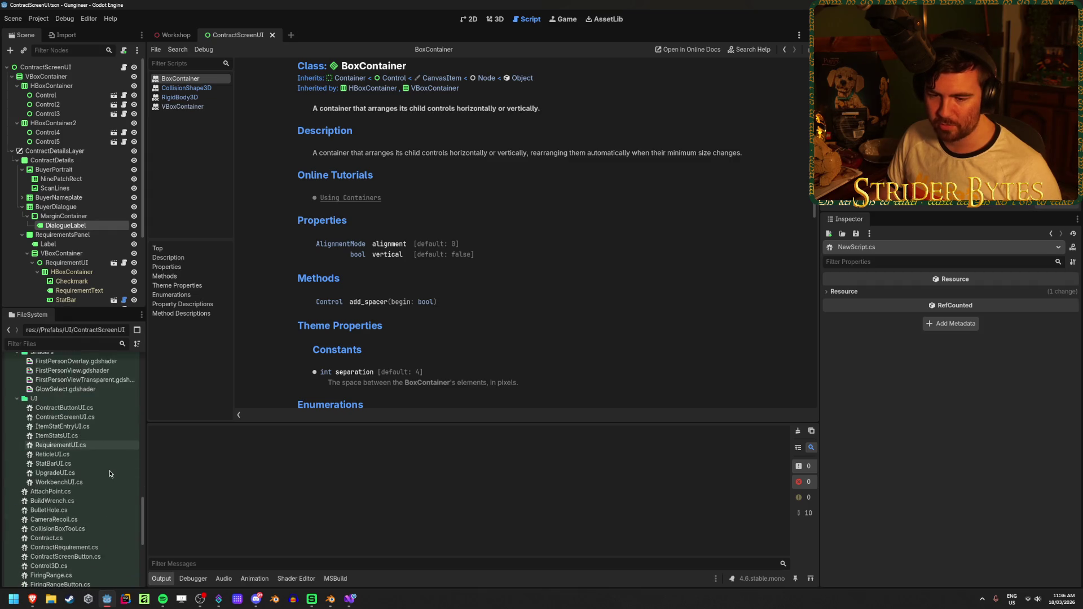
scroll(109, 473, "down", 1)
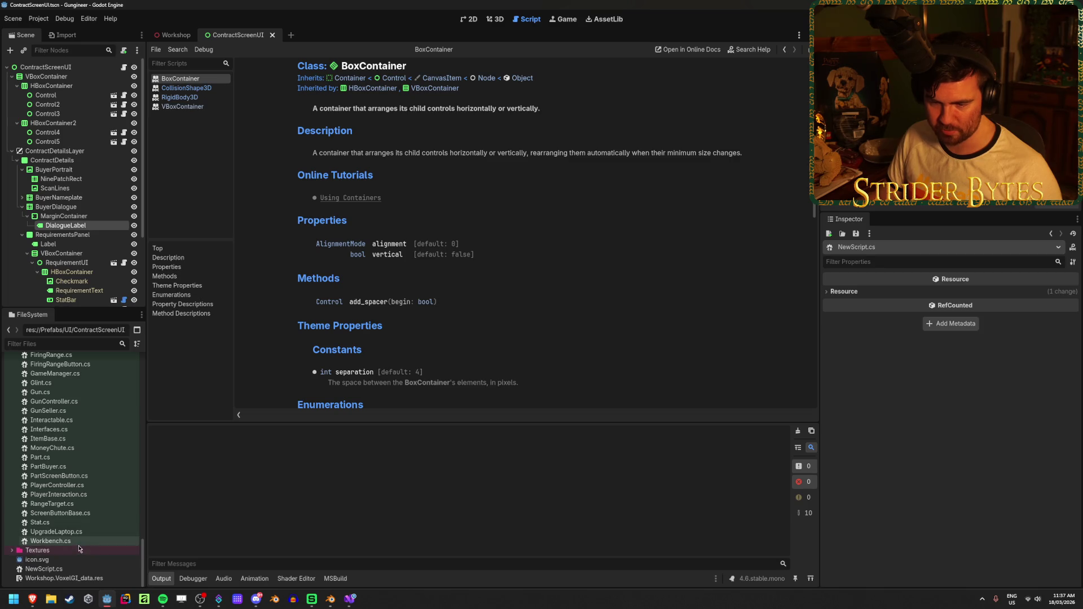
left_click(74, 569)
key("Delete")
key("Return")
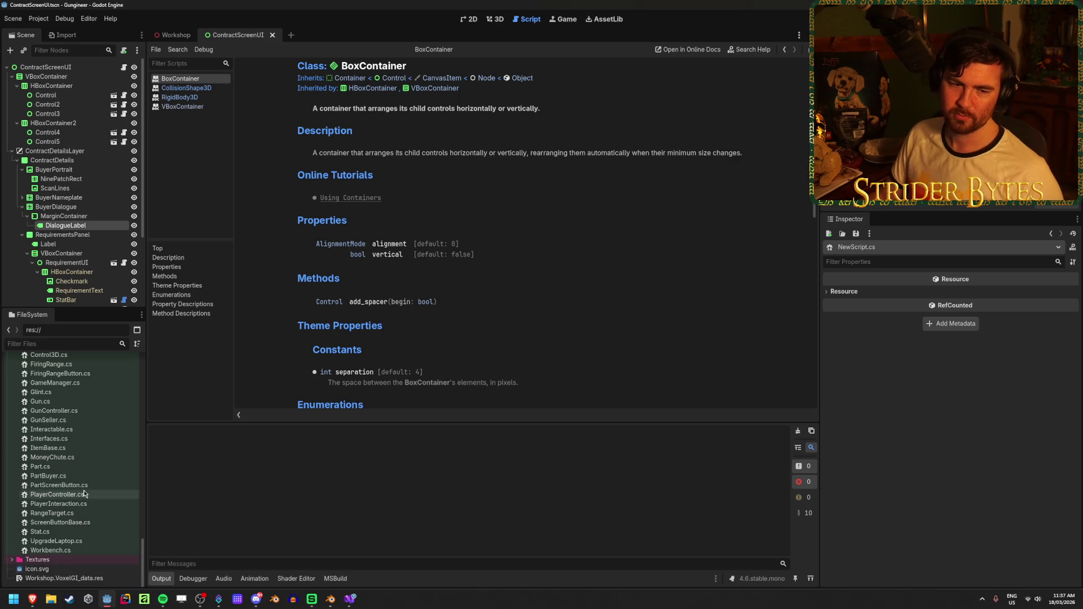
Check the Workshop scene in 3D, then return to the ContractScreenUI scene.
scroll(84, 494, "up", 5)
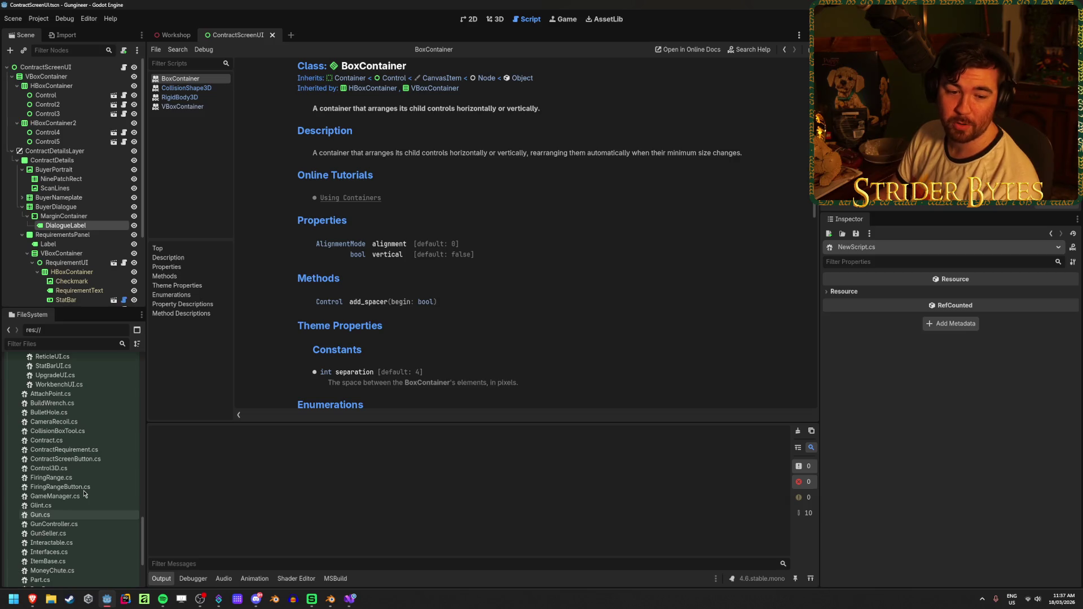
scroll(84, 494, "up", 5)
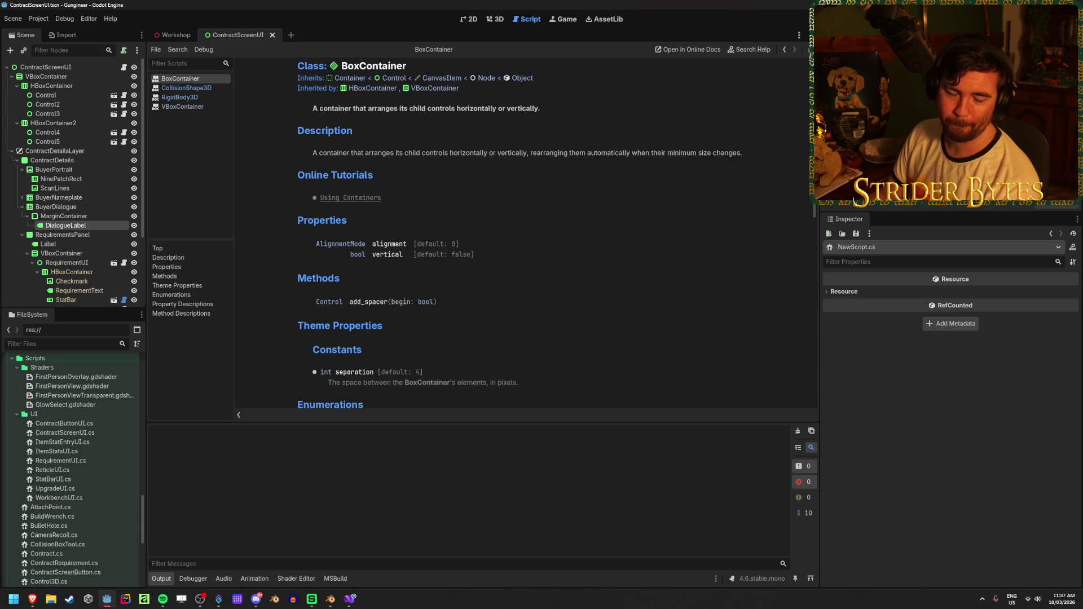
left_click(179, 36)
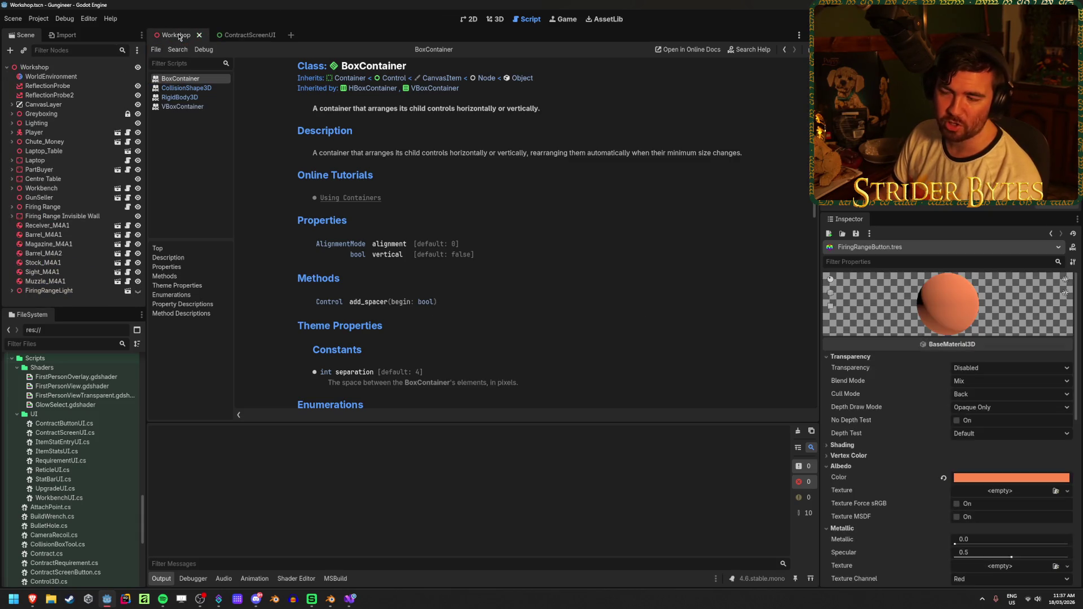
left_click(491, 21)
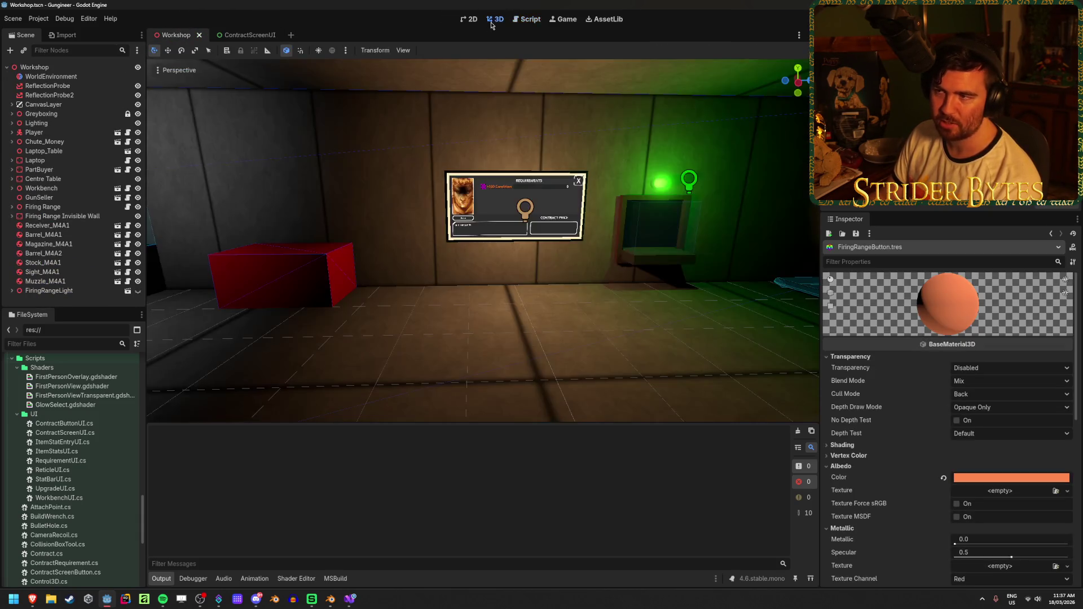
left_click(249, 35)
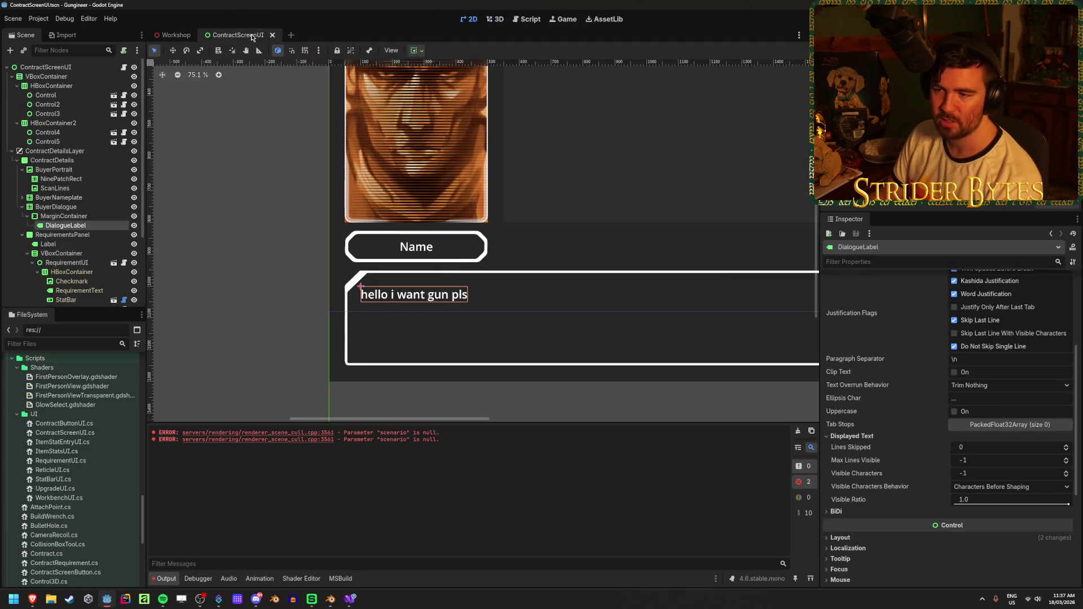
Clear the two renderer error messages from the Output panel.
left_click(797, 431)
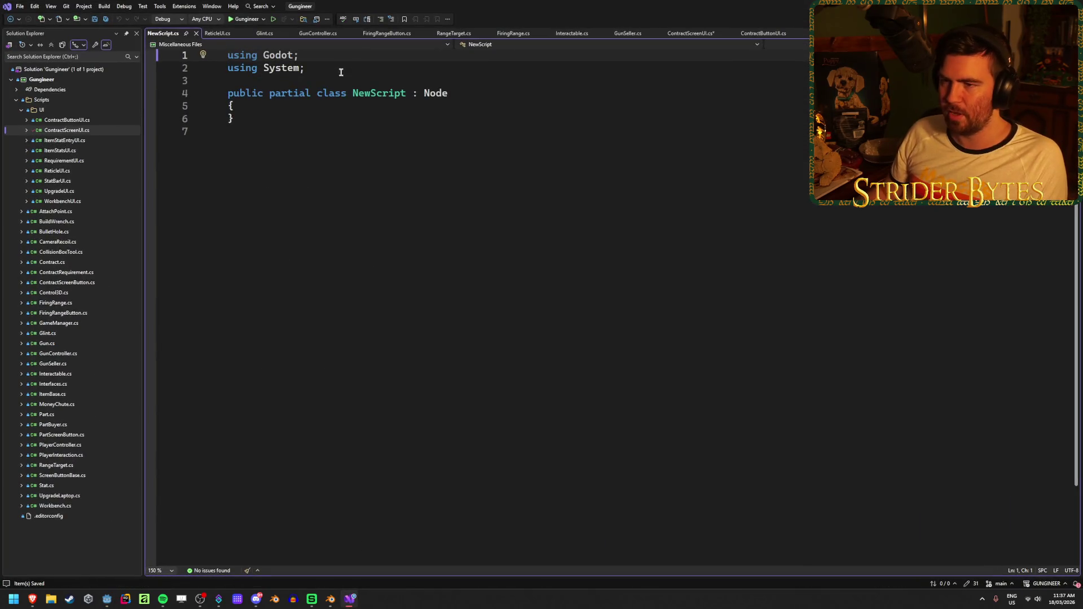
Close NewScript.cs and inspect the visible-characters line, tween line and dialogueSpeed in ShowDialogue.
middle_click(177, 37)
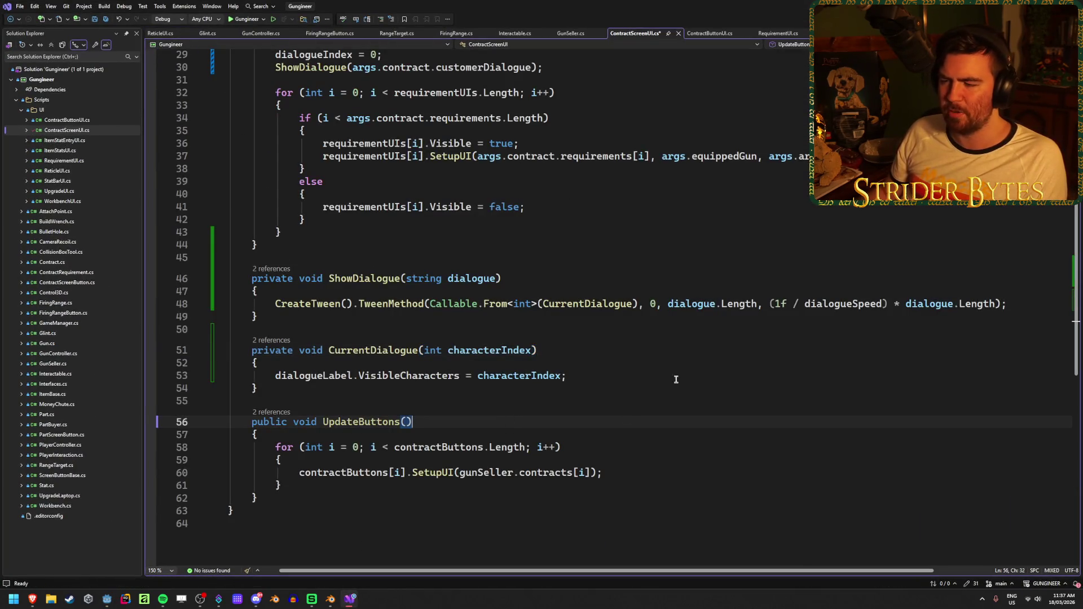
left_click(606, 376)
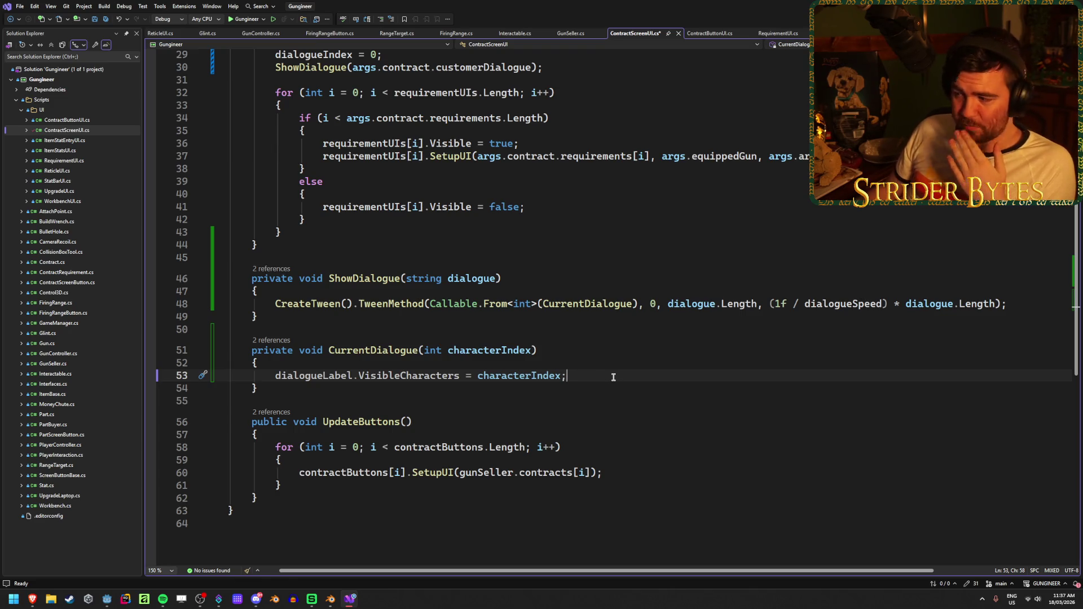
left_click(1023, 303)
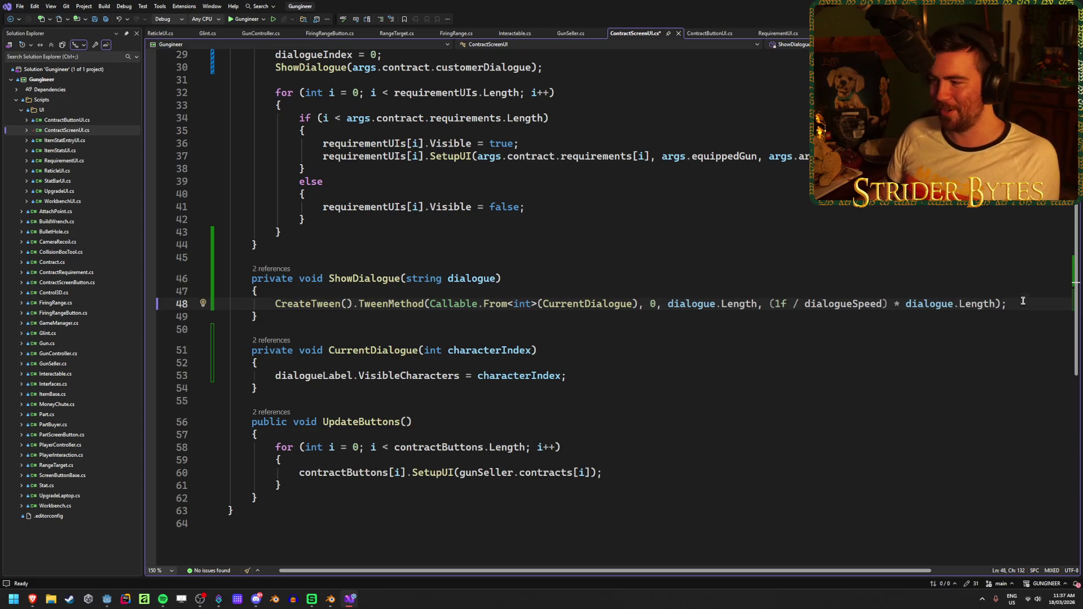
left_click(606, 375)
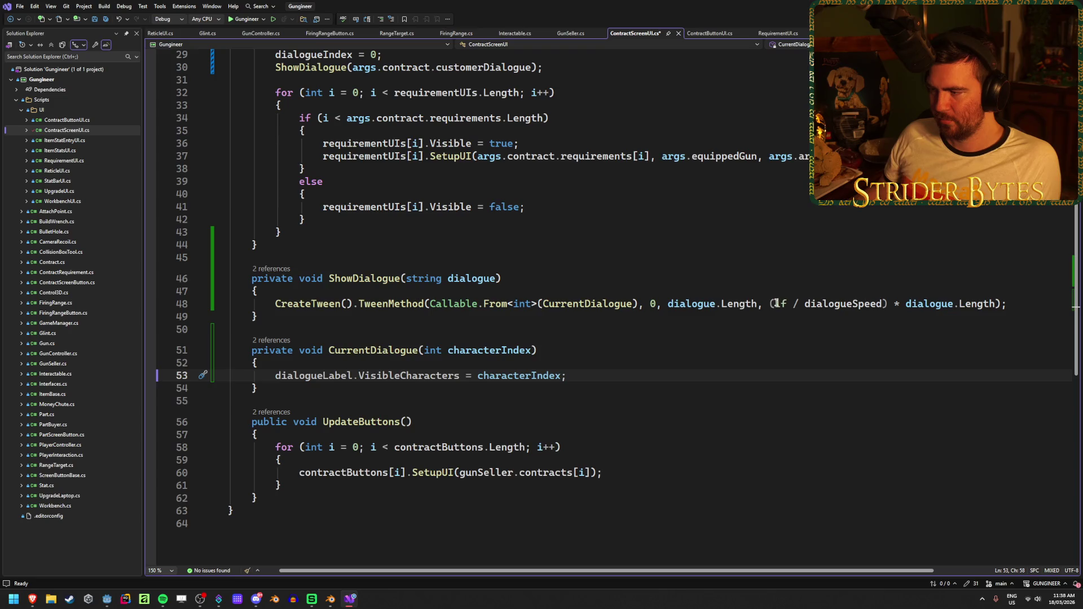
left_click(834, 303)
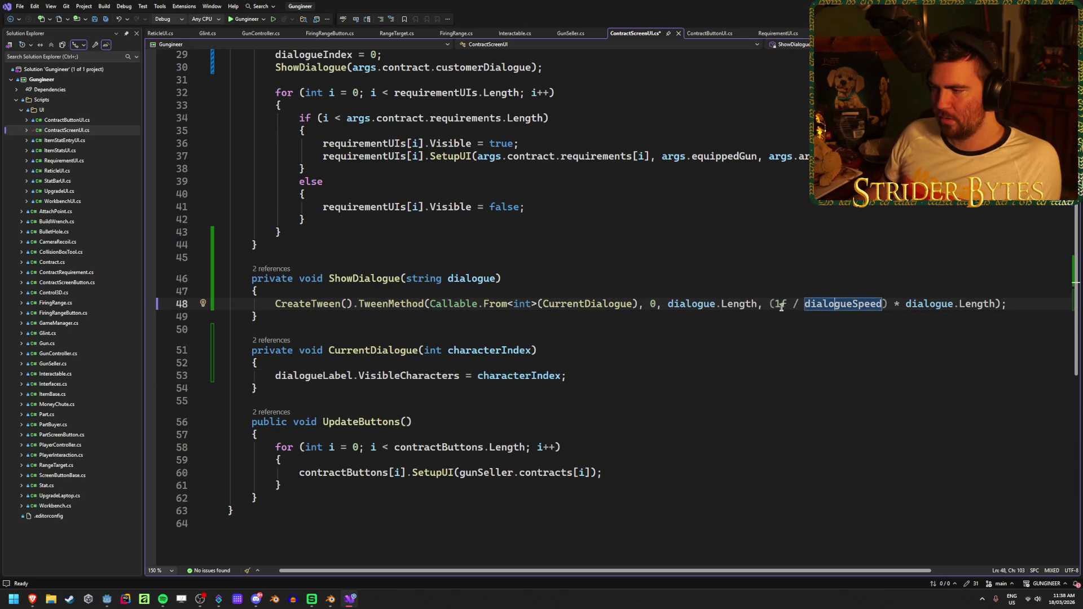
left_click(1037, 307)
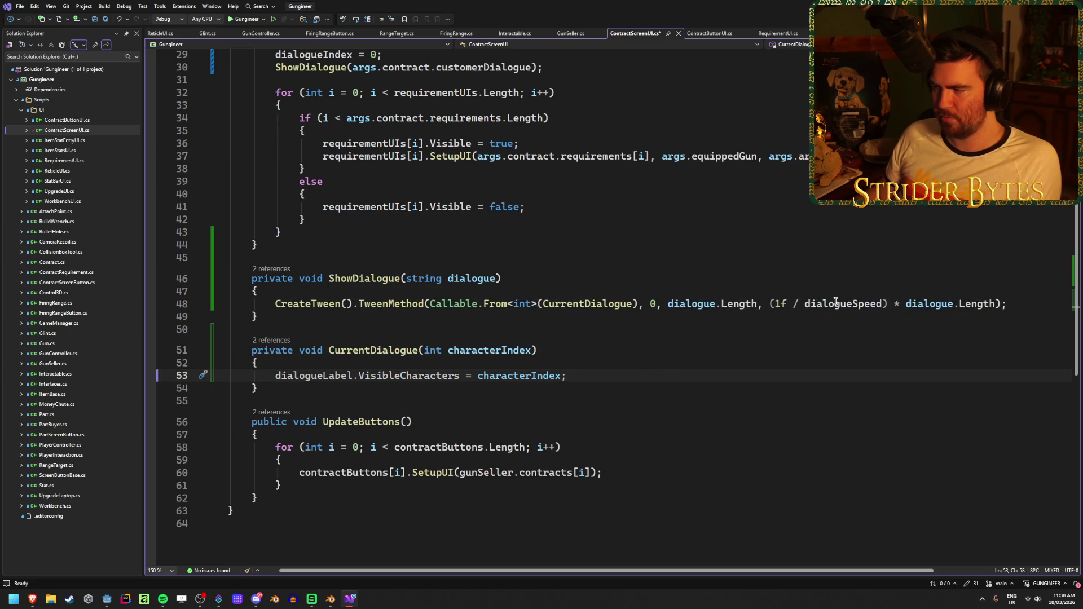
left_click(641, 371)
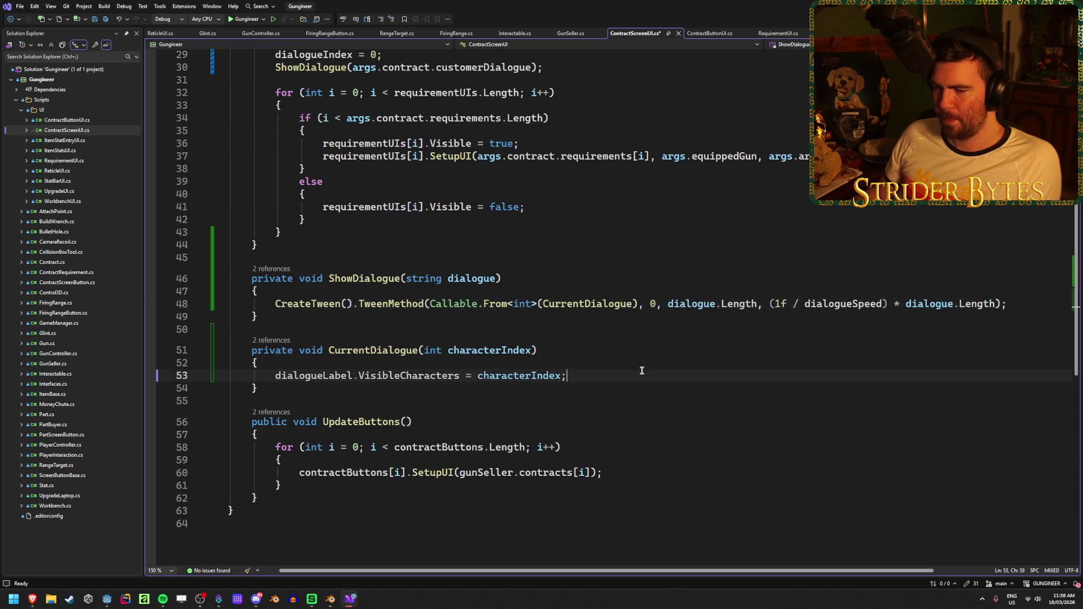
Save ContractScreenUI.cs and switch back to Godot.
scroll(641, 371, "up", 4)
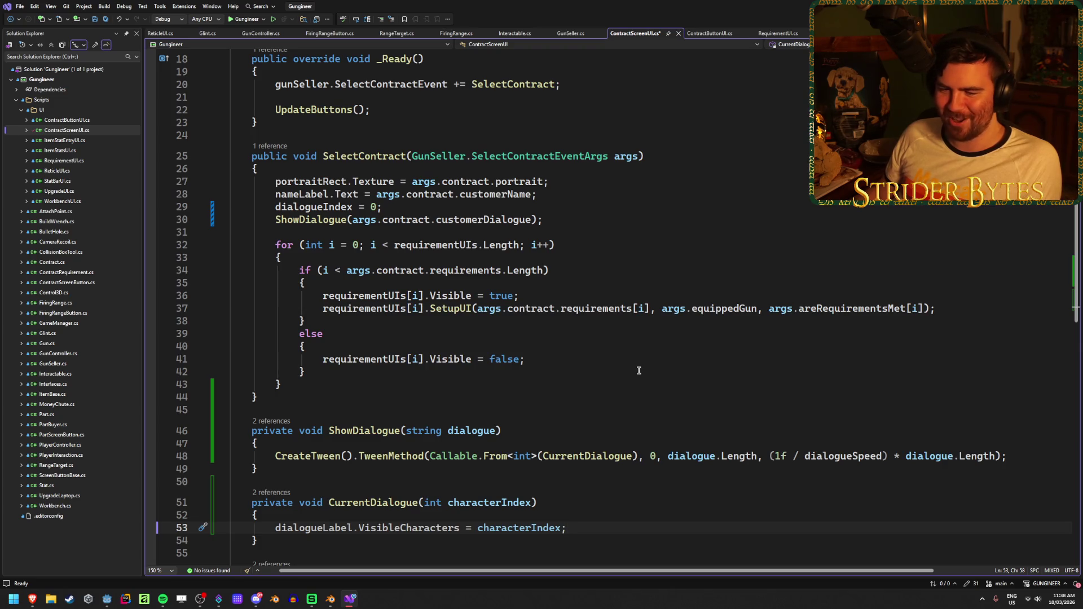
scroll(639, 371, "down", 2)
scroll(637, 370, "down", 1)
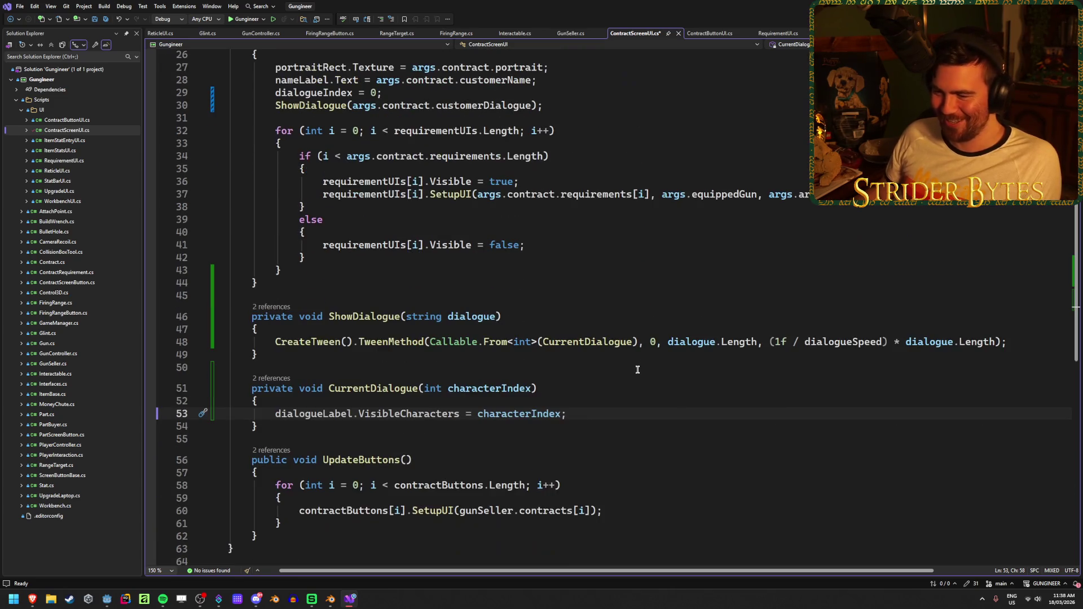
key("ctrl+s")
key("alt+Tab")
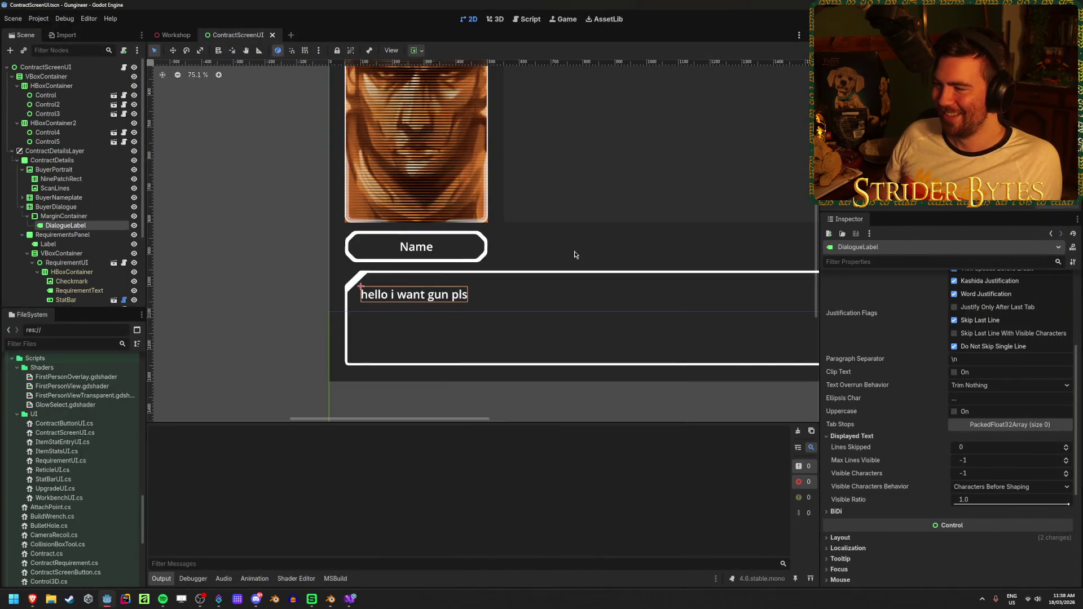
Run the game, walk up to the wall contract screen, close it with X, then stop the game.
scroll(926, 402, "up", 5)
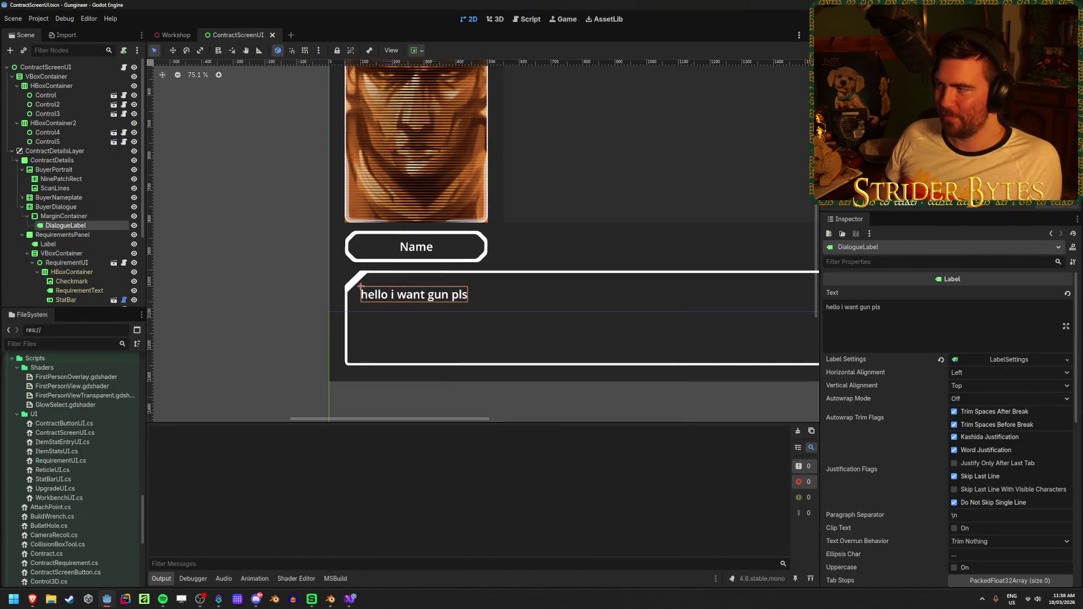
key("F5")
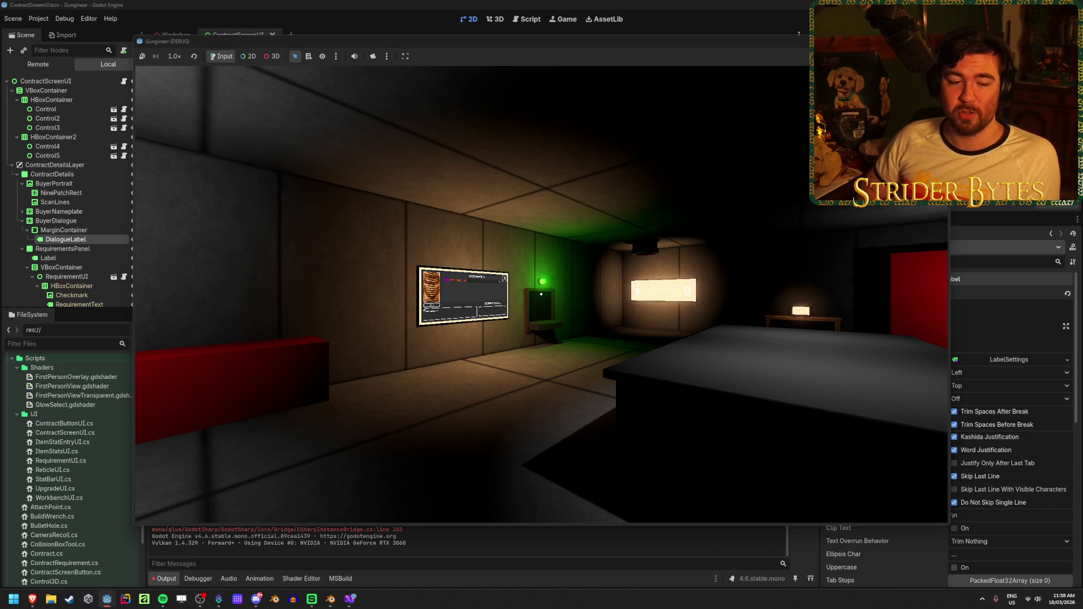
key("w")
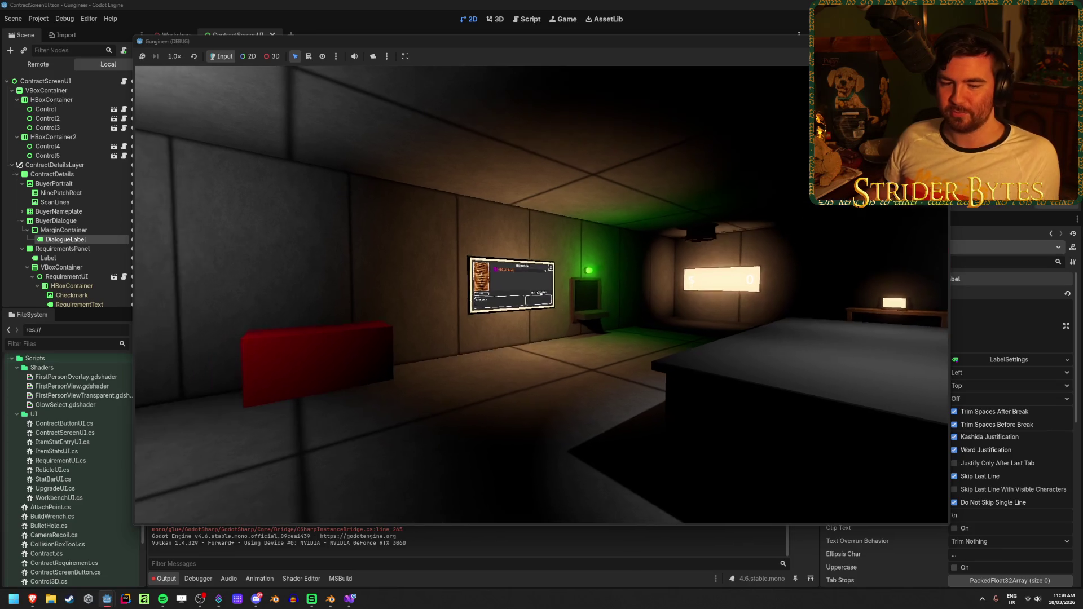
key("w")
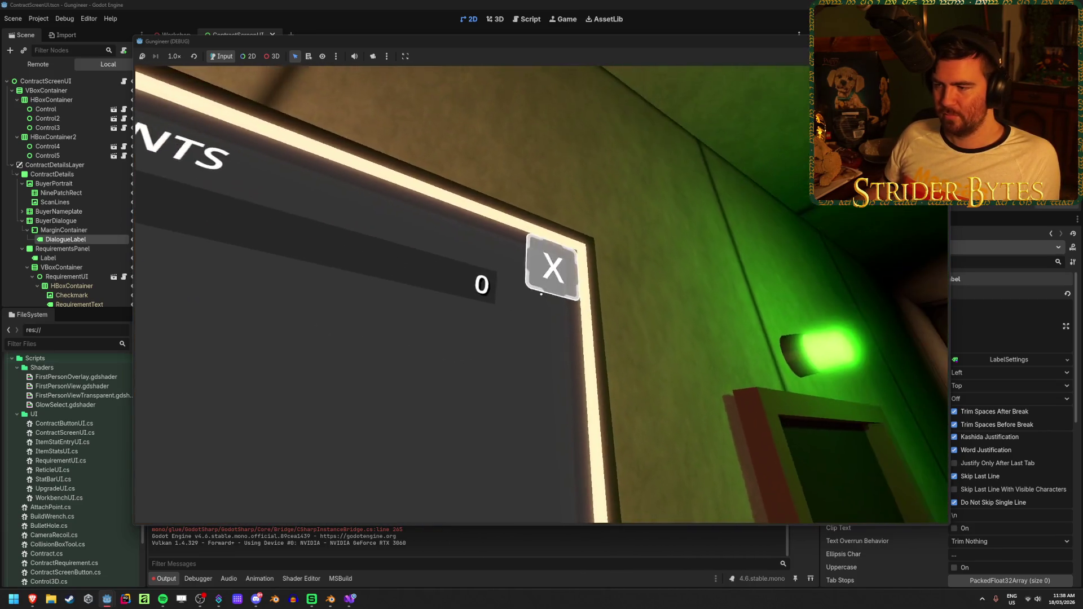
left_click(541, 294)
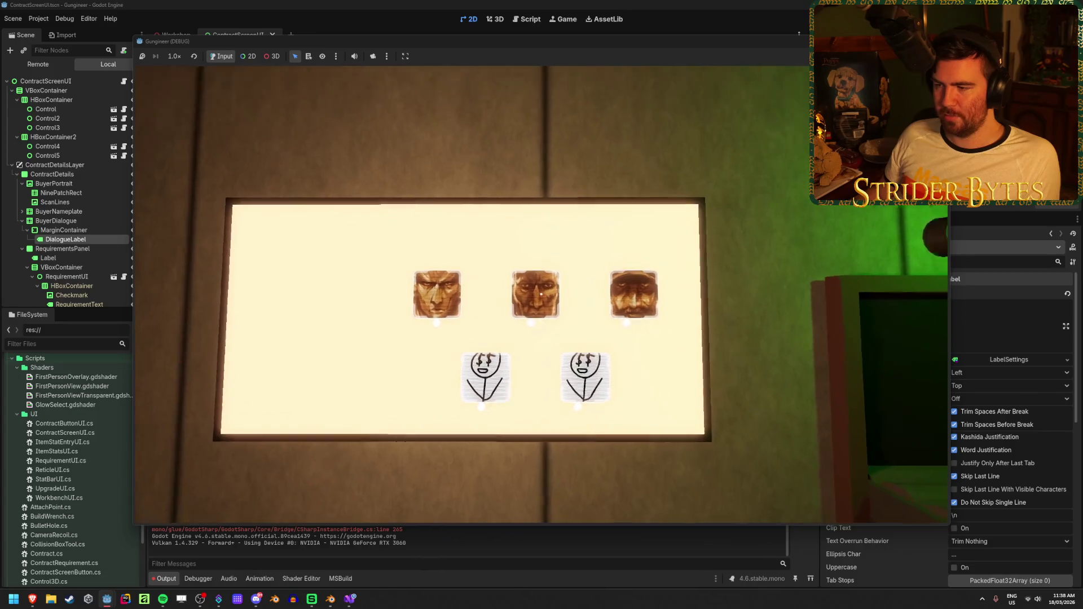
key("s")
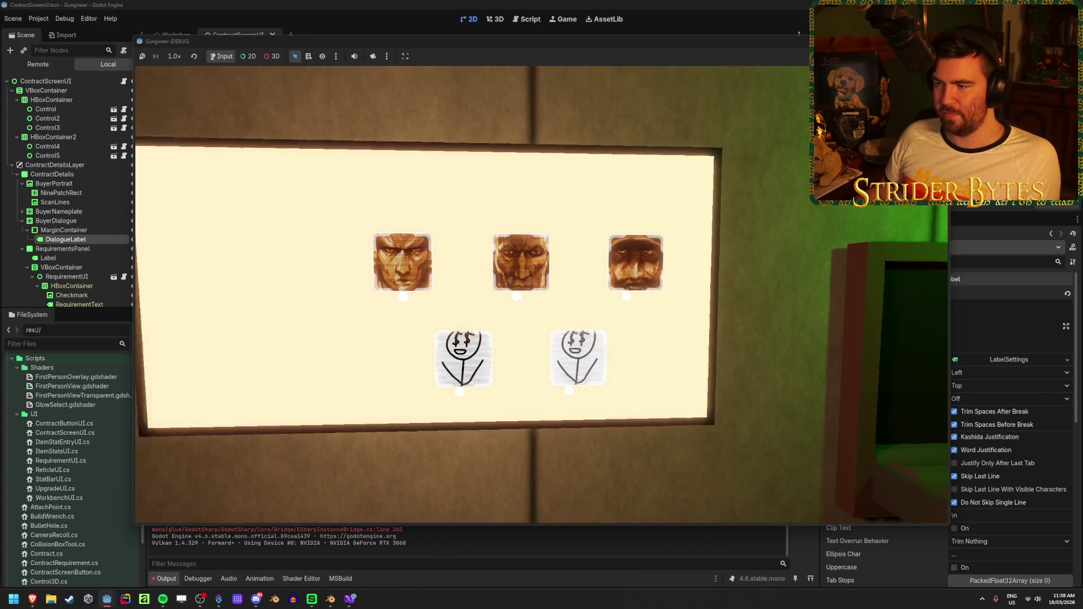
key("F8")
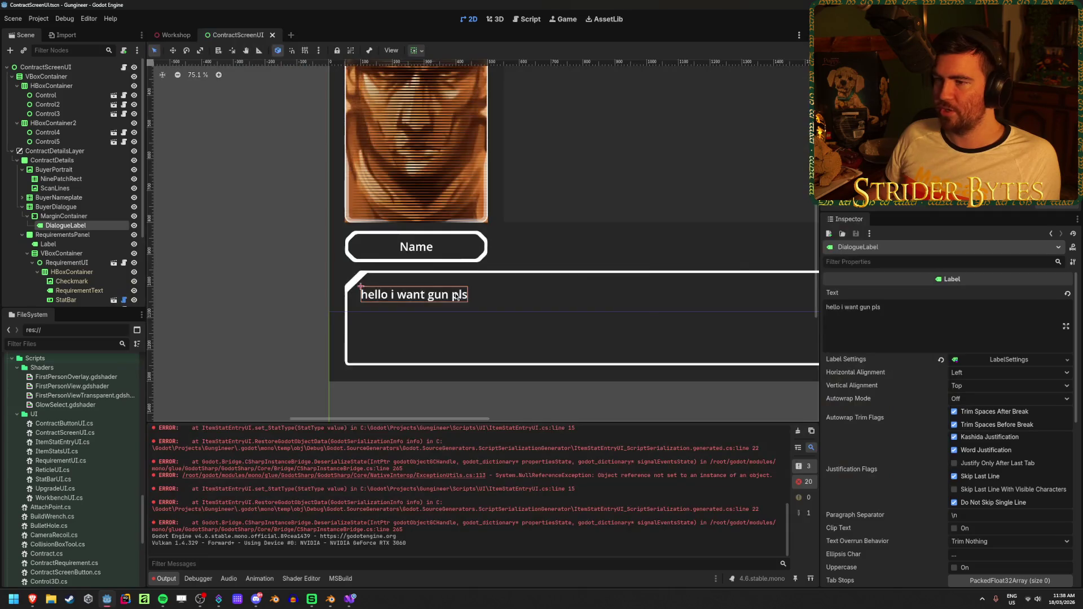
Select the ContractScreenUI root node and look at its Position property options.
scroll(287, 287, "down", 5)
scroll(241, 198, "left", 3)
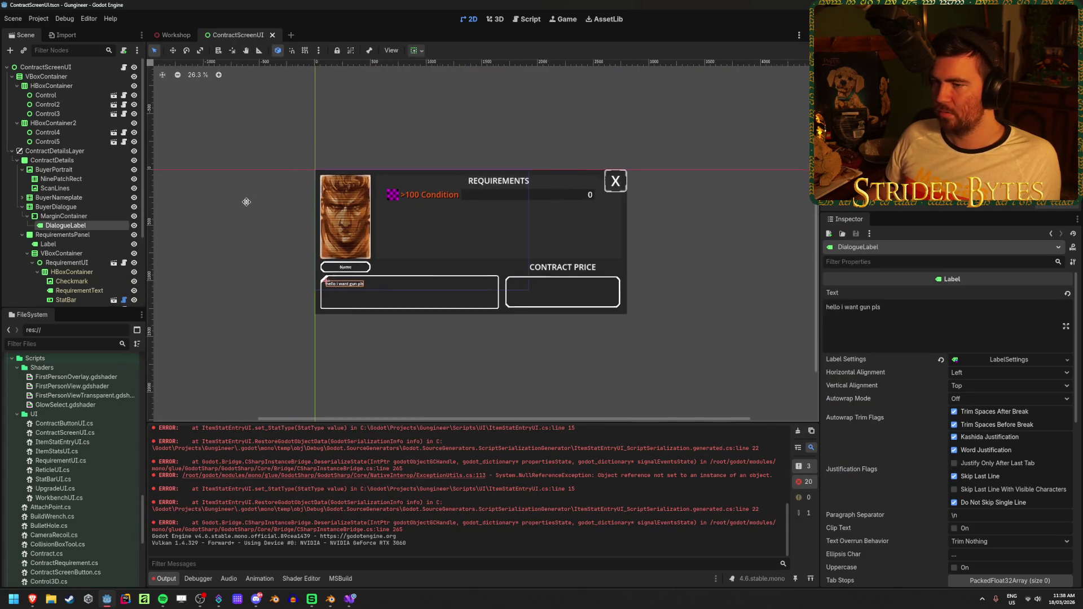
left_click(38, 67)
left_click(55, 75)
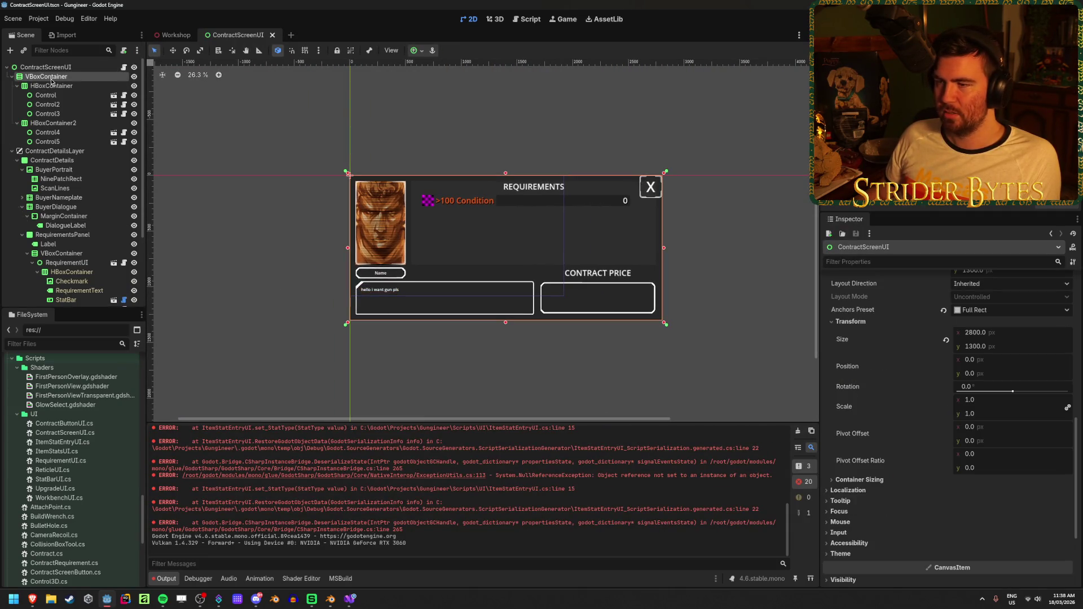
left_click(55, 67)
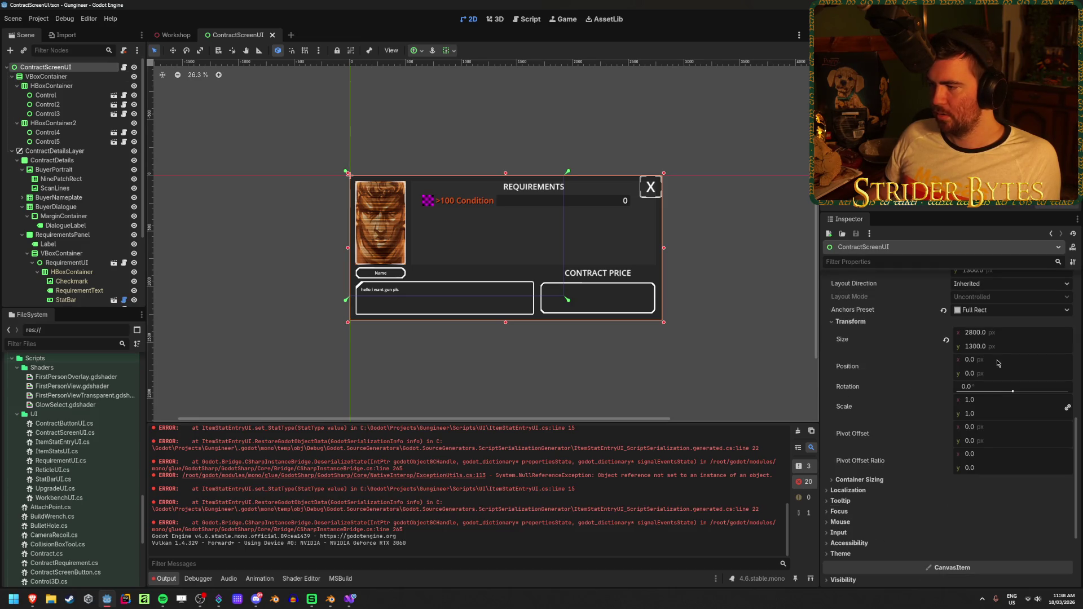
right_click(863, 364)
key("Escape")
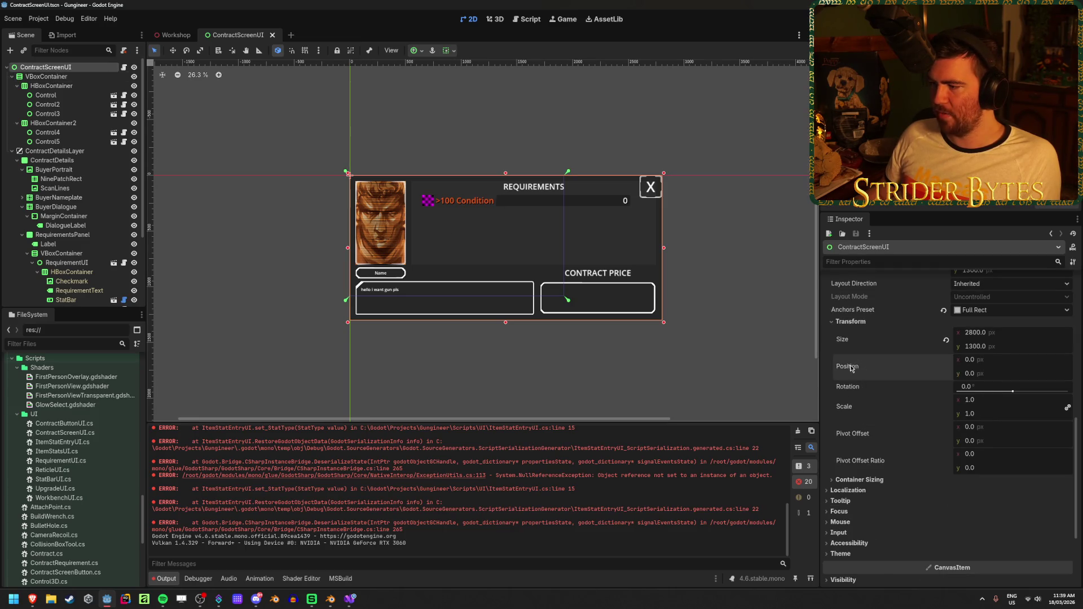
right_click(852, 368)
key("Escape")
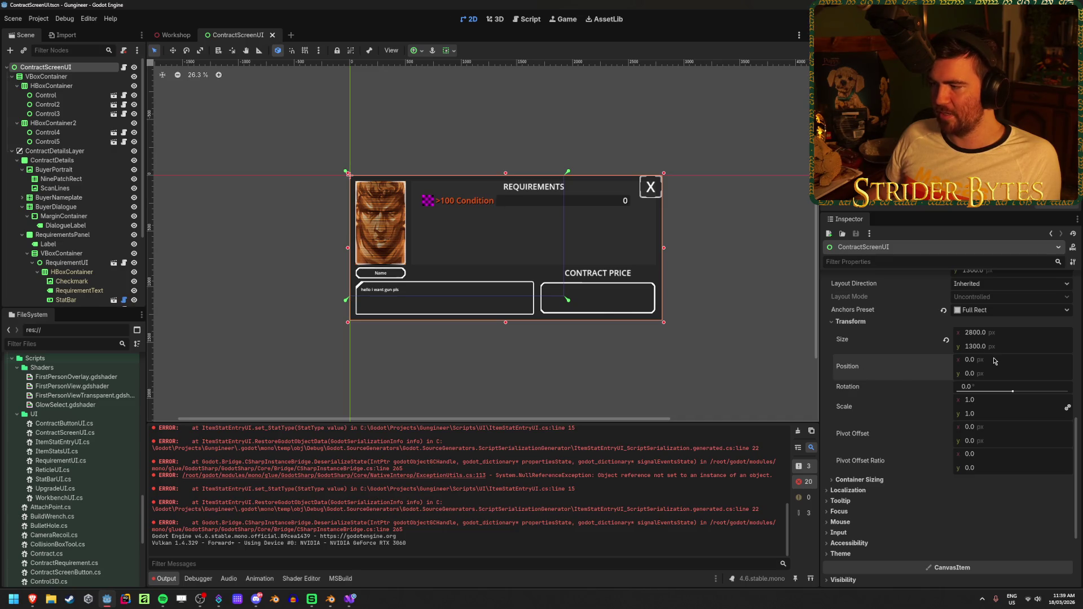
Apply the Full Rect anchor preset to the root, save the scene and run the game.
left_click(416, 50)
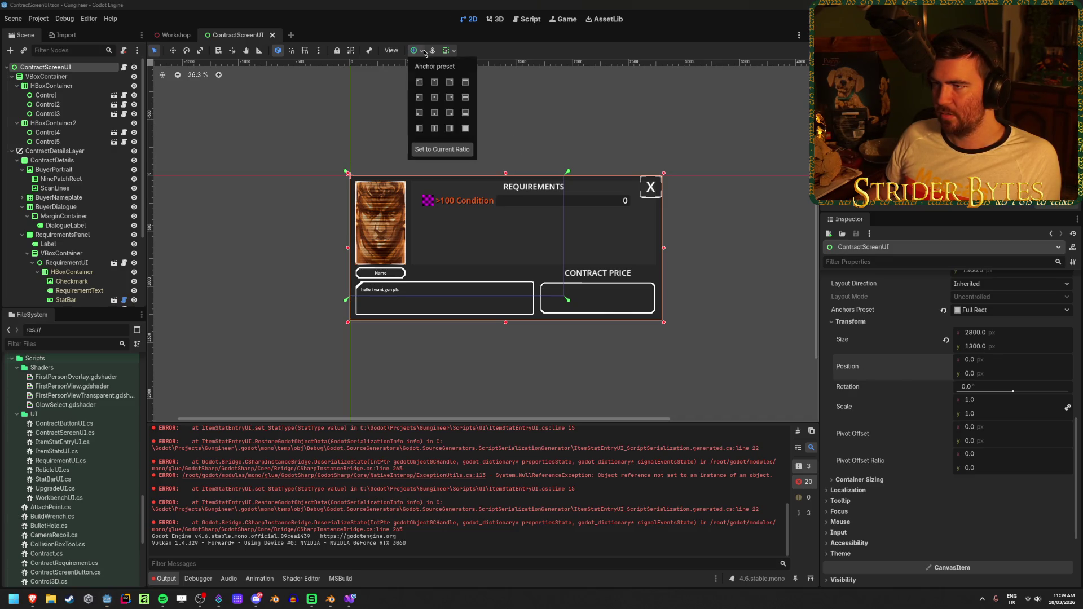
left_click(465, 128)
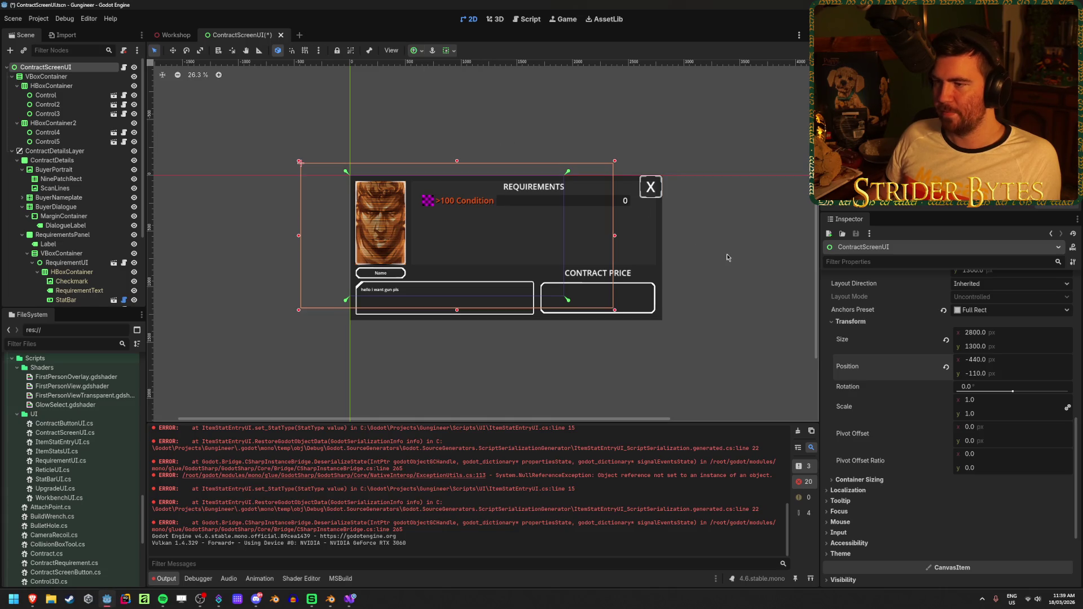
key("ctrl+s")
key("F5")
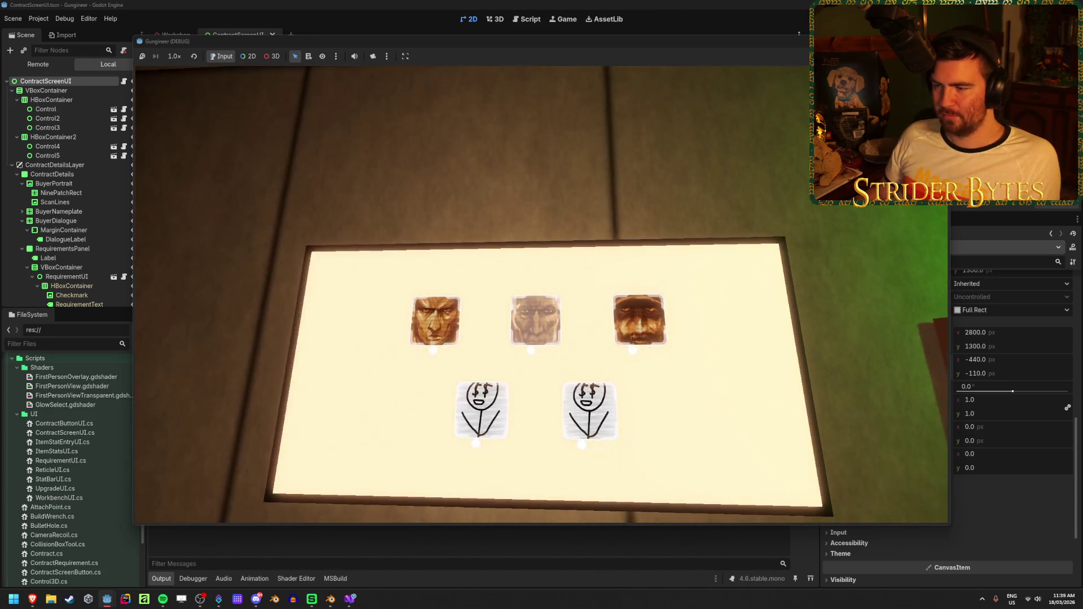
Open the Agent 420 contract in game, watch its dialogue type out, then exit and stop the game.
left_click(541, 294)
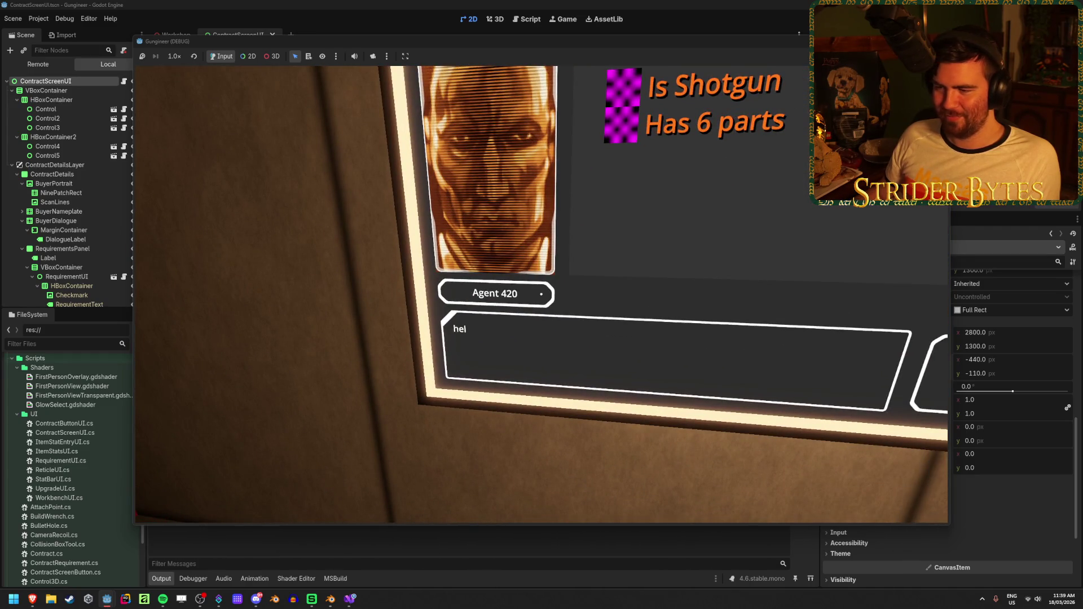
type("o i")
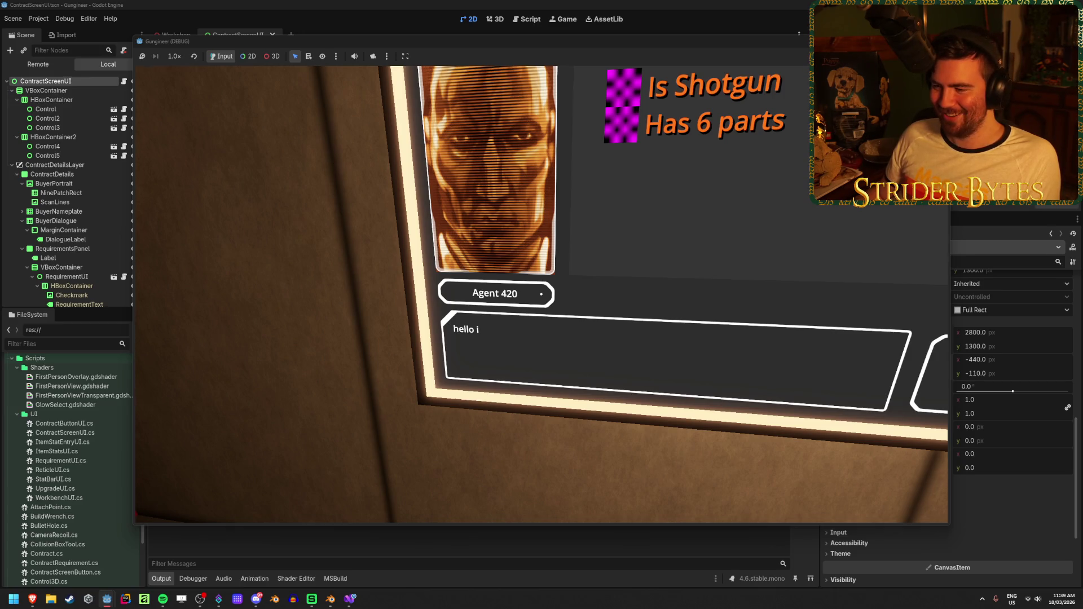
type(" w")
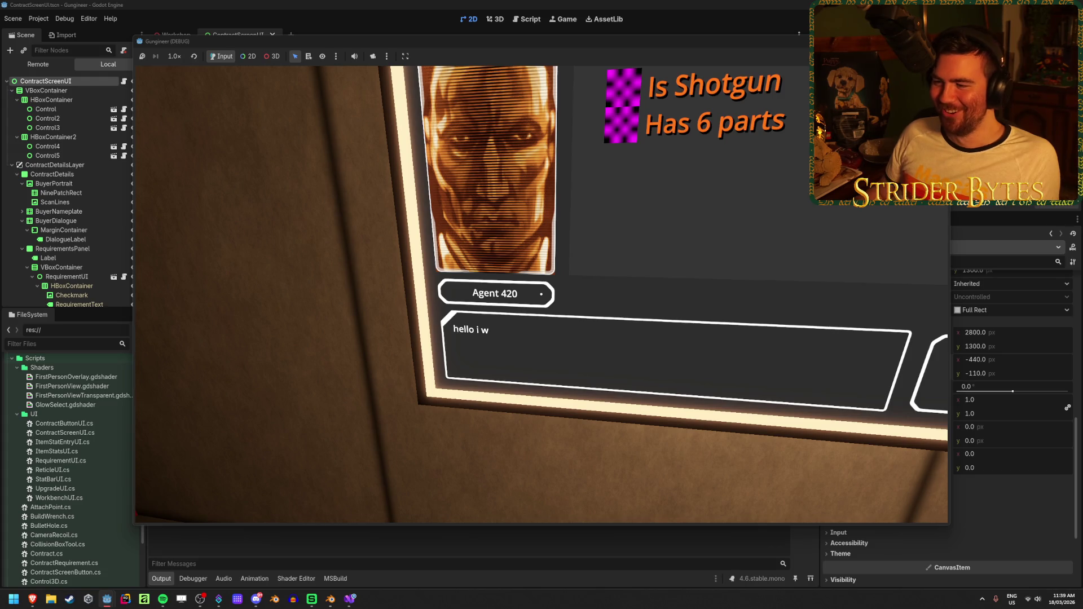
key("Escape")
key("F8")
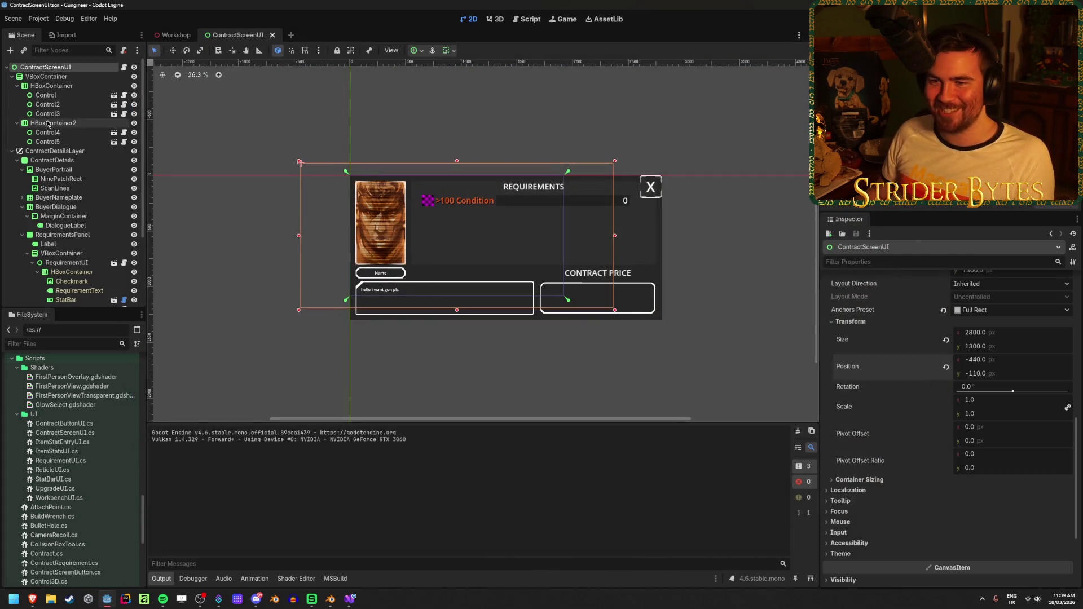
Set the contract screen's Dialogue Speed to 10.0 in the Inspector.
scroll(959, 377, "up", 3)
scroll(948, 367, "up", 3)
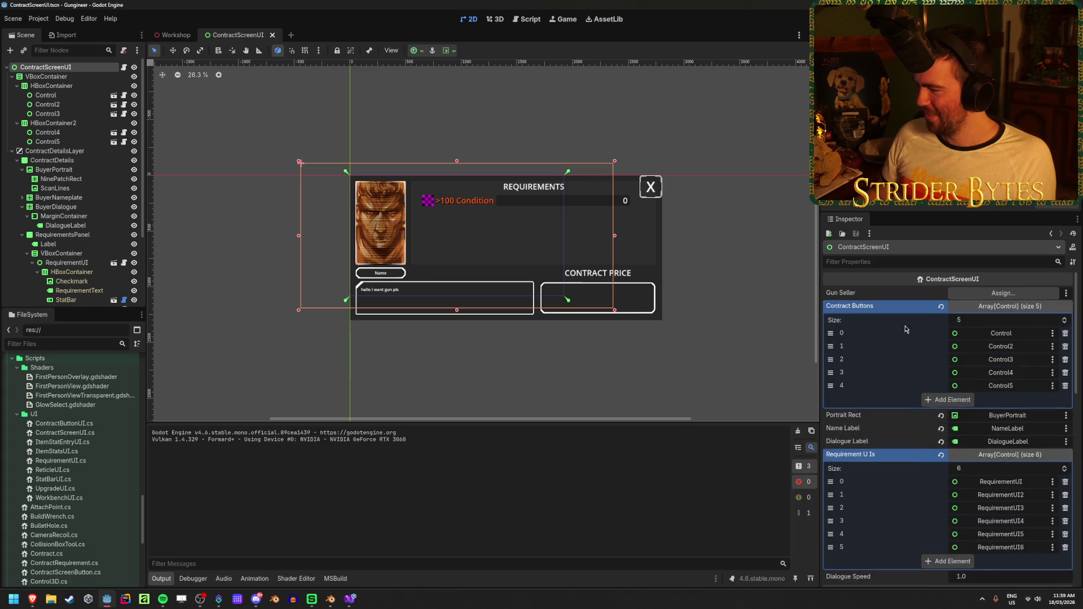
scroll(906, 333, "up", 2)
scroll(883, 427, "down", 1)
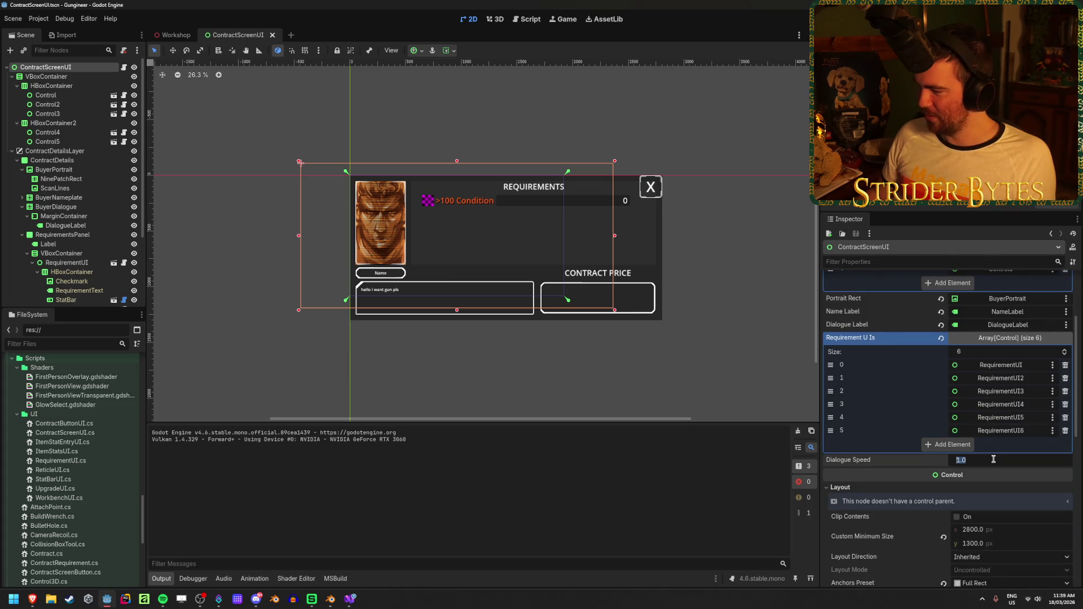
type("10")
key("Return")
Playtest the faster contract dialogue, stop the game and bring up ContractScreenUI.cs.
key("F6")
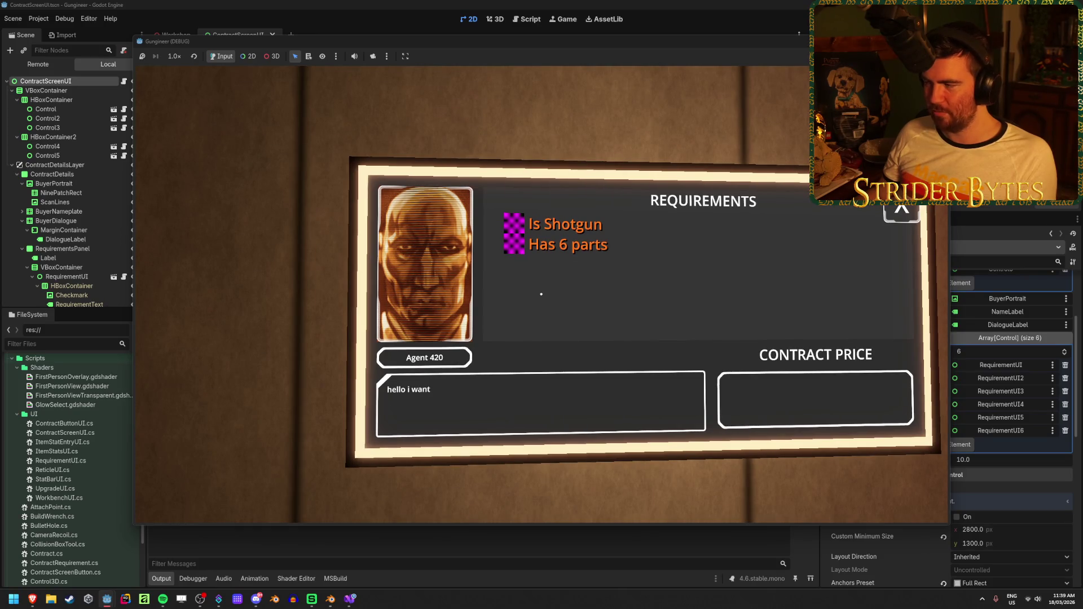
key("Escape")
key("F8")
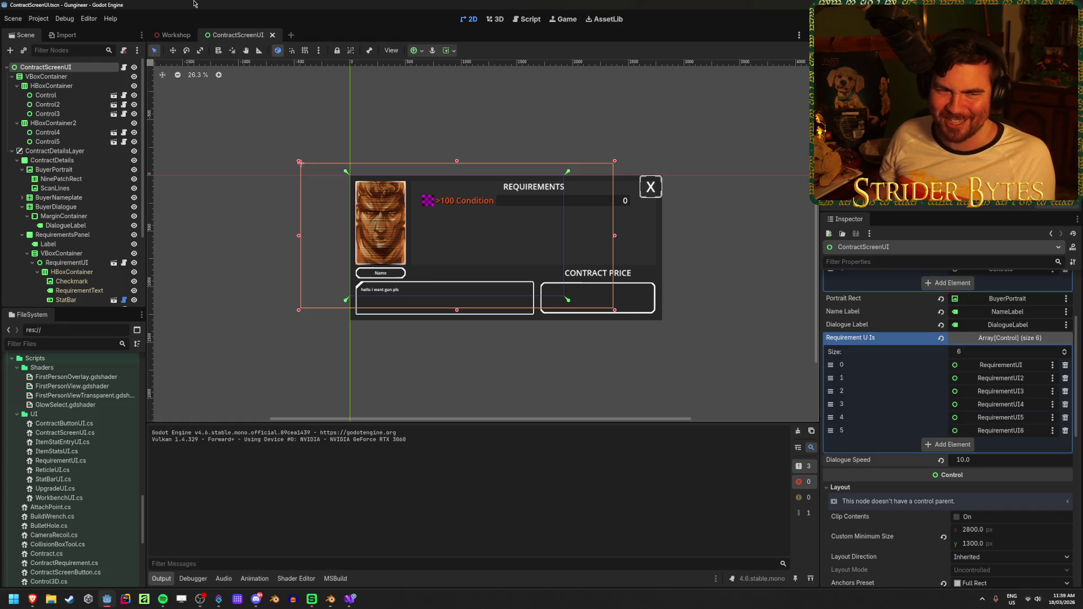
left_click(350, 599)
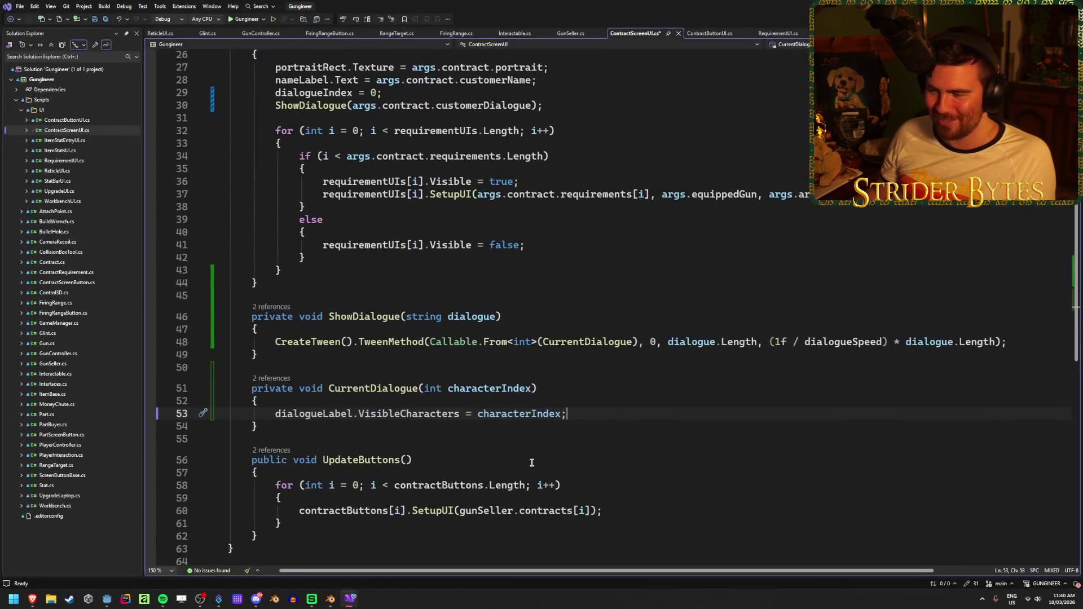
Read the Quick Info for dialogue.Length in ShowDialogue, then return to Godot.
mouse_move(741, 342)
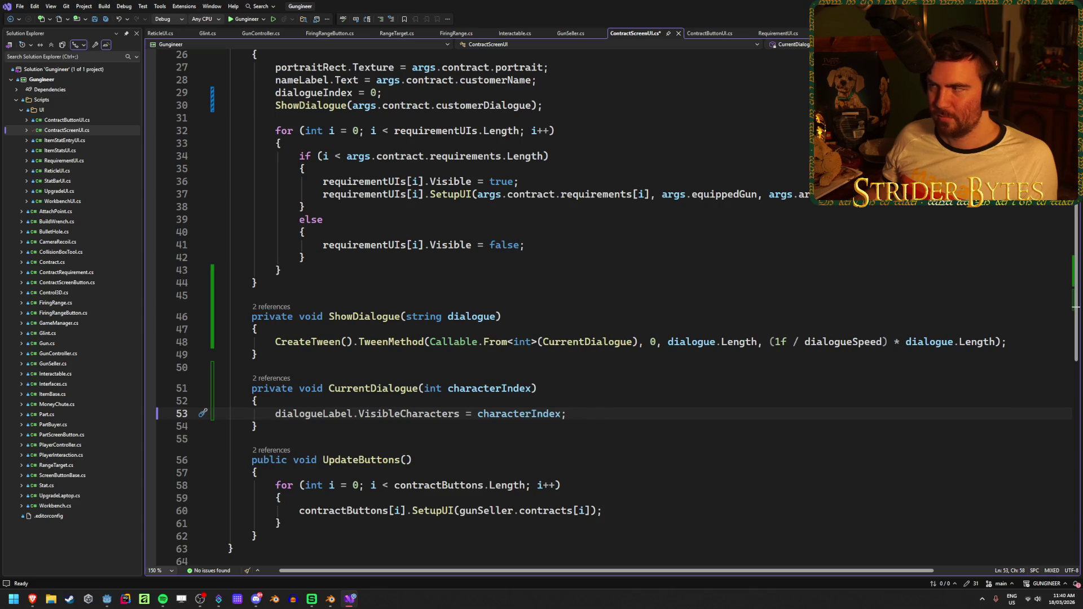
key("alt+Tab")
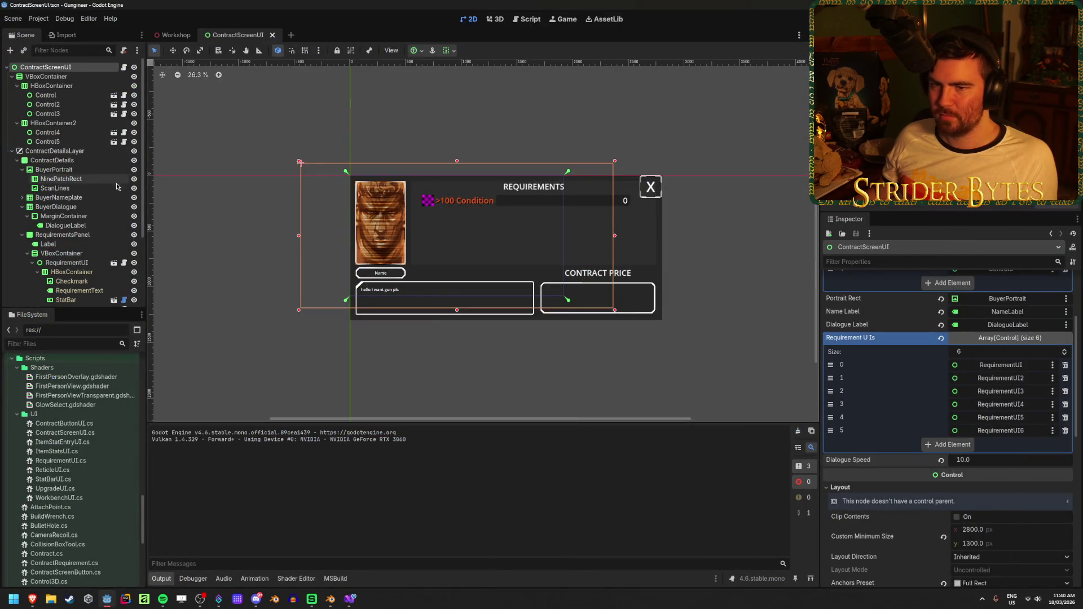
Hide the ContractDetails panel, run the game and open Cpt. Cost's contract.
left_click(134, 160)
key("F5")
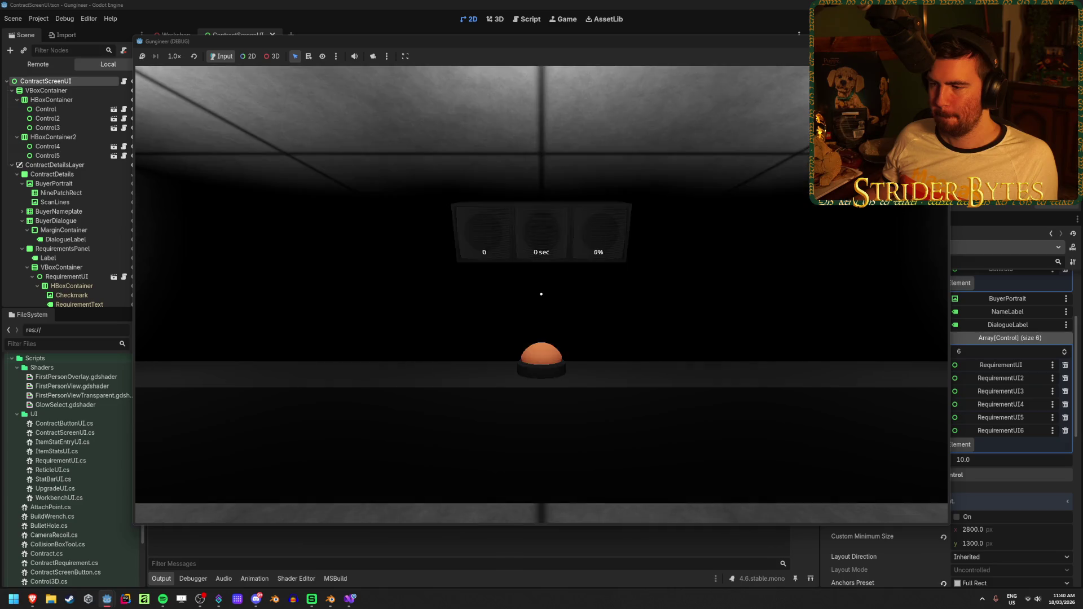
key("w")
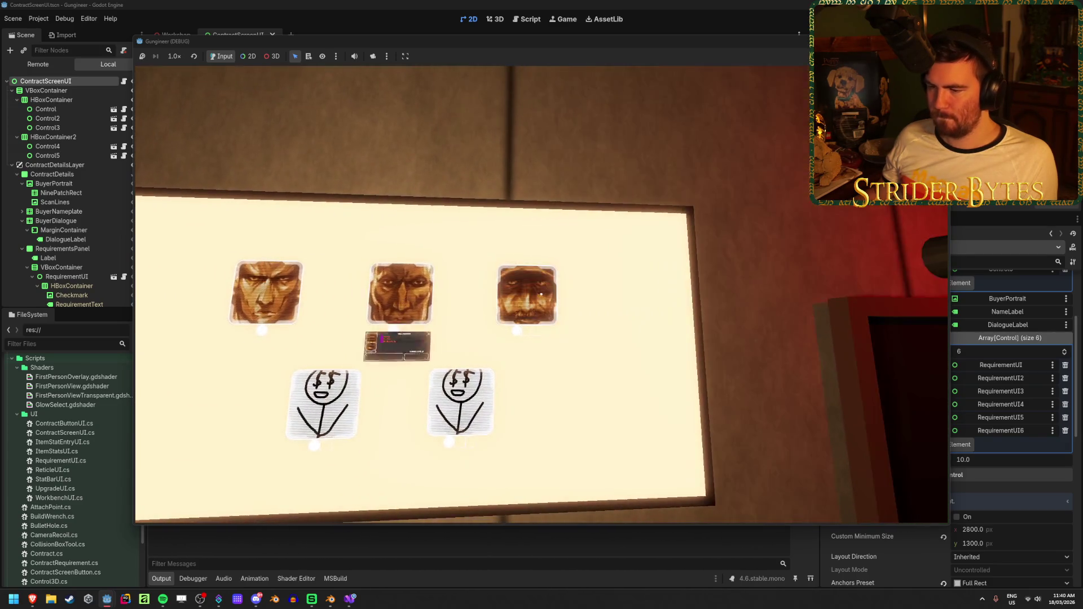
left_click(540, 294)
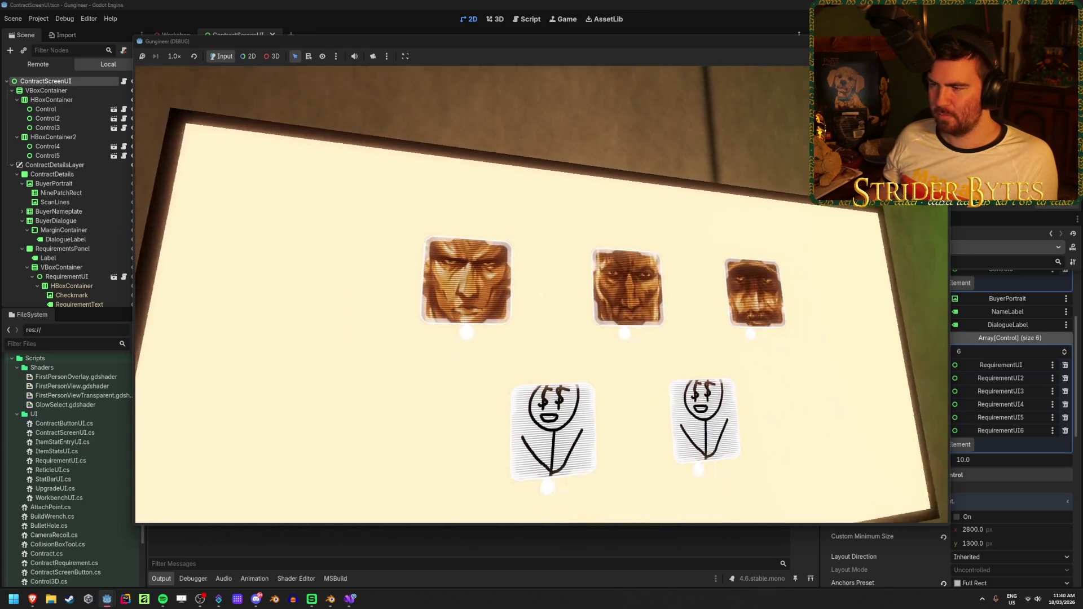
Switch to the Agent 420 and Gas Snake contracts, then stop the game and return to the code.
left_click(541, 293)
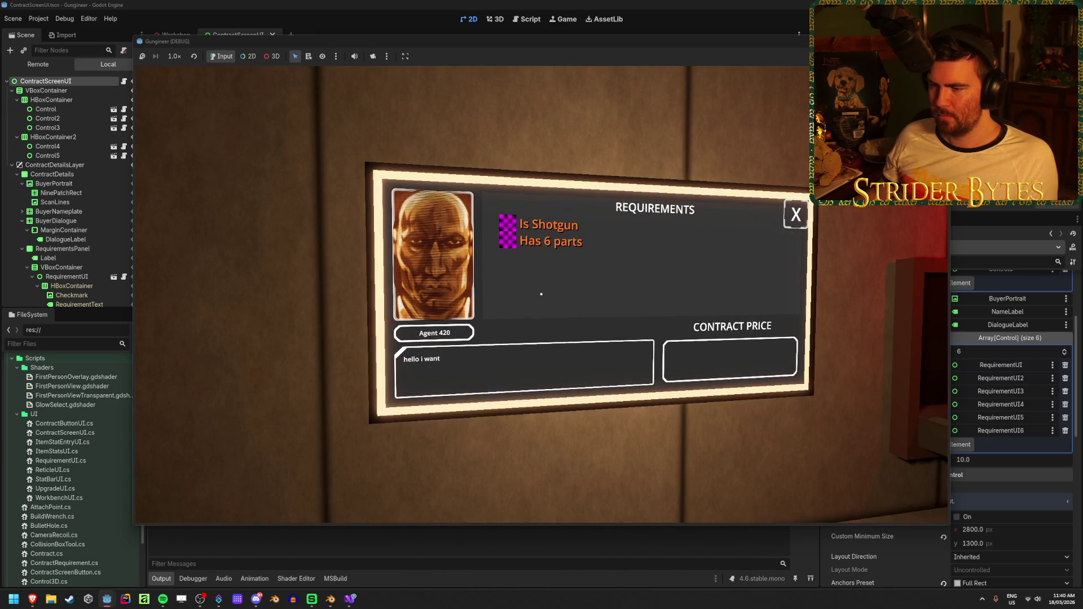
left_click(540, 294)
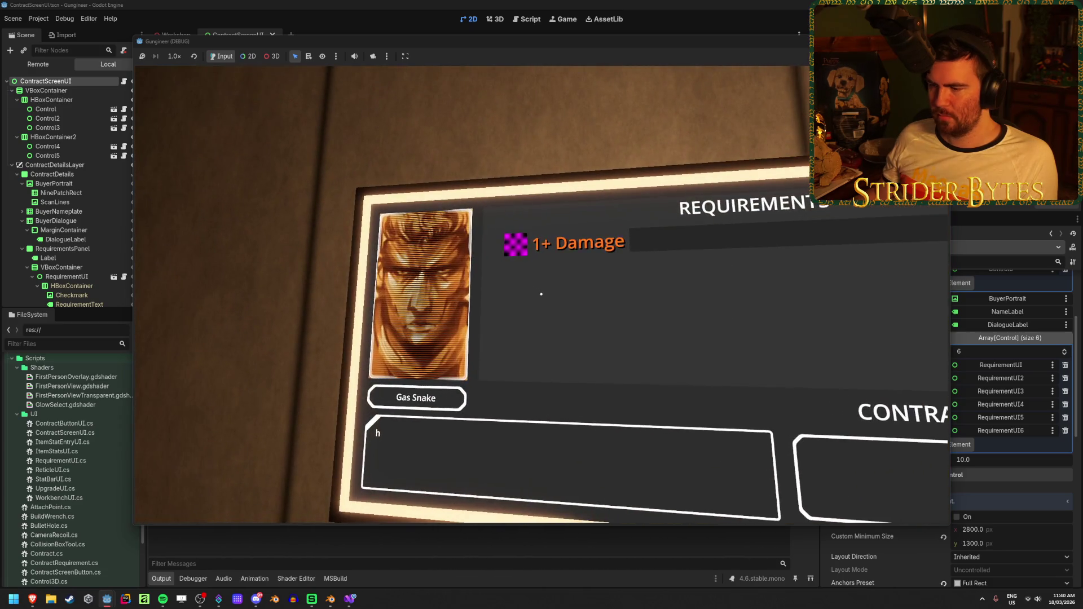
key("Escape")
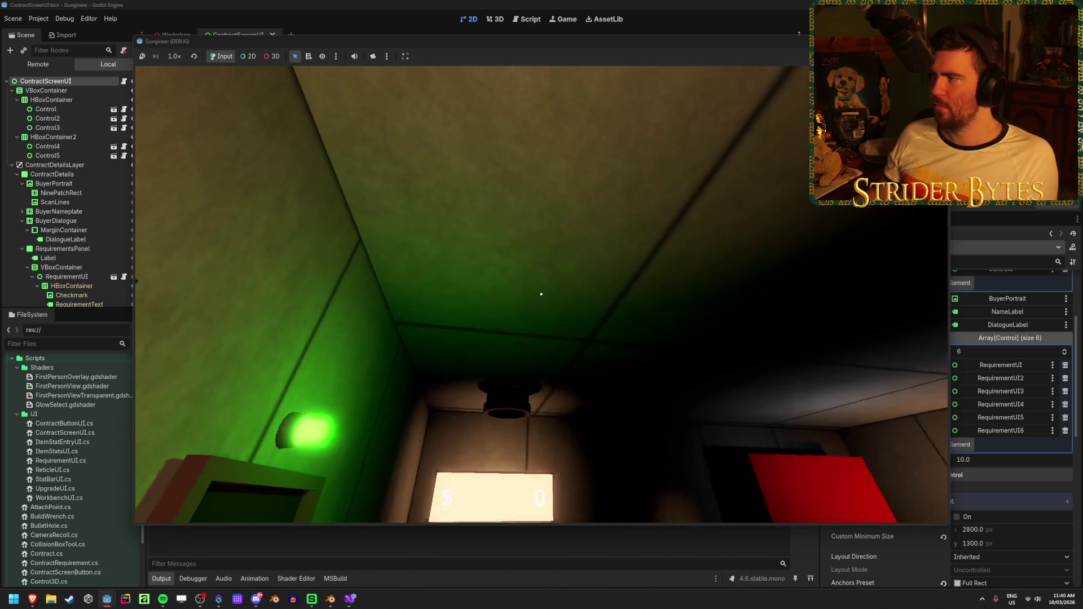
key("F8")
left_click(350, 599)
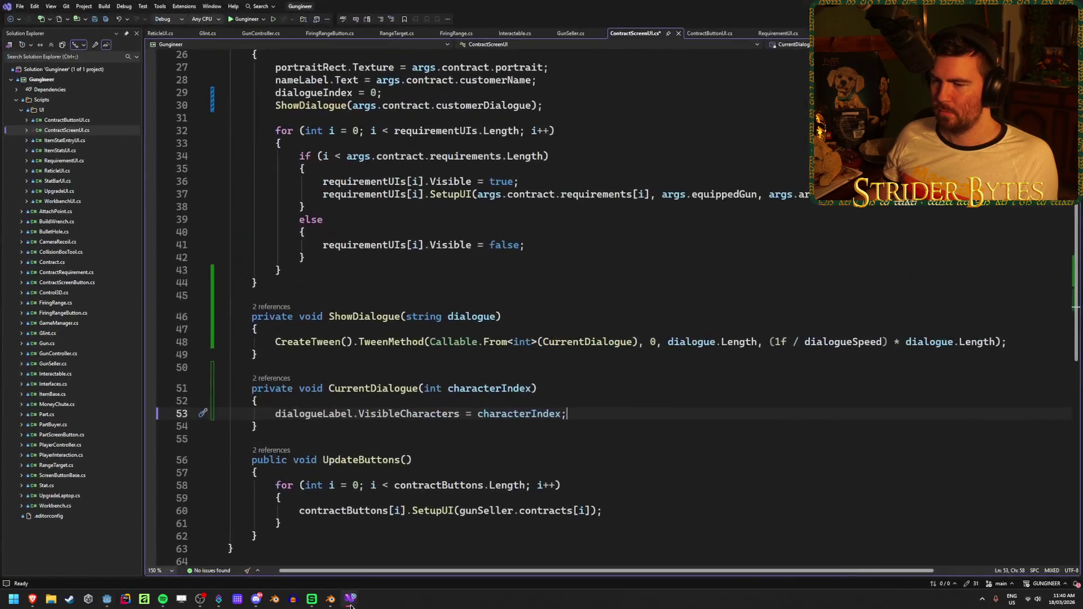
Add dialogueLabel.Text = args.contract.customerDialogue; after dialogueIndex = 0 in SelectContract and save.
scroll(411, 211, "up", 3)
left_click(411, 211)
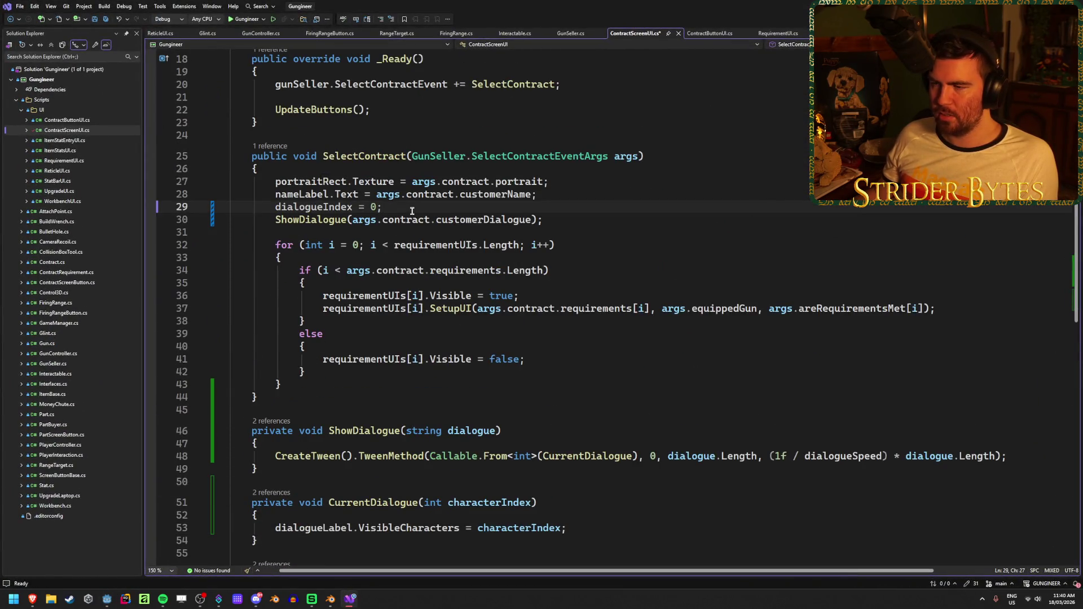
scroll(594, 241, "down", 2)
key("Return")
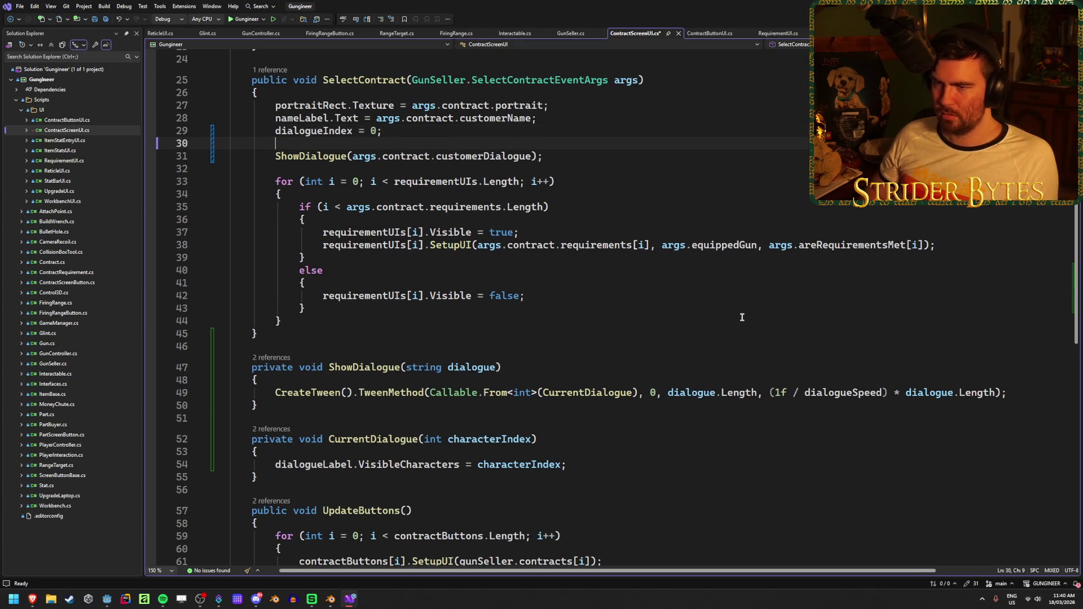
type("dia")
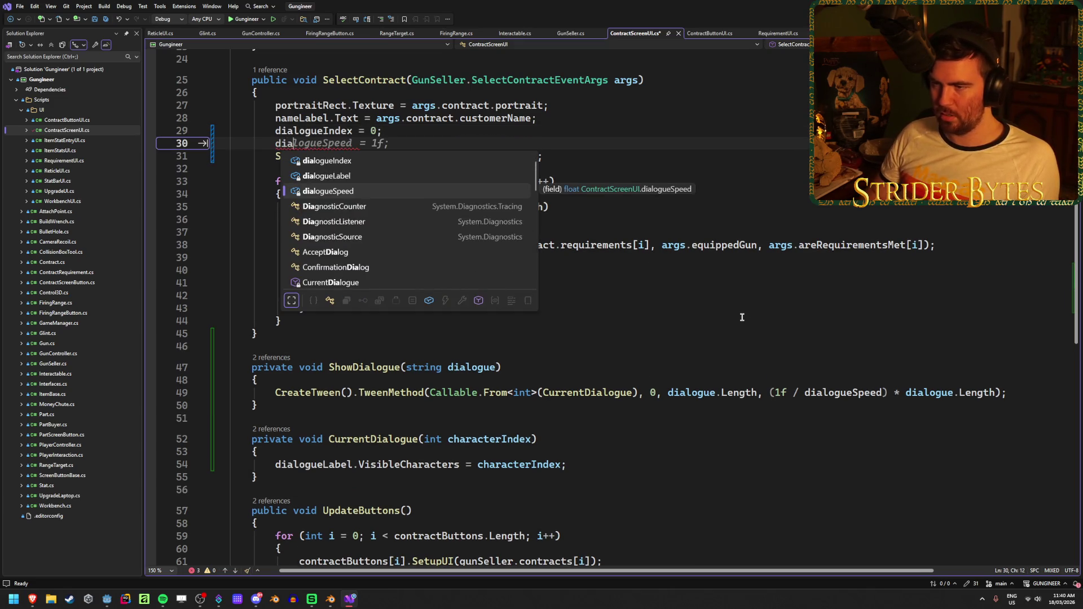
key("Up")
key("Up")
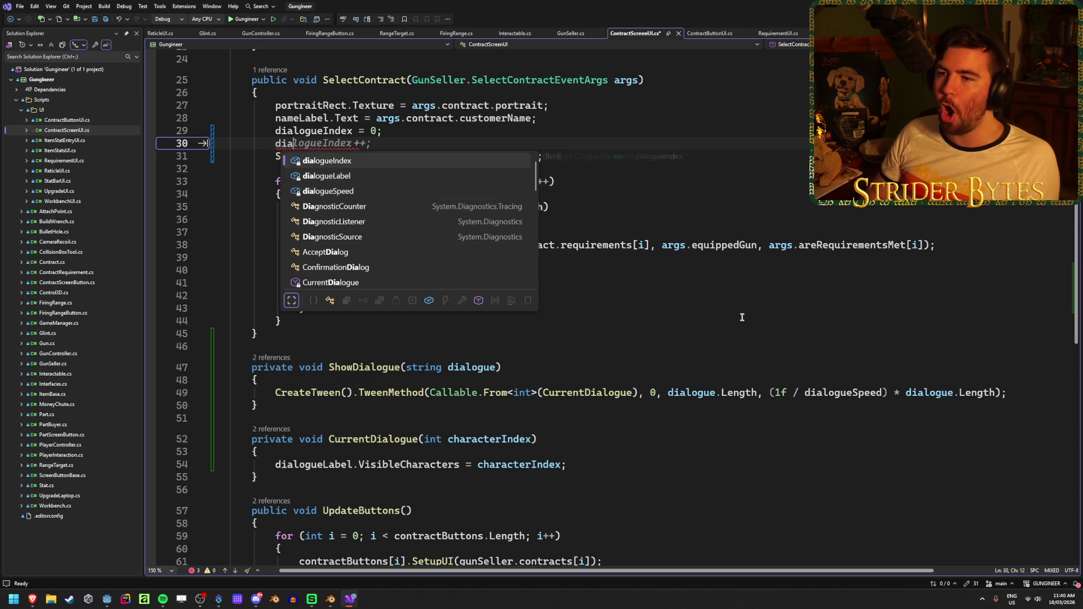
key("Down")
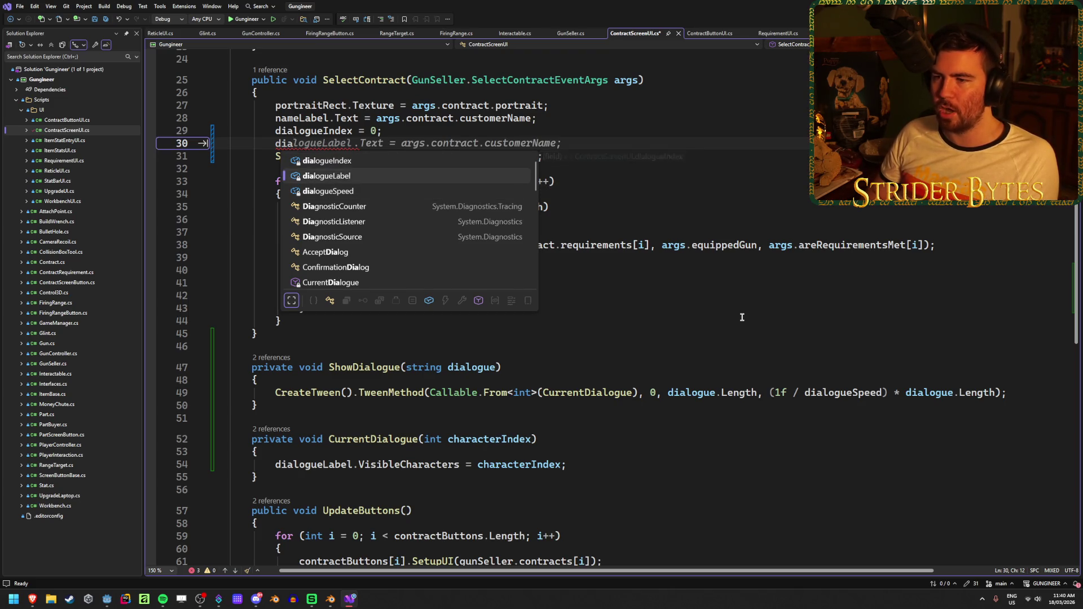
key("Tab")
key("Tab")
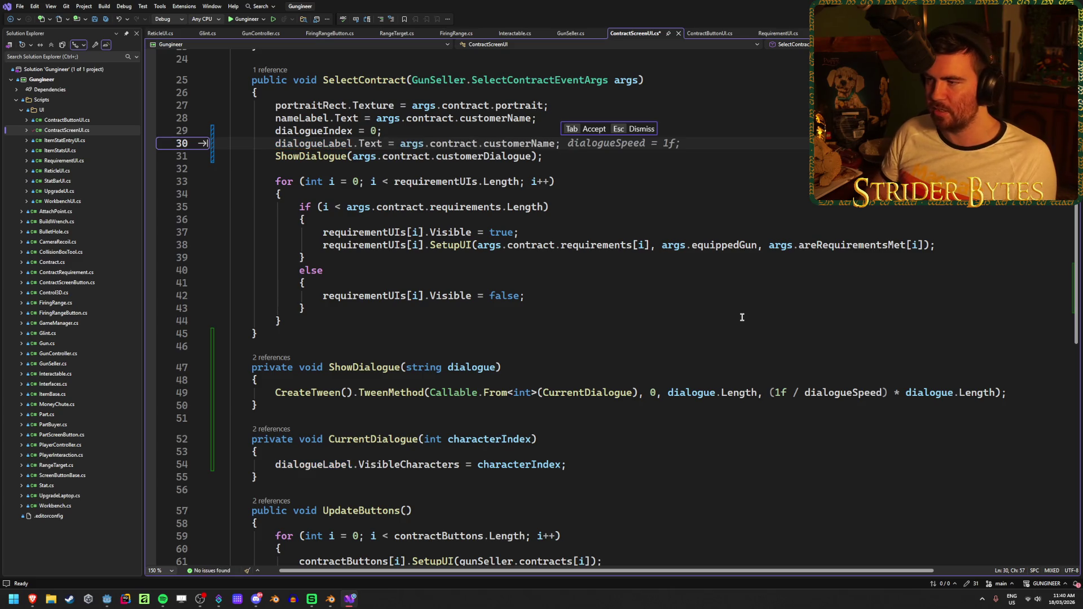
key("BackSpace")
key("BackSpace")
key("BackSpace")
type("Dialogue;")
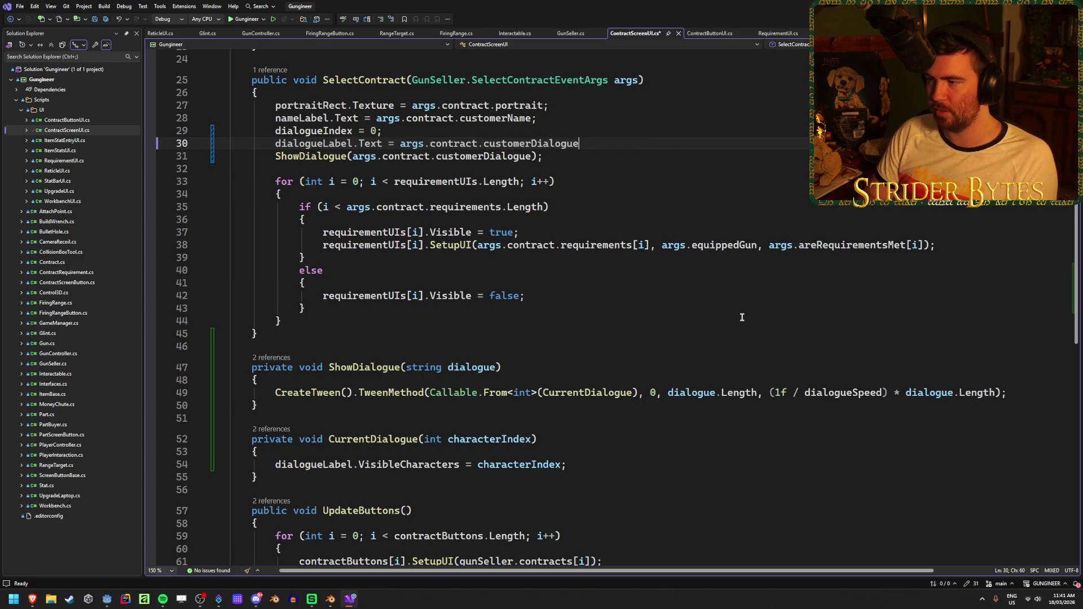
key("ctrl+s")
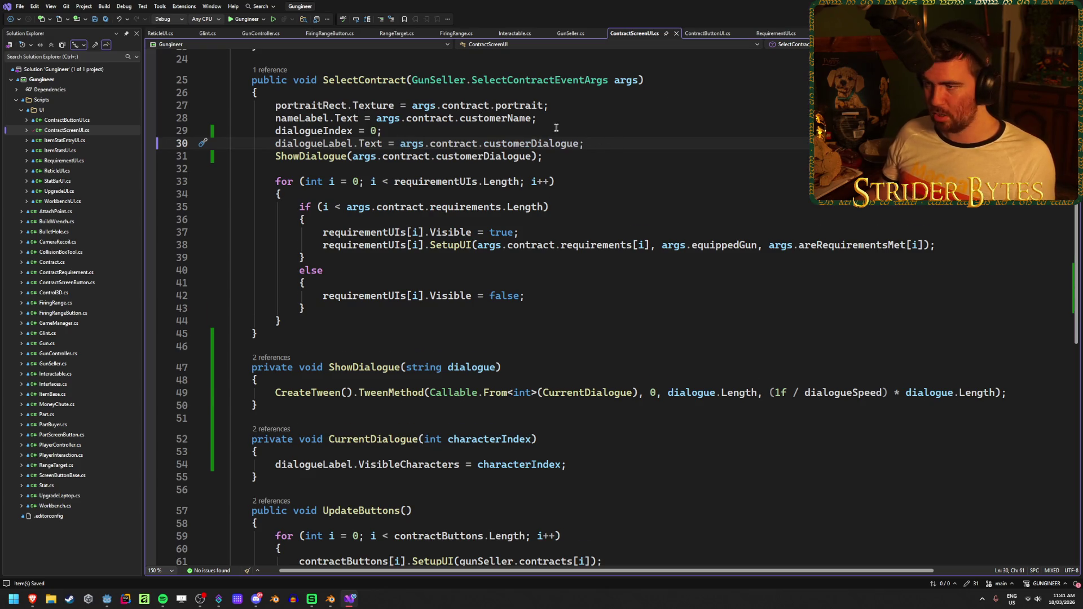
Move the dialogue label assignment above dialogueIndex = 0, save, and return to Godot.
key("alt+Up")
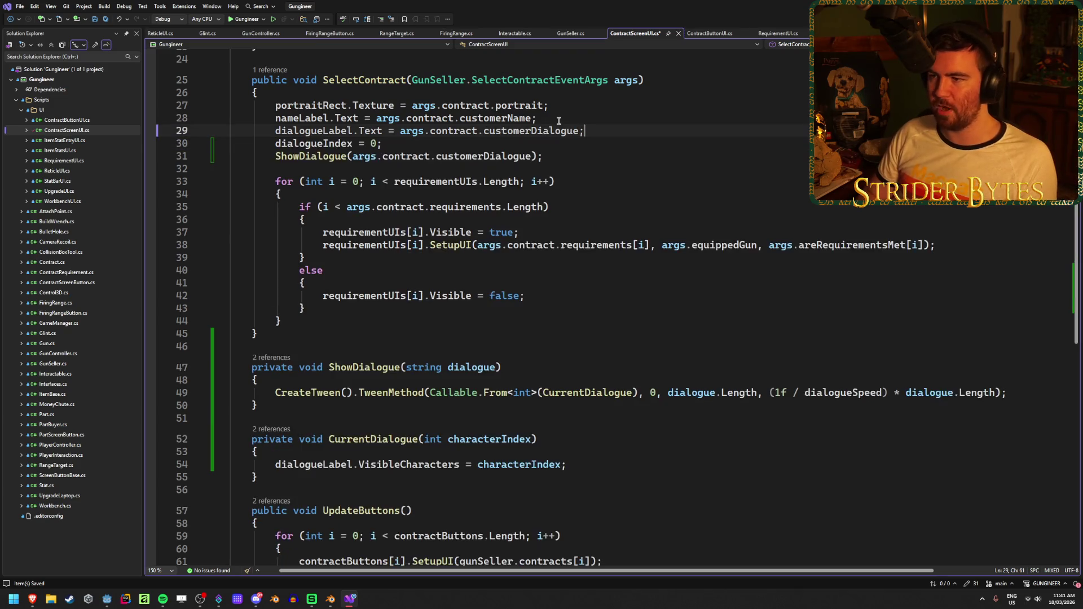
key("ctrl+s")
key("alt+Tab")
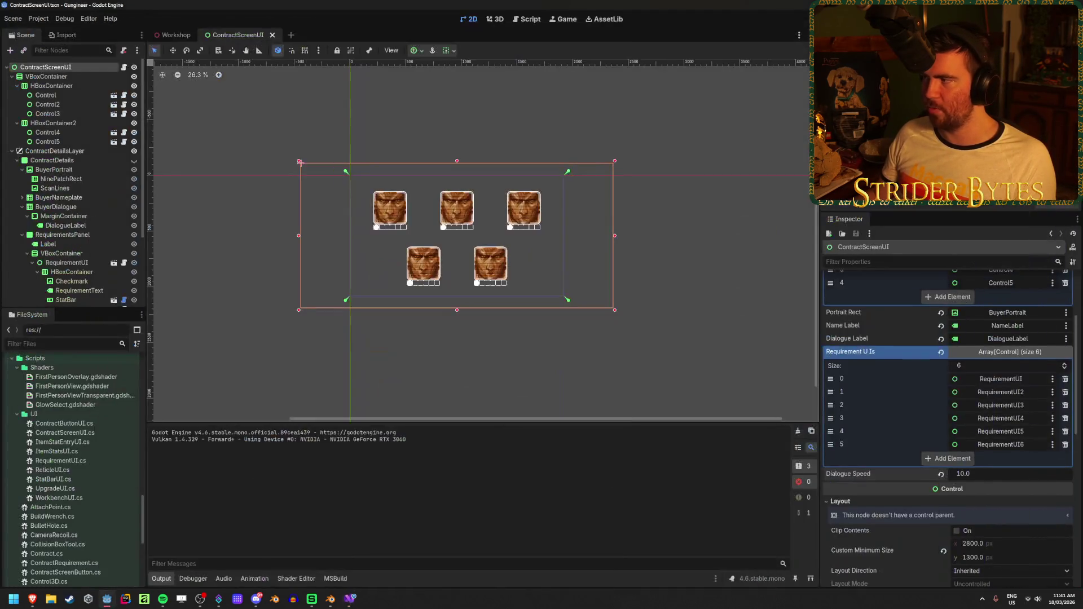
Playtest the Agent 420, Cpt. Cost, shotgun and pistol-stock-ammo contracts, then stop the game.
key("F5")
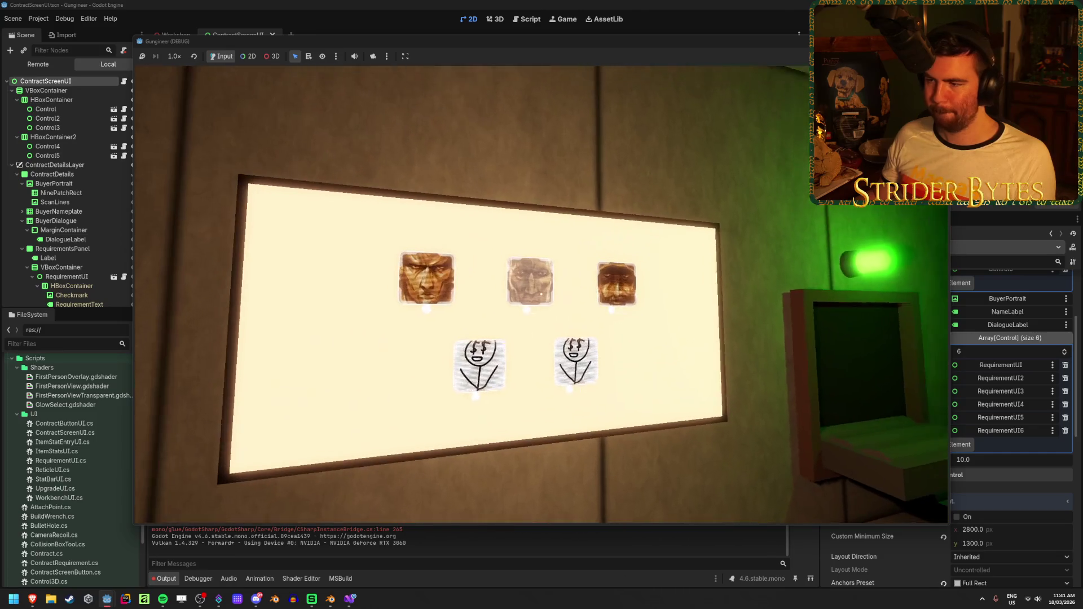
left_click(541, 294)
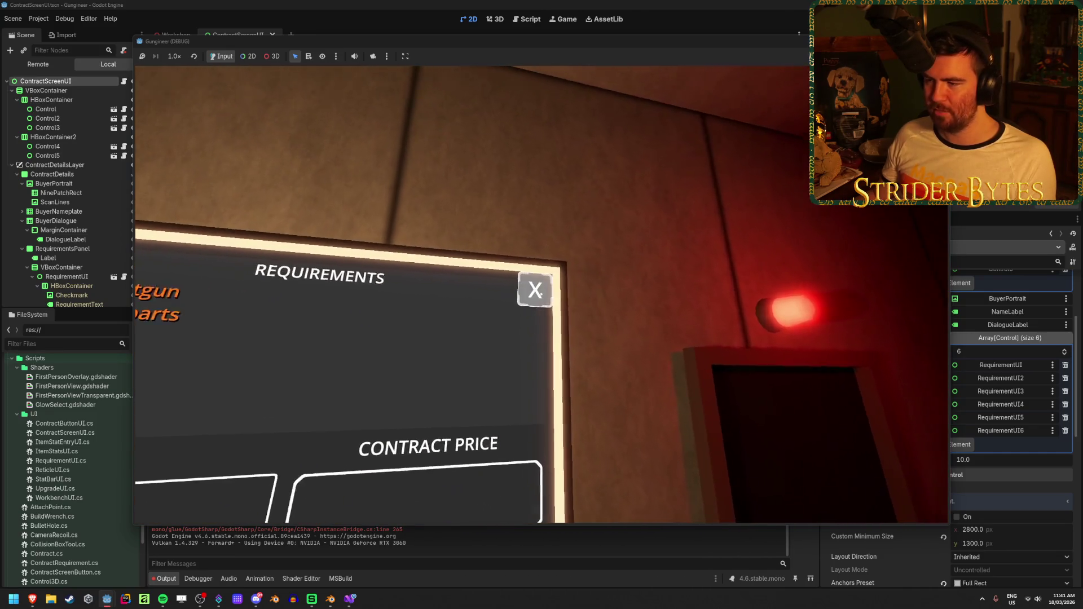
left_click(541, 294)
left_click(541, 294)
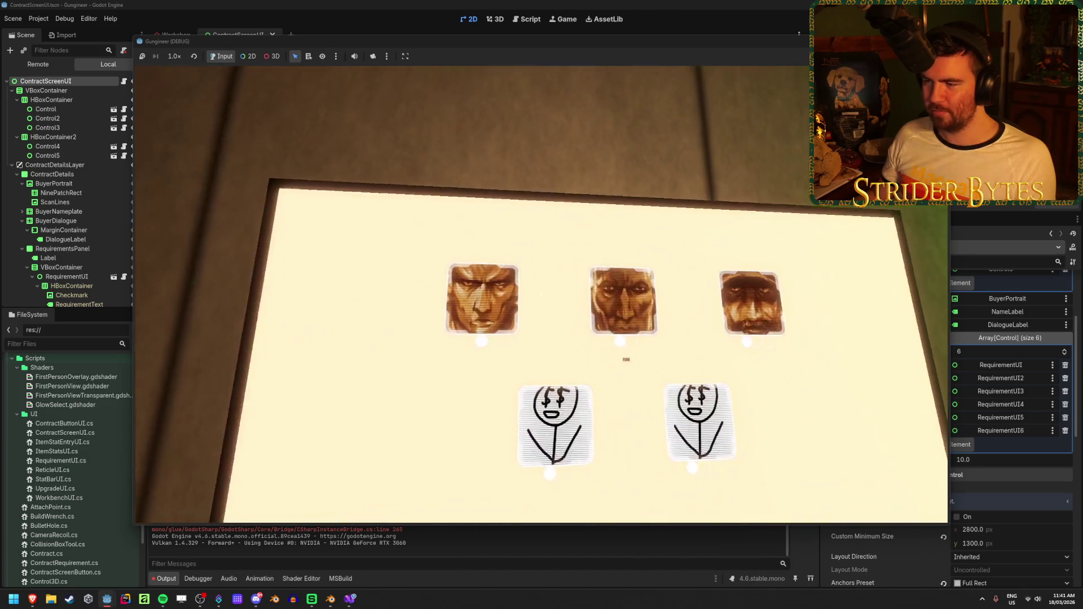
left_click(541, 293)
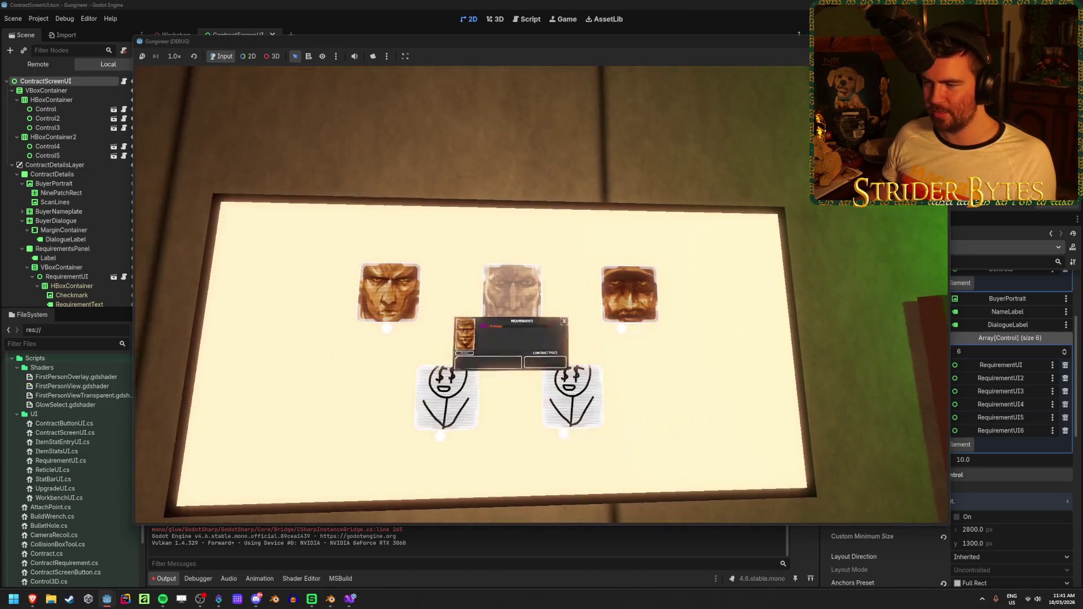
left_click(540, 294)
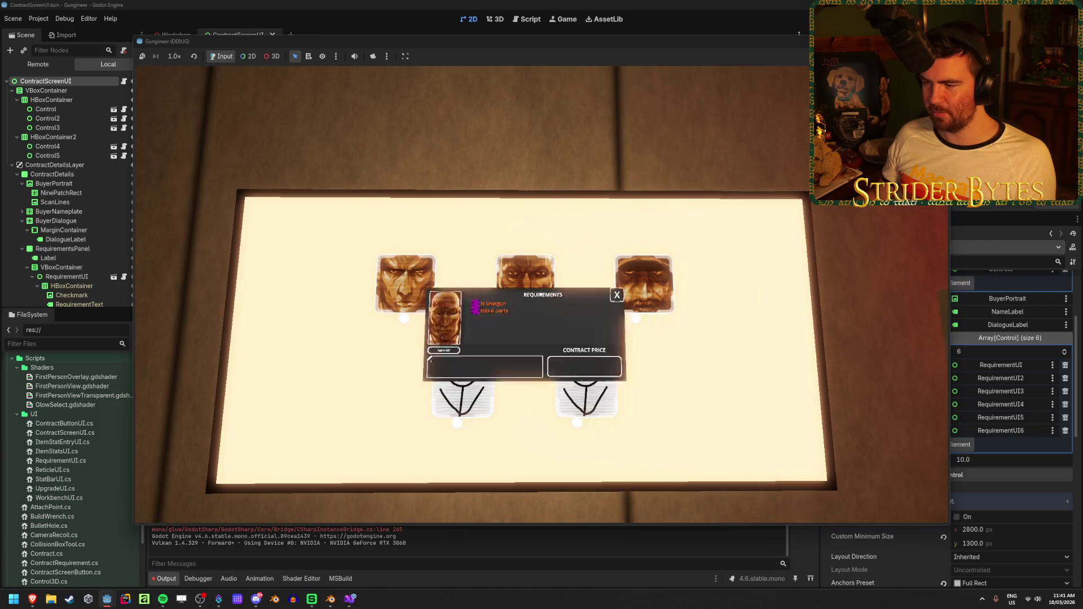
left_click(541, 294)
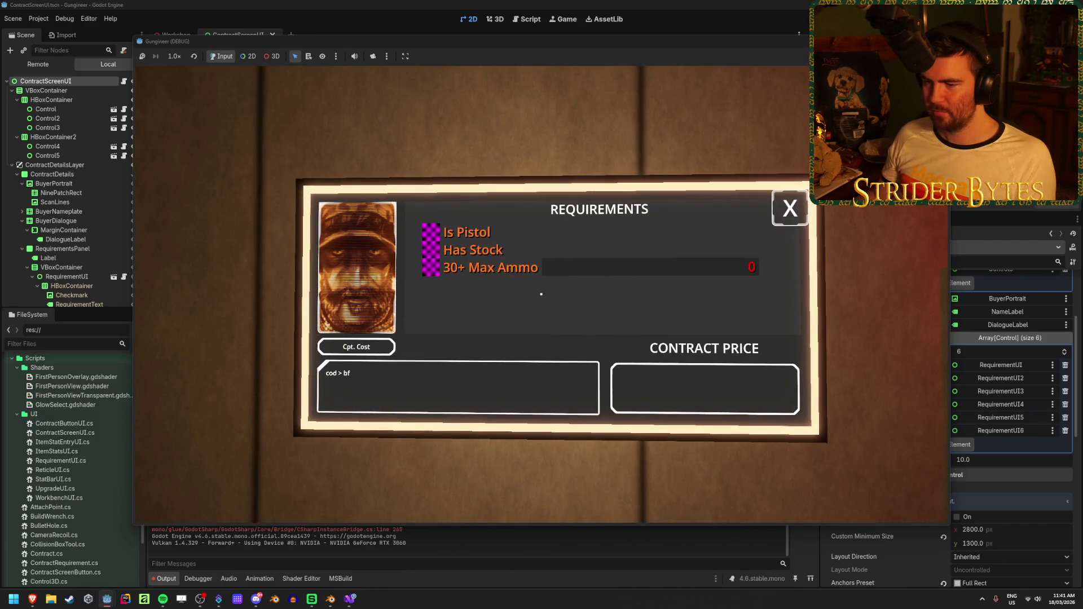
key("F8")
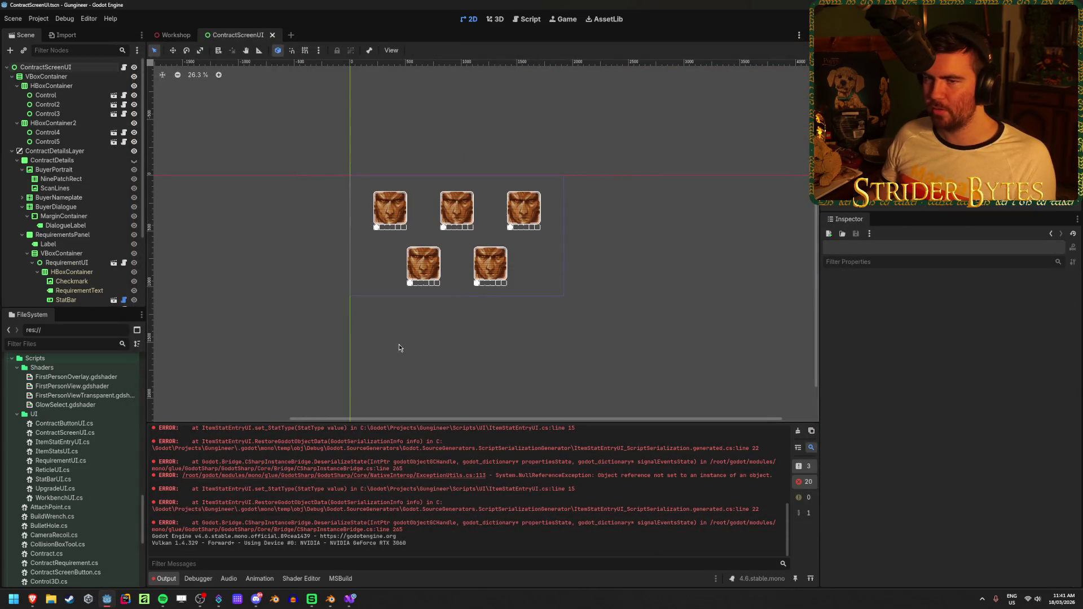
left_click(174, 36)
Clear the error messages from the Output panel while viewing the Workshop scene.
scroll(559, 317, "up", 5)
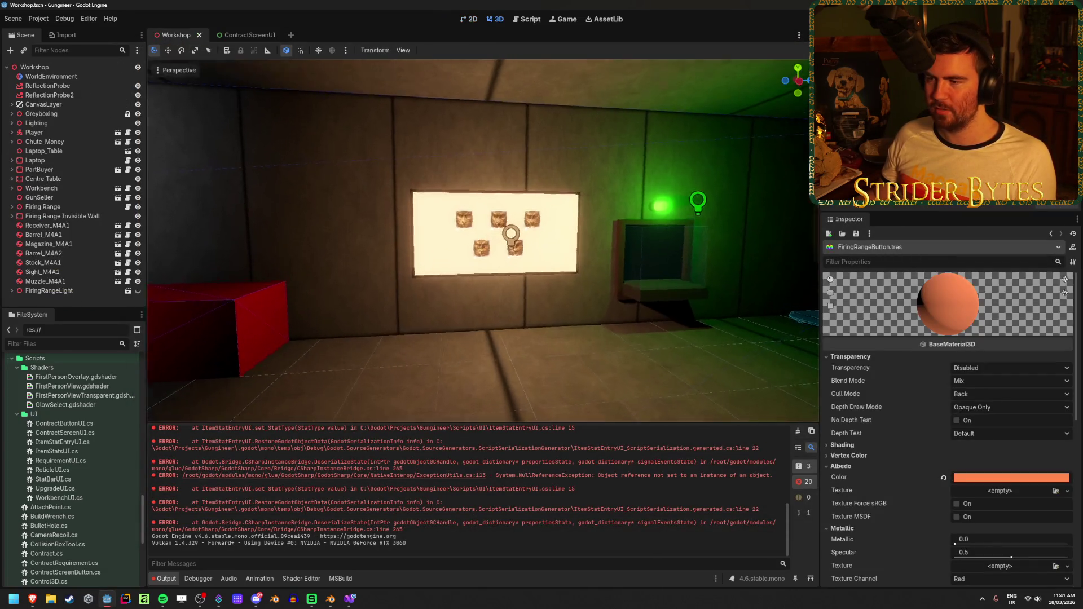
left_click(798, 432)
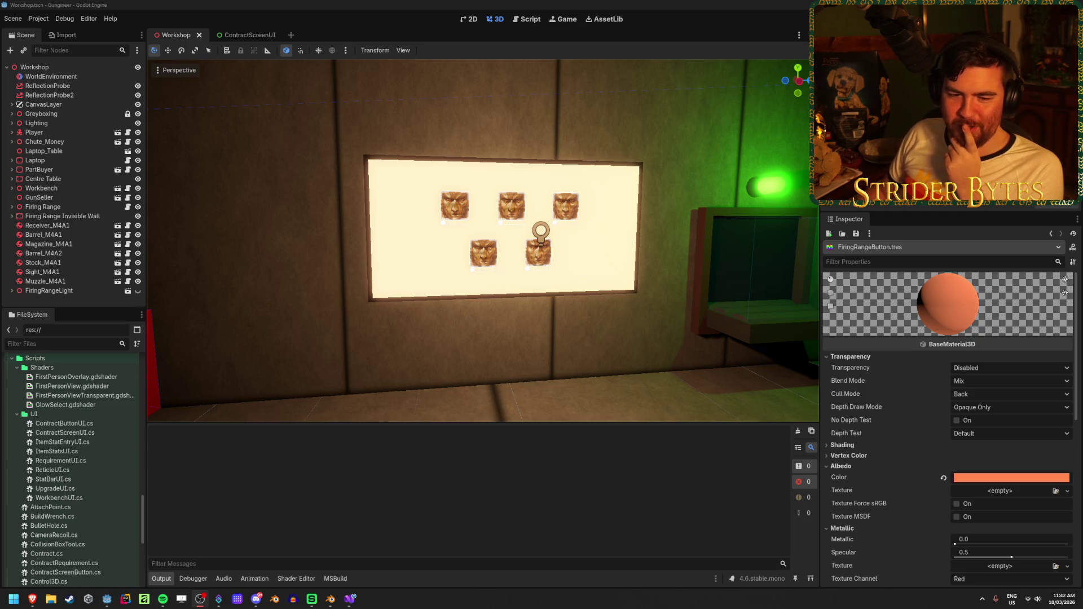
left_click(356, 367)
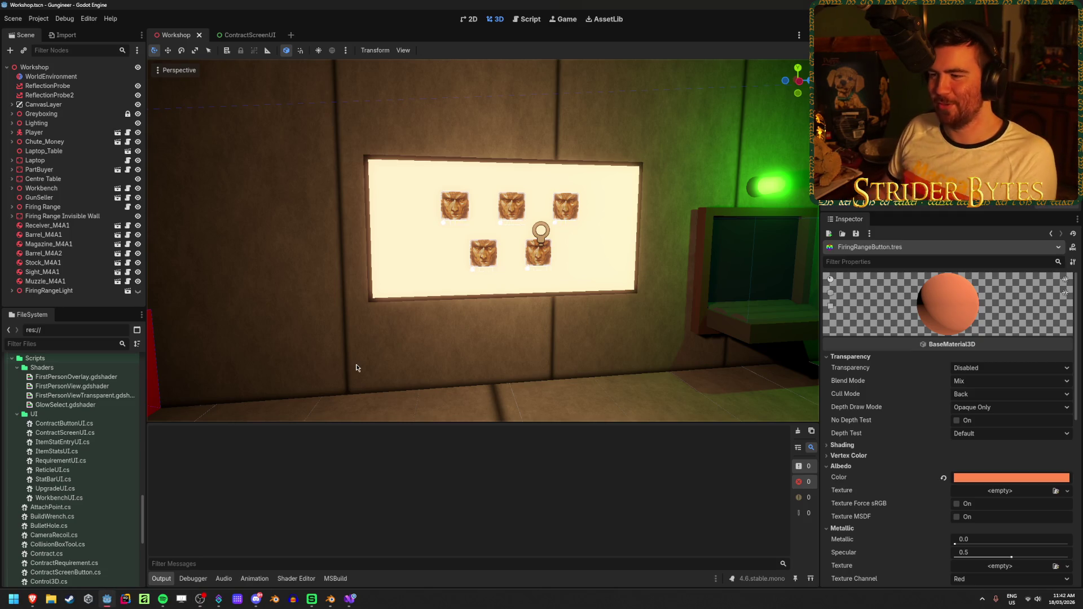
Fly the view toward the contract board of buyer portraits and save the Workshop scene.
key("w")
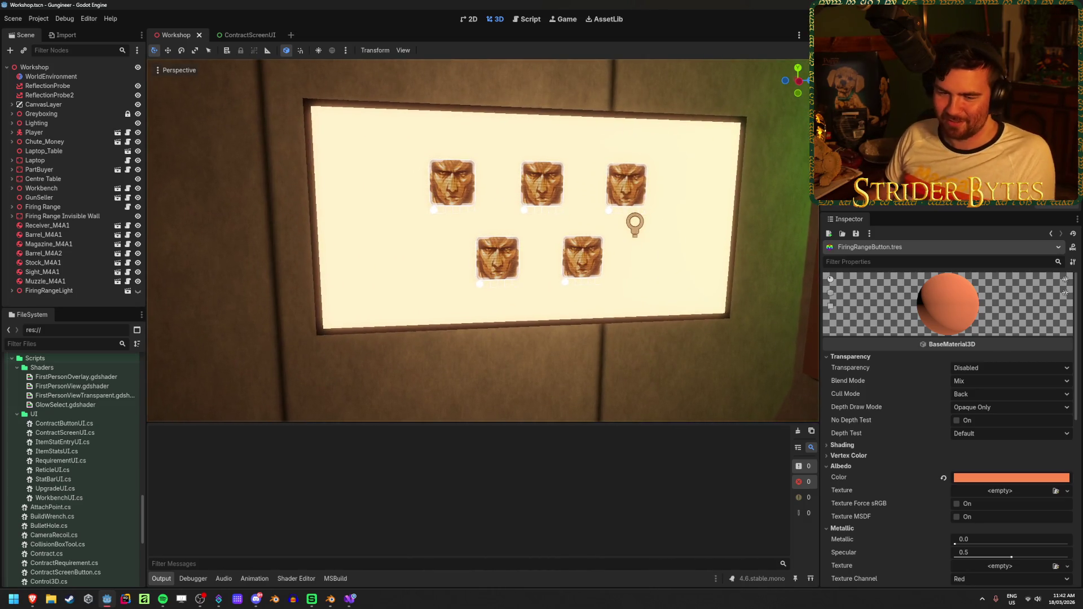
key("ctrl+s")
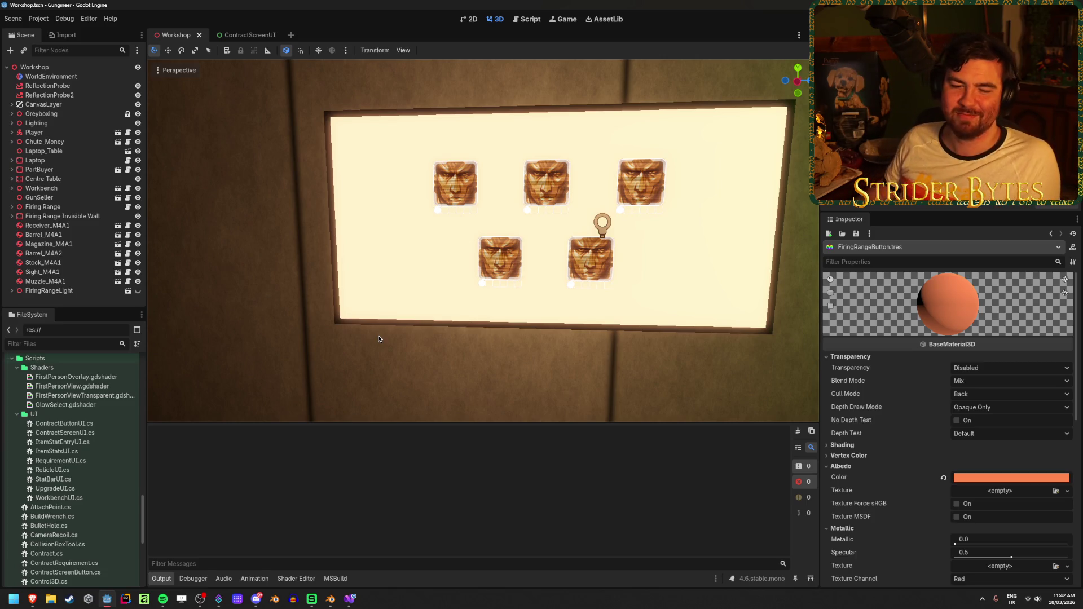
left_click_drag(372, 374, 381, 361)
scroll(381, 361, "up", 2)
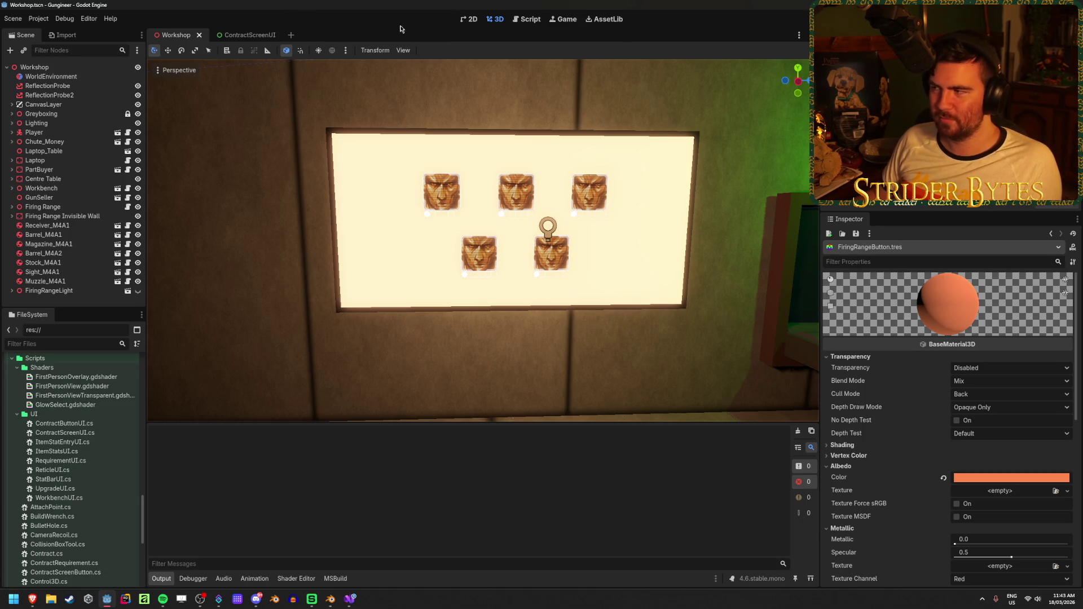
left_click(348, 601)
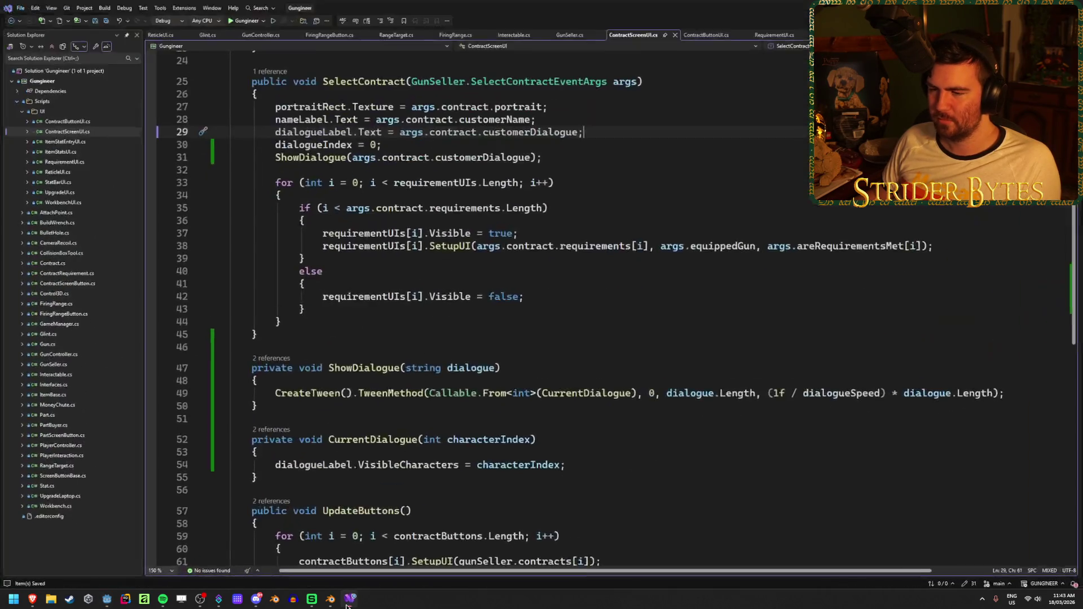
Review the CurrentDialogue method and its visible characters assignment without changing the code.
scroll(508, 338, "down", 2)
left_click(591, 389)
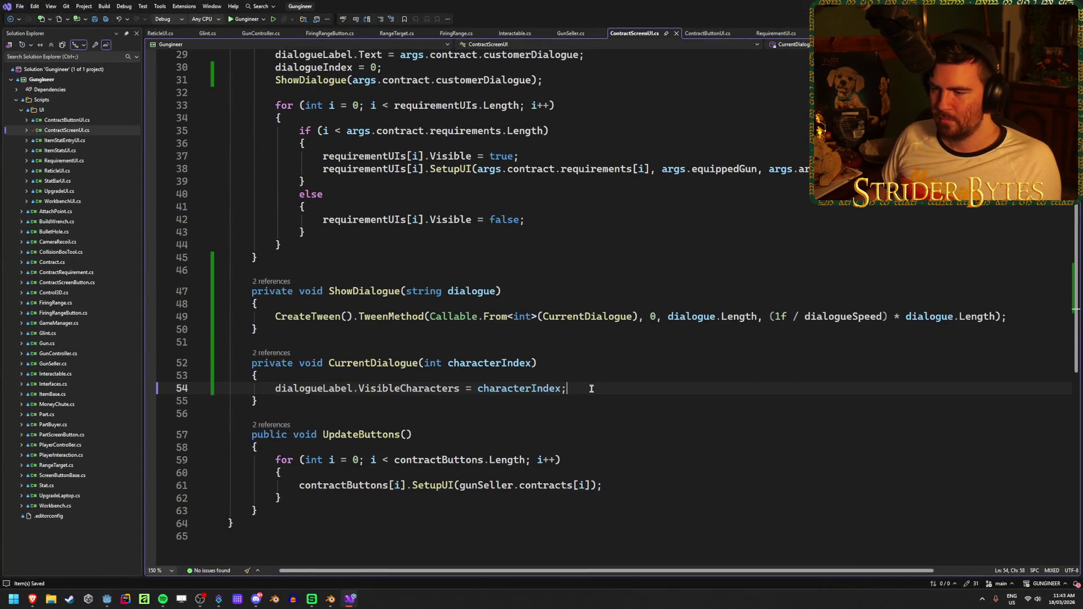
left_click(592, 363)
left_click(609, 388)
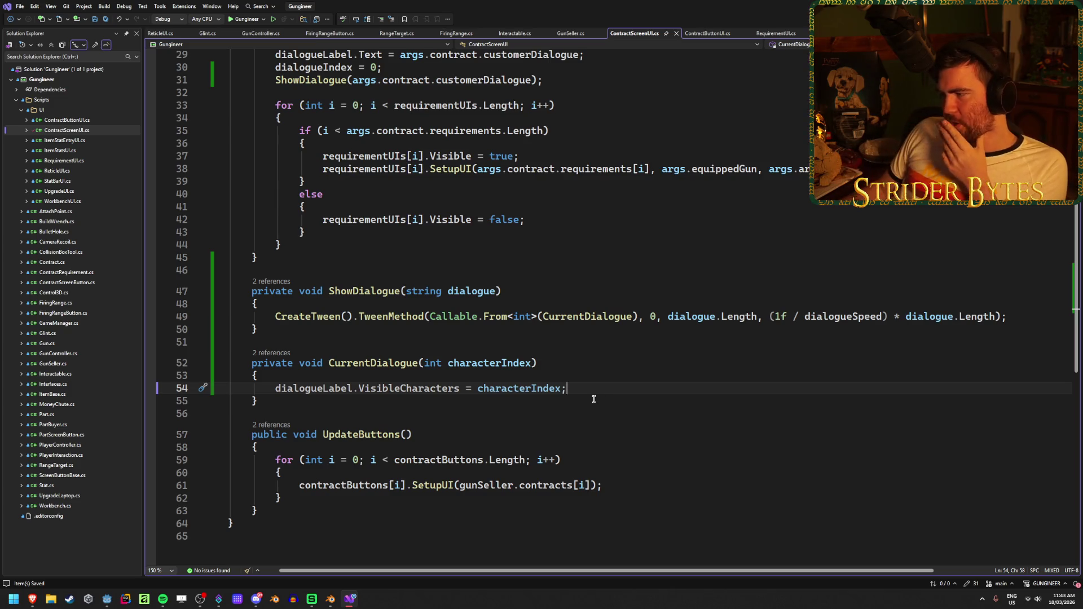
left_click_drag(387, 400, 194, 380)
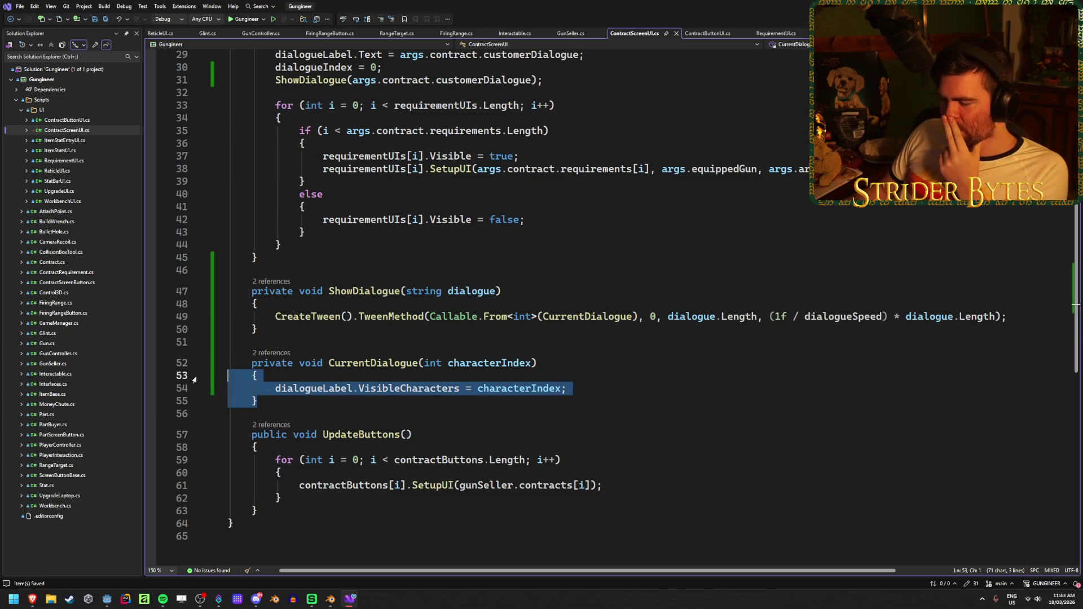
left_click(581, 388)
left_click(353, 379)
left_click(589, 392)
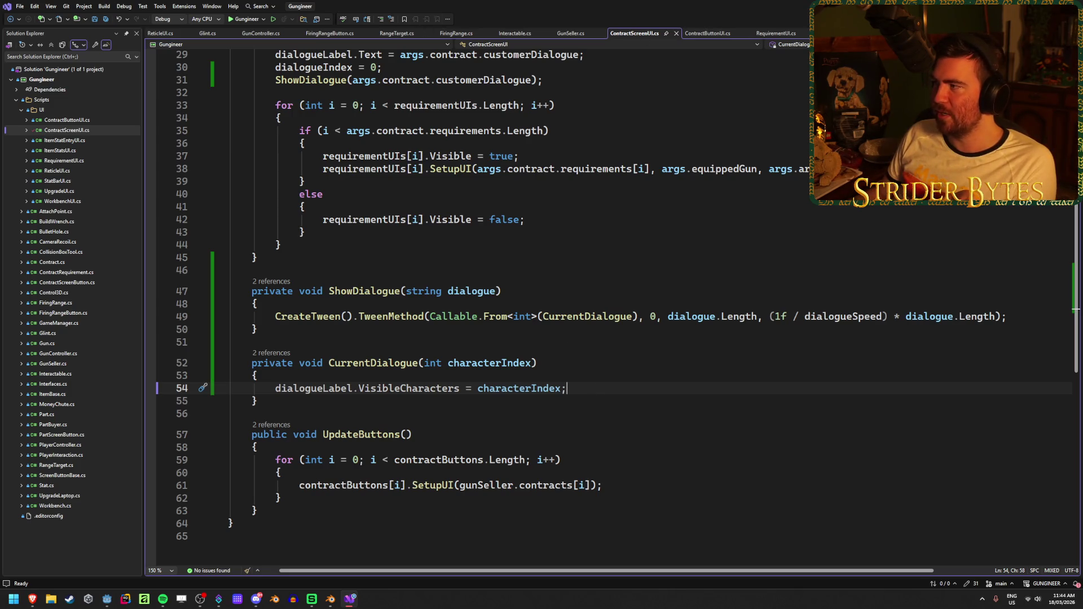
key("alt+Tab")
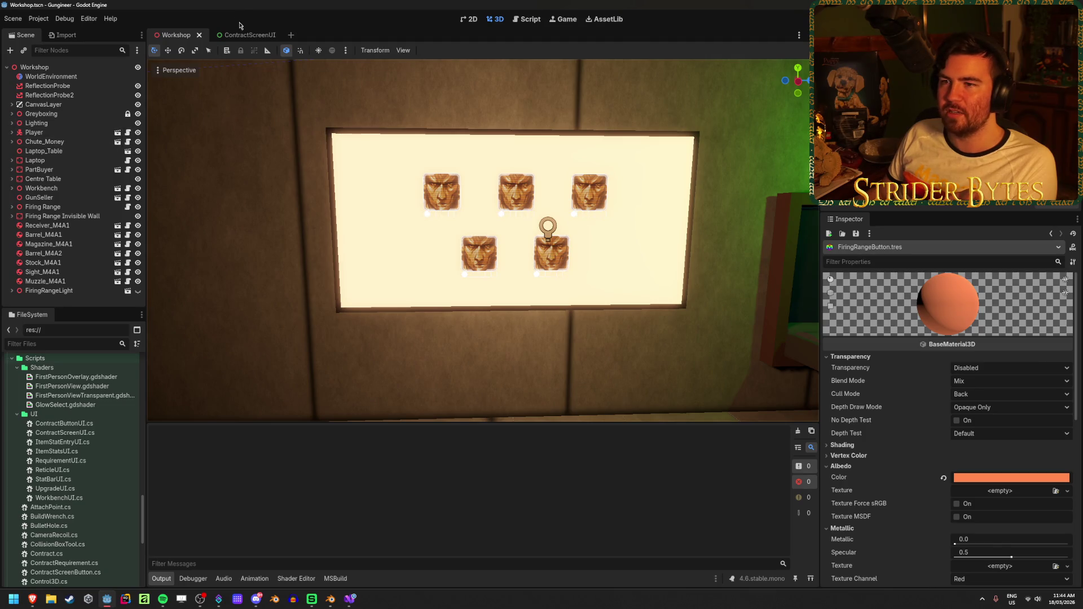
Unhide the ContractDetails panel in the ContractScreenUI scene and zoom the canvas to it.
left_click(248, 35)
left_click(134, 161)
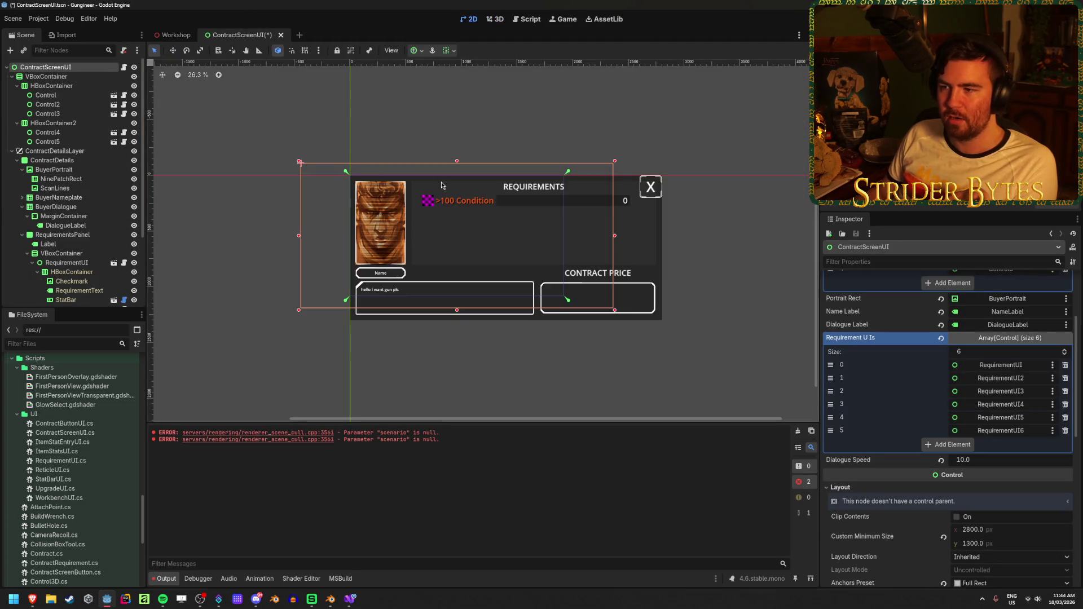
scroll(407, 216, "up", 6)
scroll(455, 218, "up", 3)
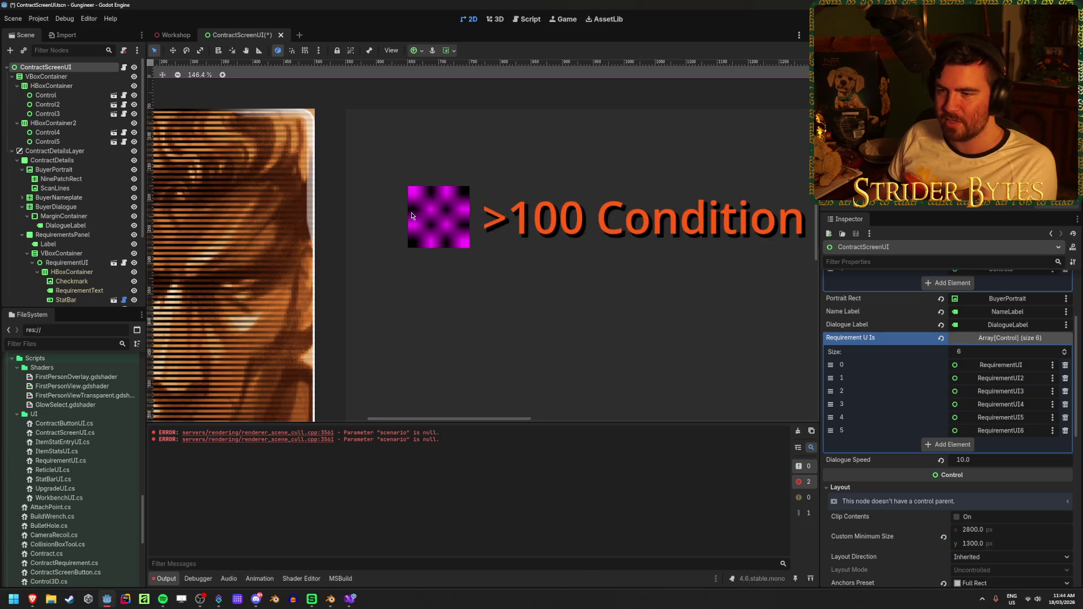
scroll(428, 232, "down", 5)
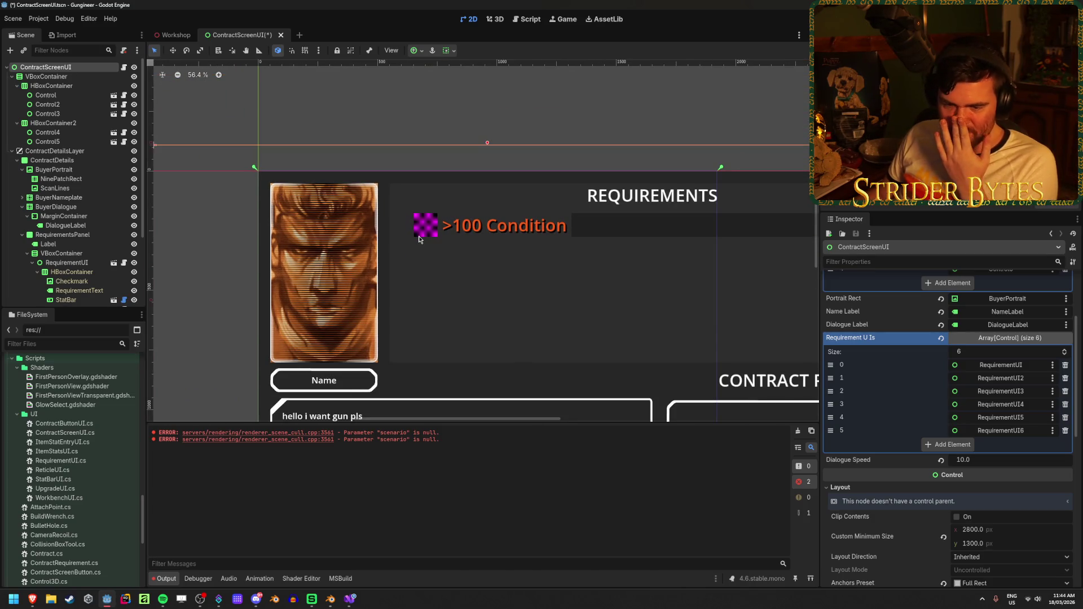
left_click(277, 113)
scroll(486, 168, "down", 3)
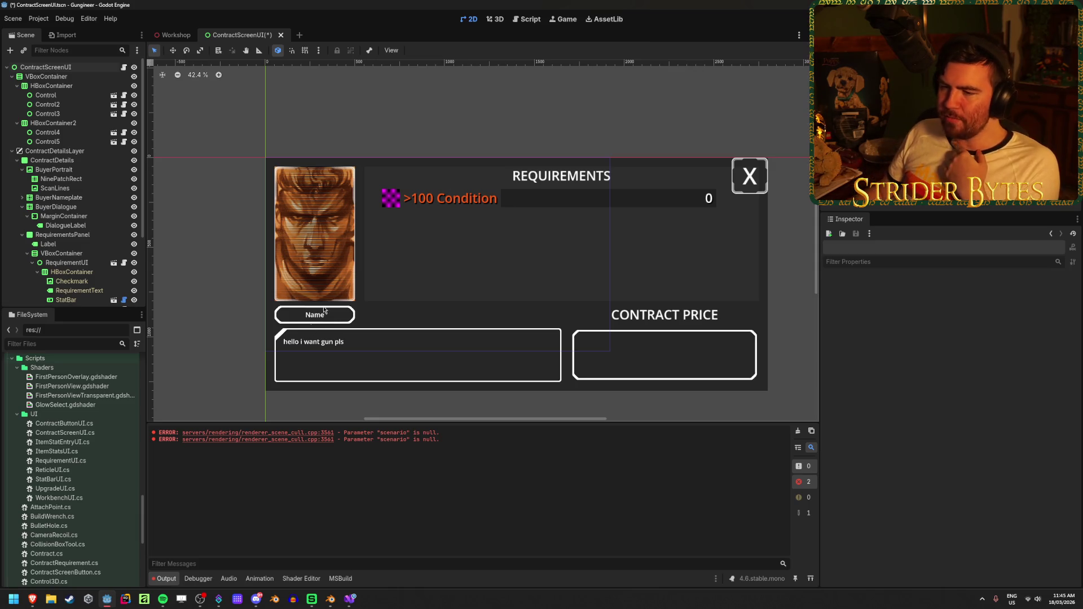
Zoom and pan around the buyer portrait's scanline effect, then switch over to Affinity.
scroll(284, 171, "up", 4)
scroll(284, 171, "up", 6)
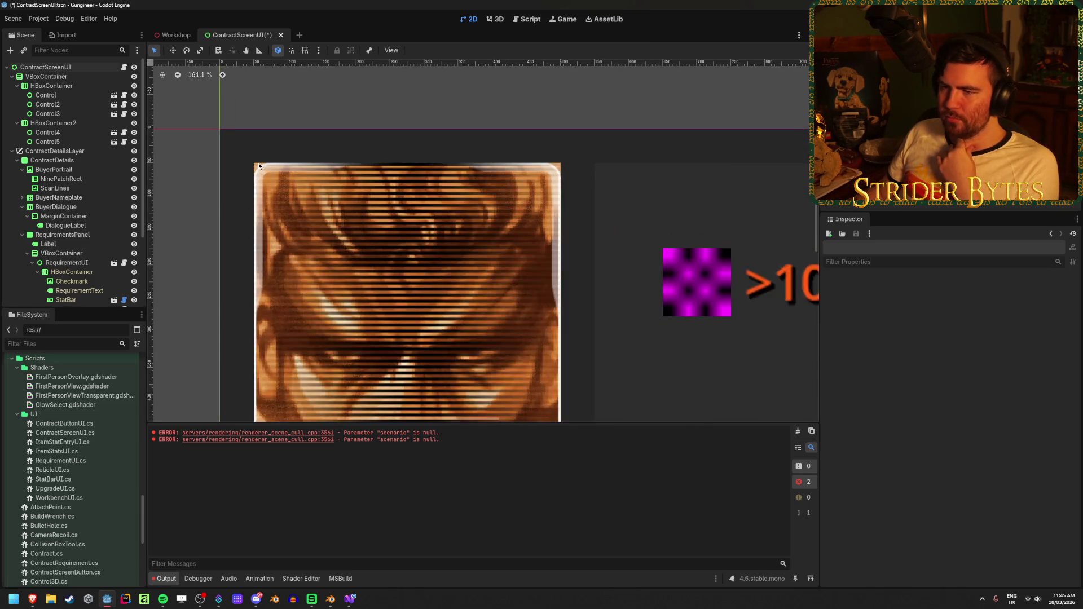
scroll(338, 297, "down", 7)
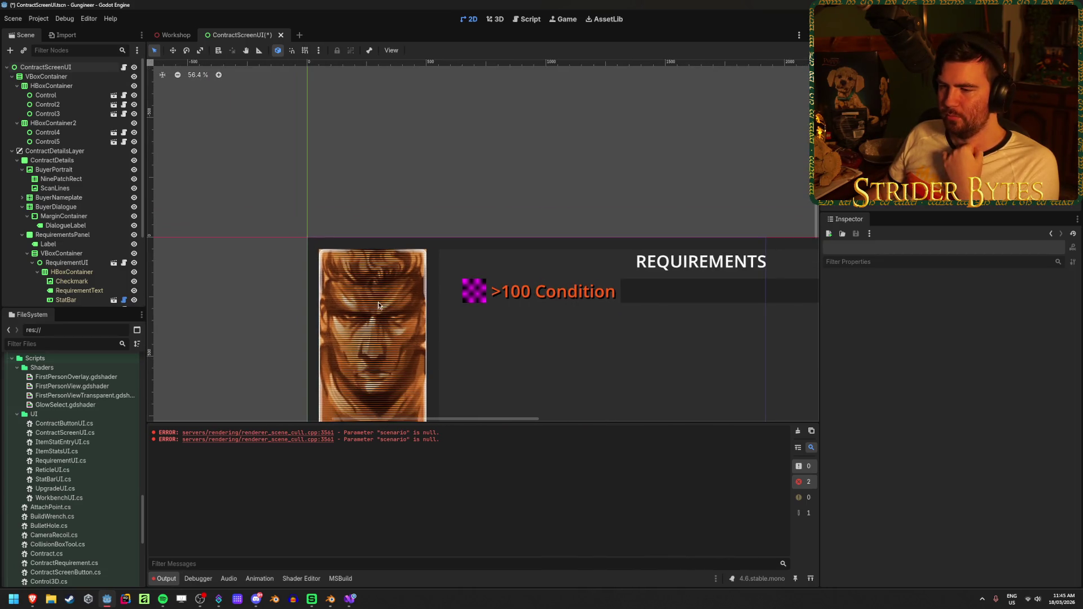
scroll(305, 354, "up", 3)
scroll(338, 321, "up", 6)
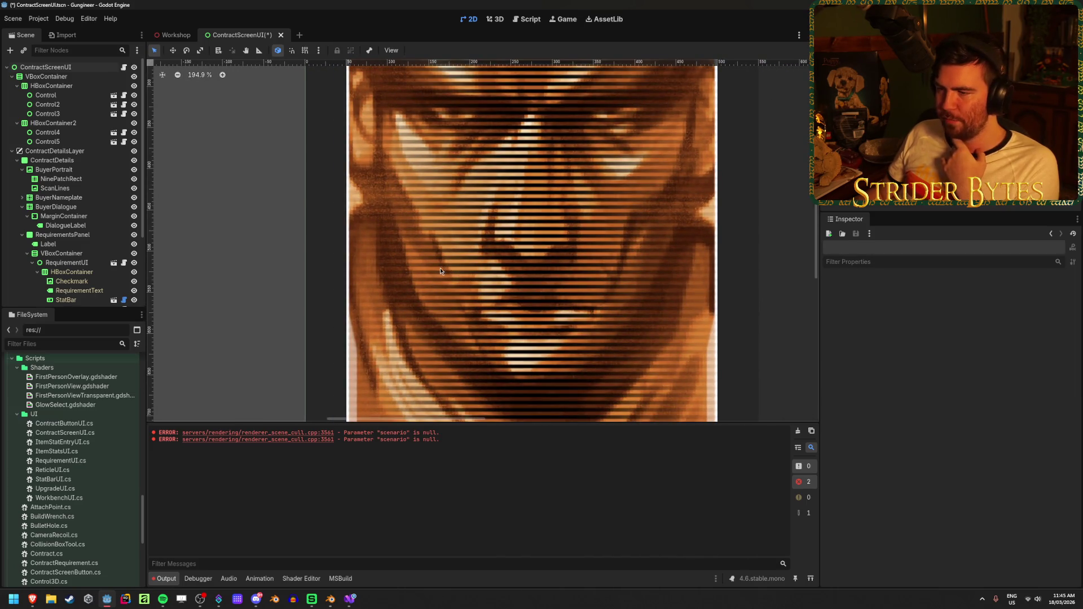
scroll(395, 276, "down", 10)
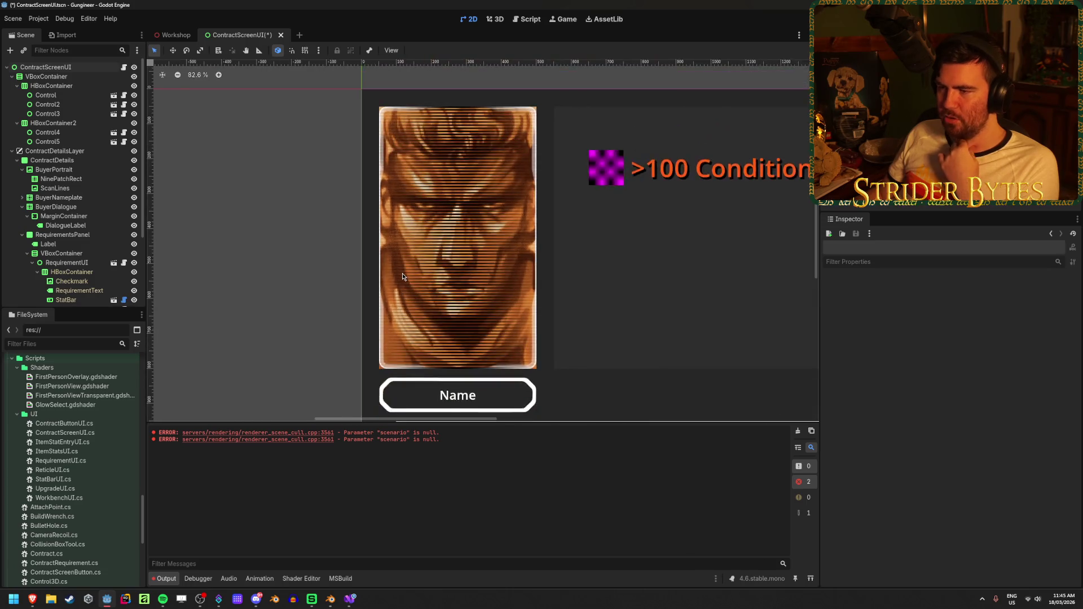
scroll(401, 273, "up", 6)
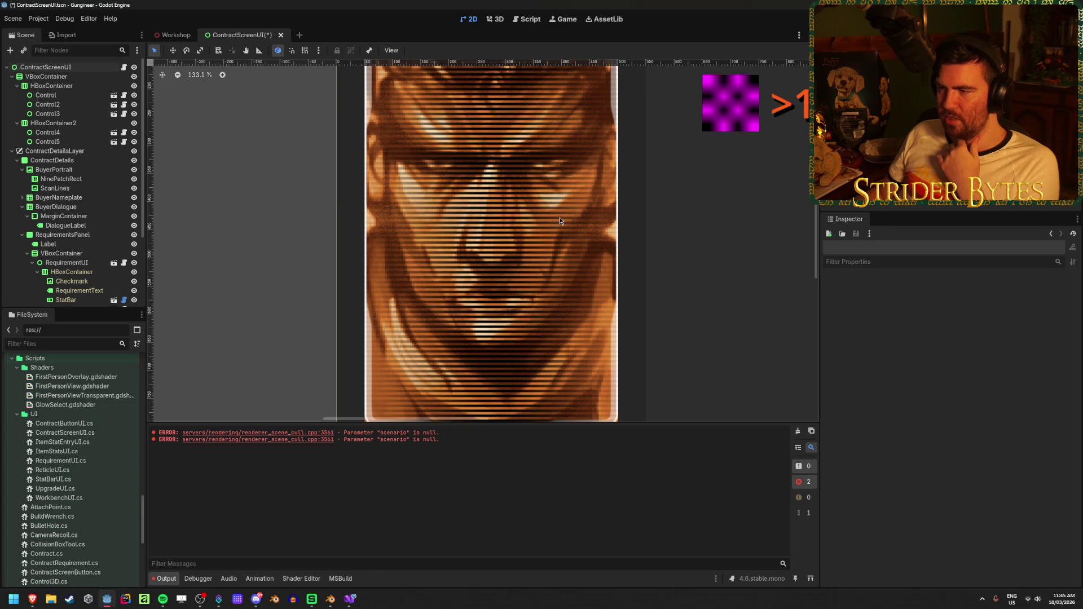
scroll(440, 242, "down", 7)
scroll(439, 242, "down", 2)
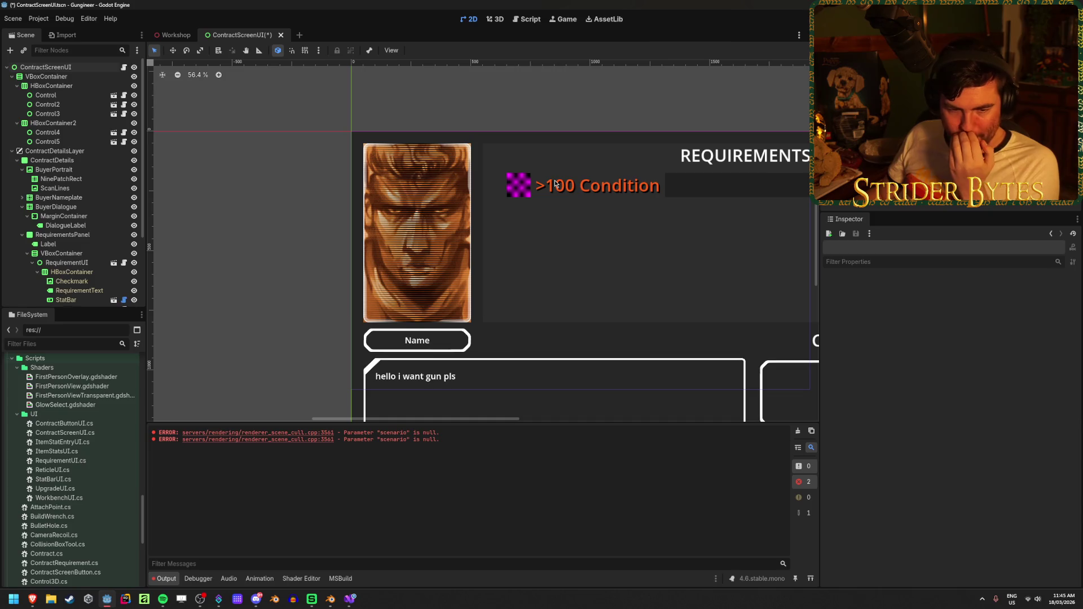
left_click_drag(577, 221, 539, 213)
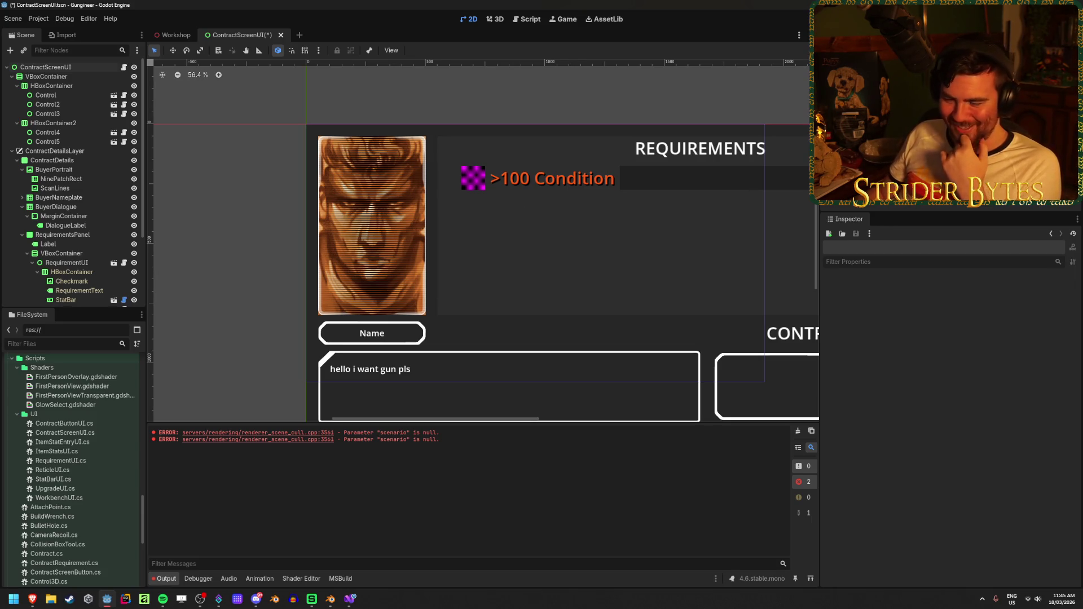
key("alt+Tab")
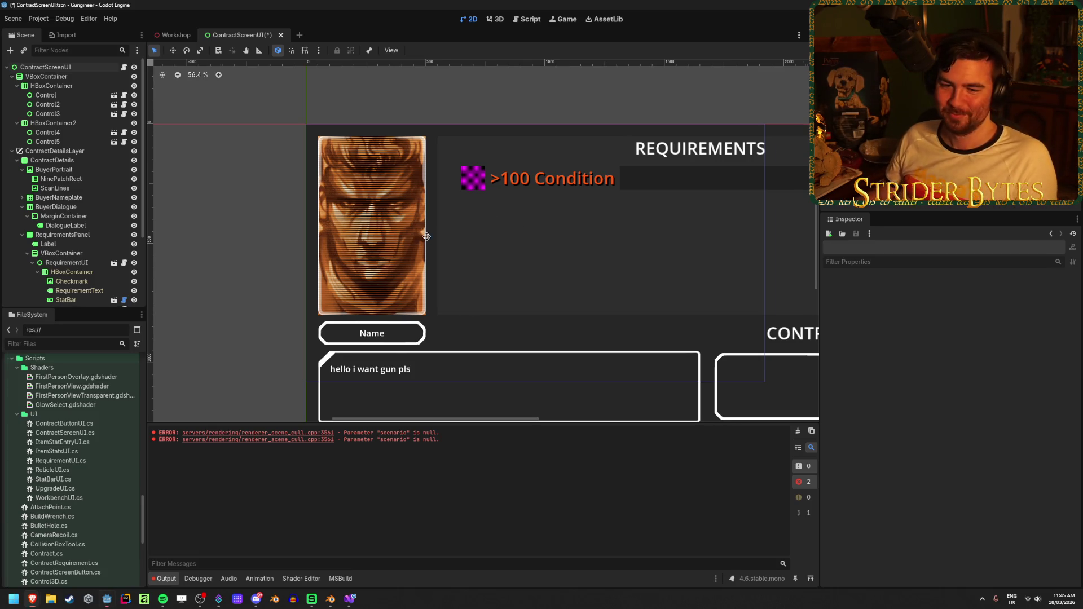
scroll(452, 237, "right", 3)
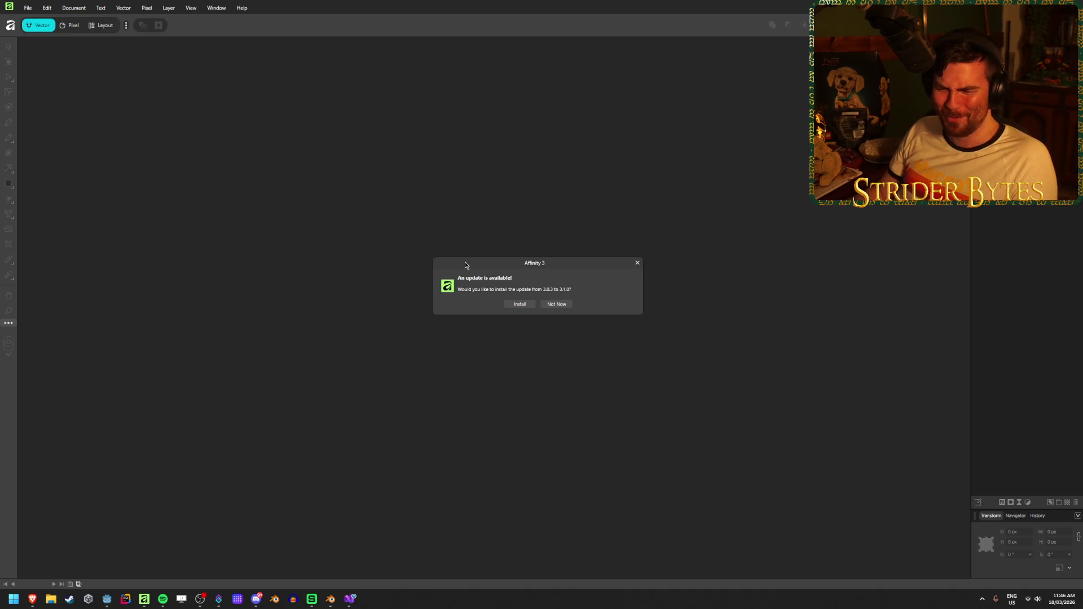
Skip the Affinity update and welcome screen, then choose the Vector persona and Pen tool.
left_click(556, 304)
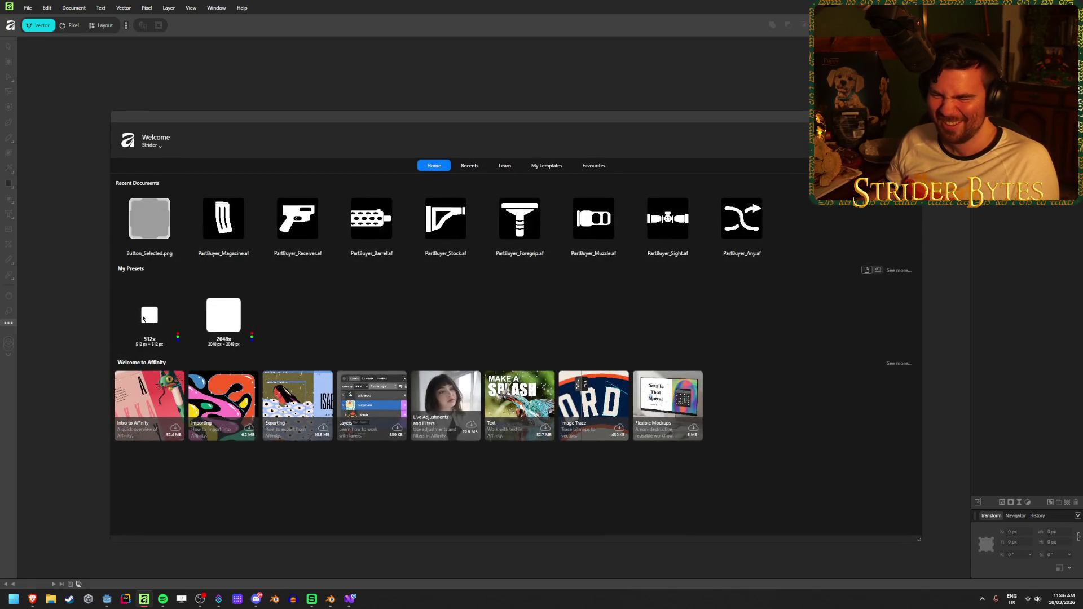
left_click(143, 318)
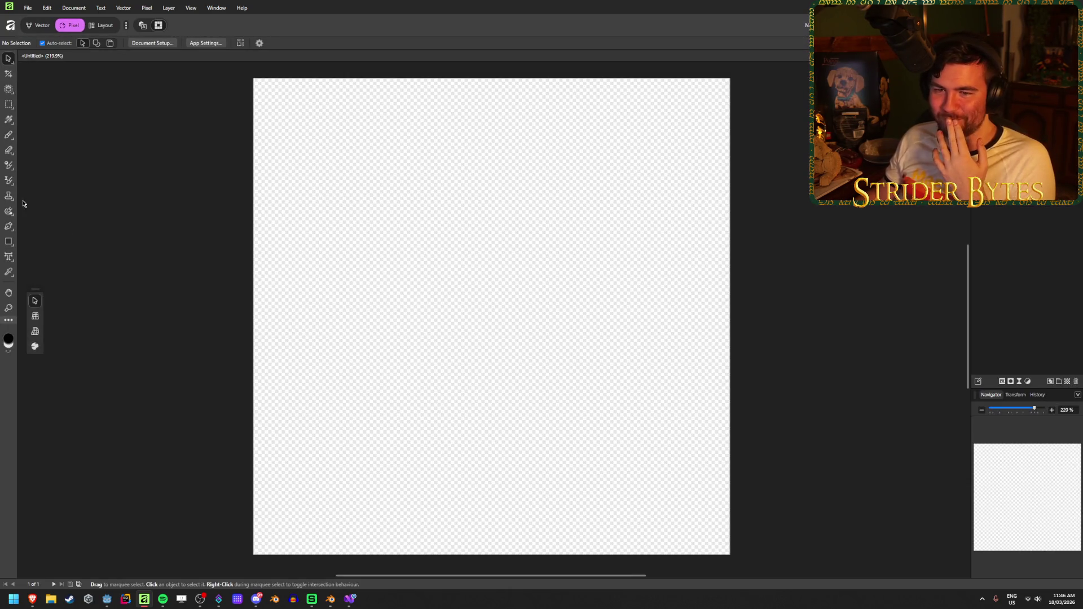
left_click(37, 26)
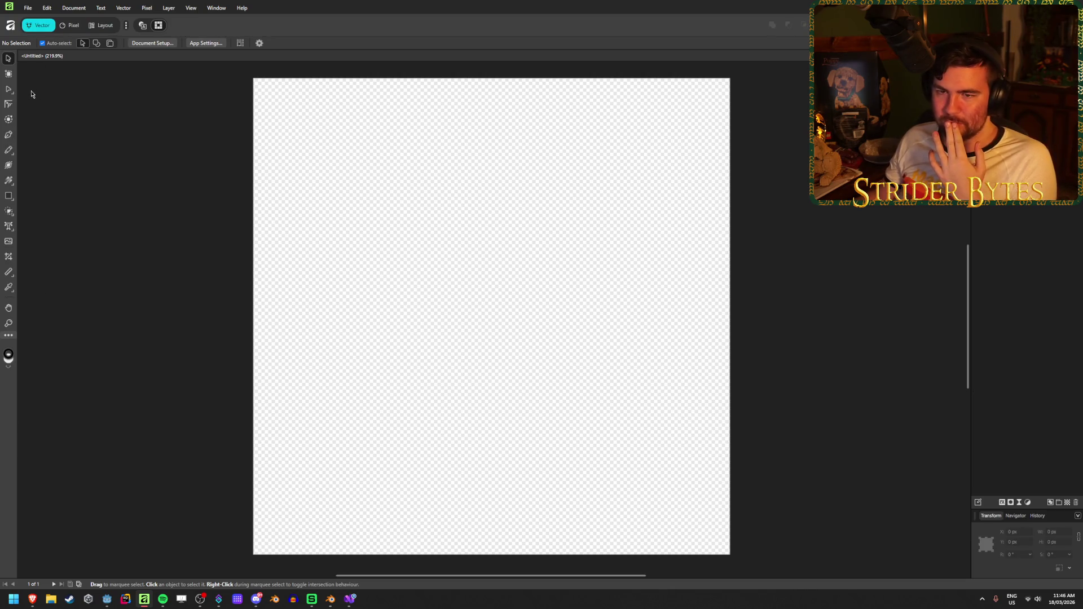
left_click(9, 135)
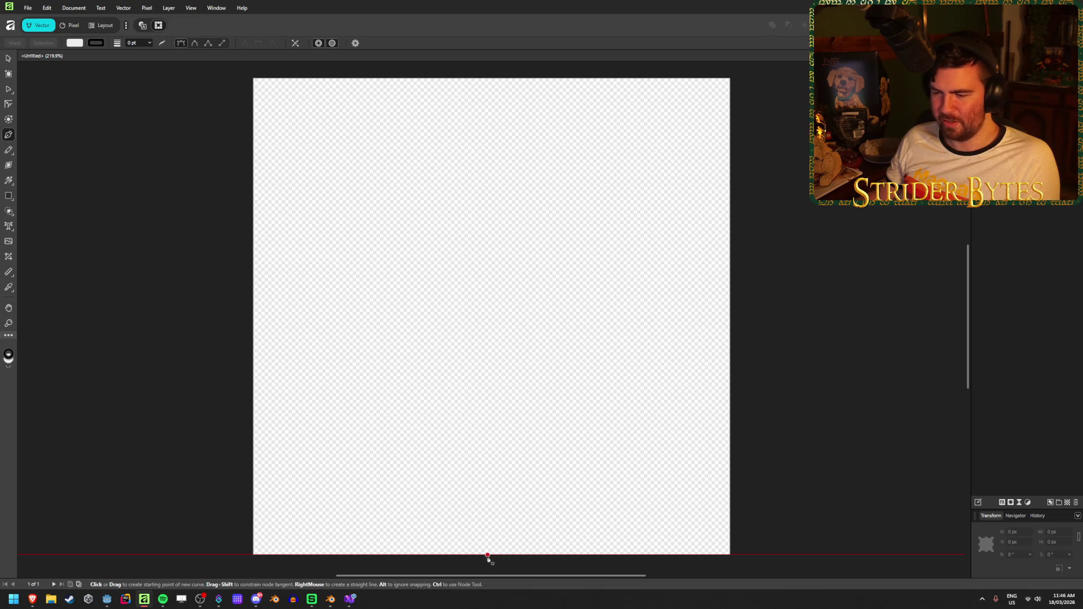
key("ctrl")
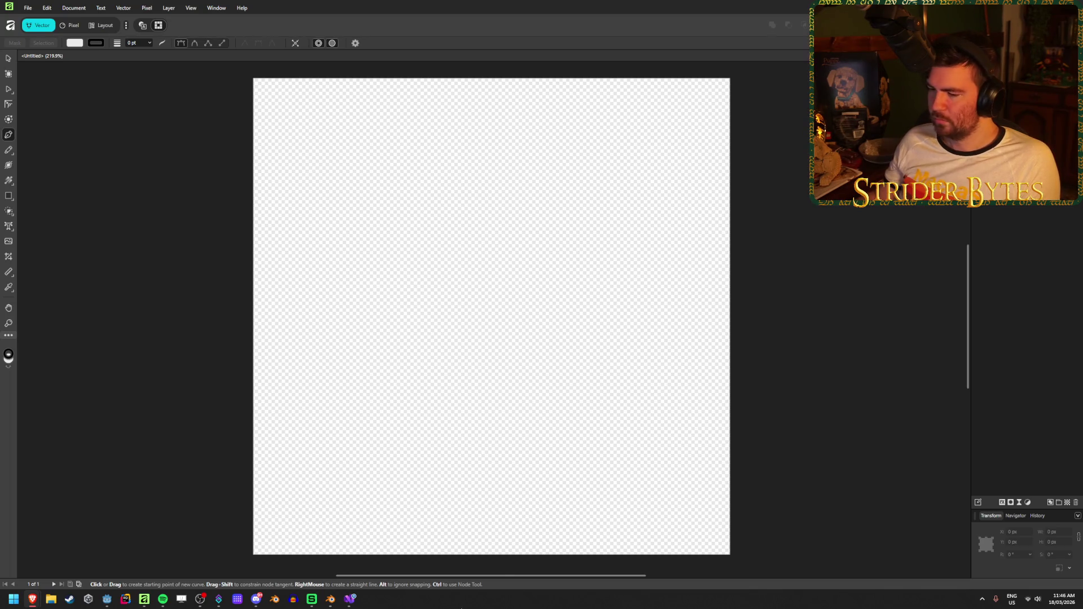
Draw a closed six-corner checkmark outline with the Pen tool.
left_click(485, 555)
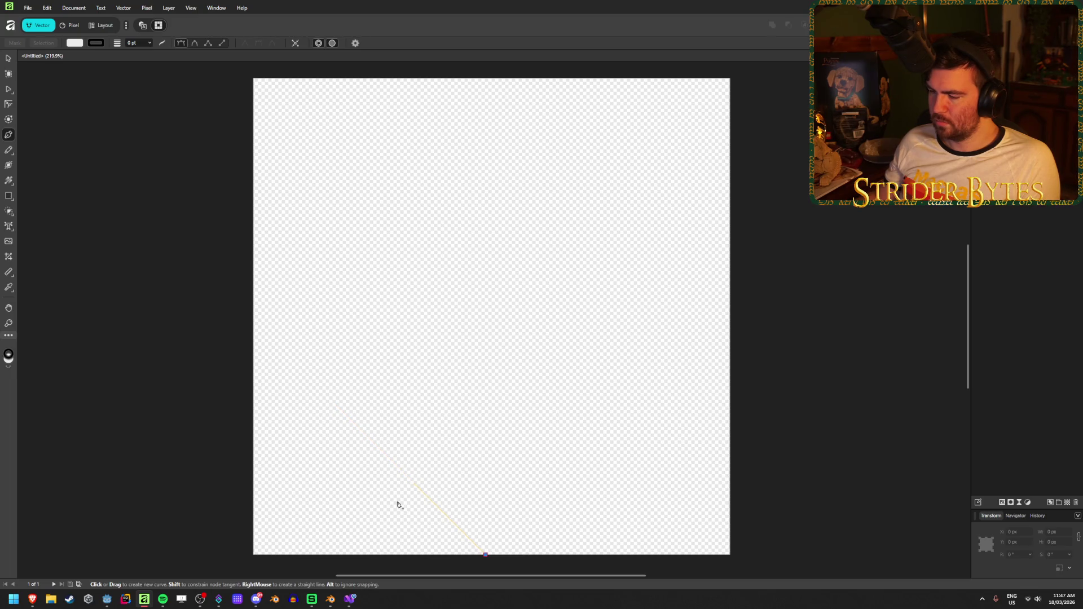
left_click(415, 484)
left_click(469, 429)
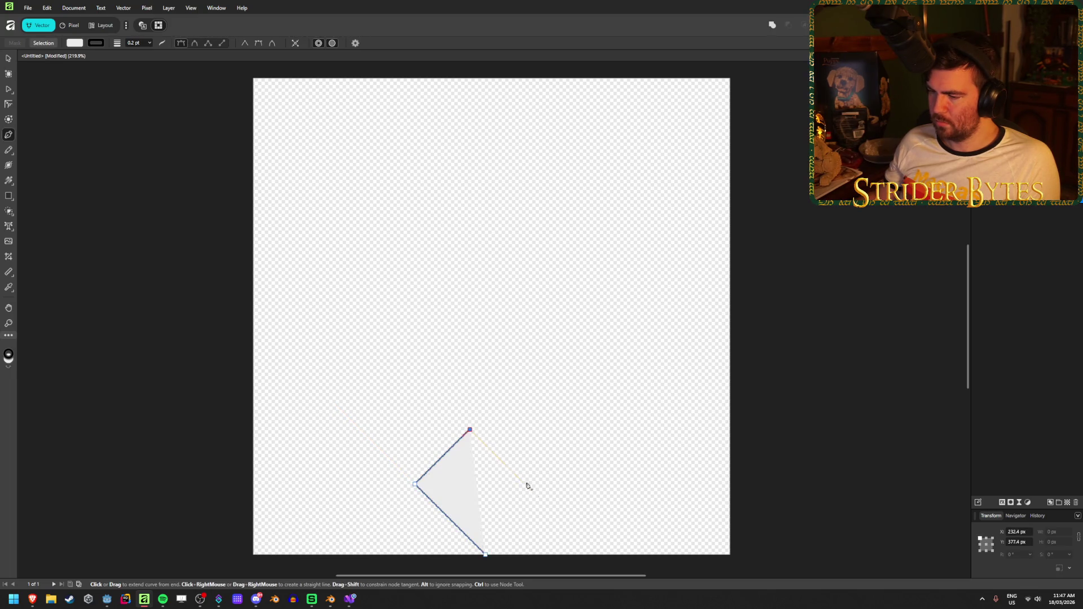
left_click(523, 482)
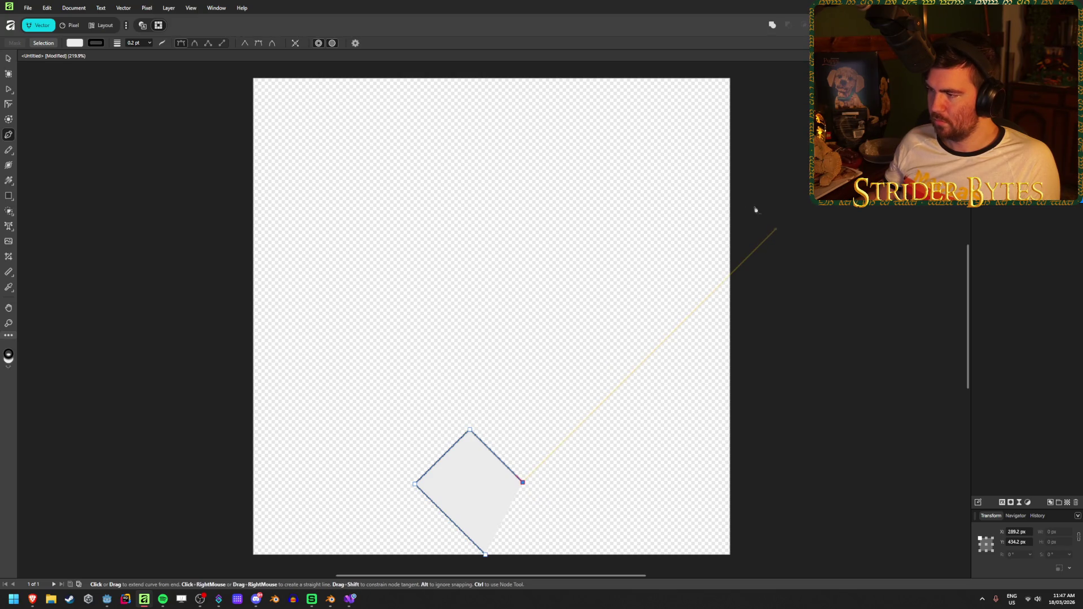
left_click(818, 187)
left_click(881, 249)
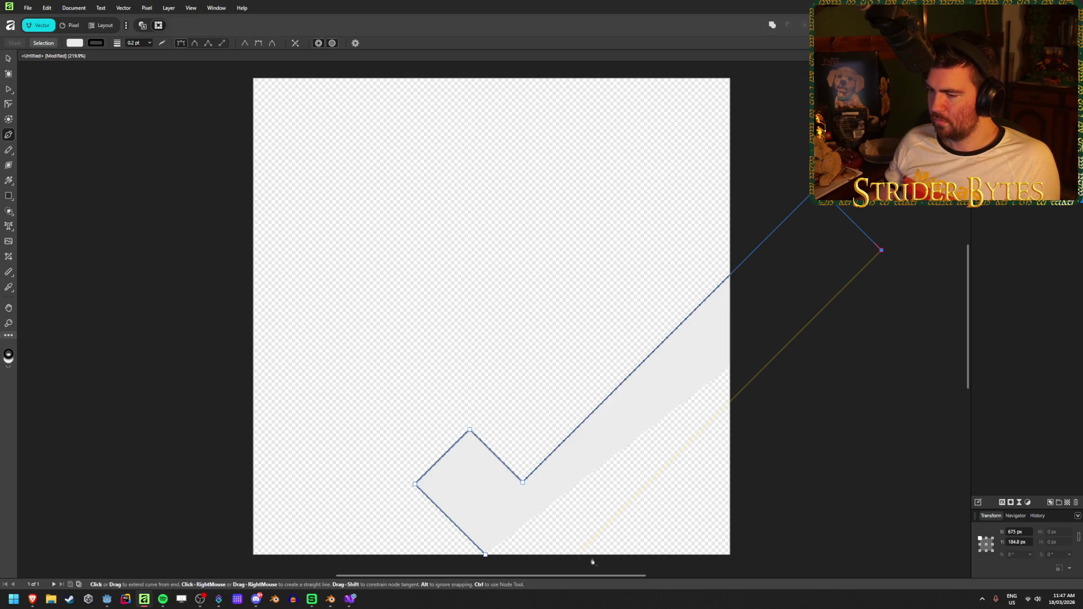
left_click(559, 571)
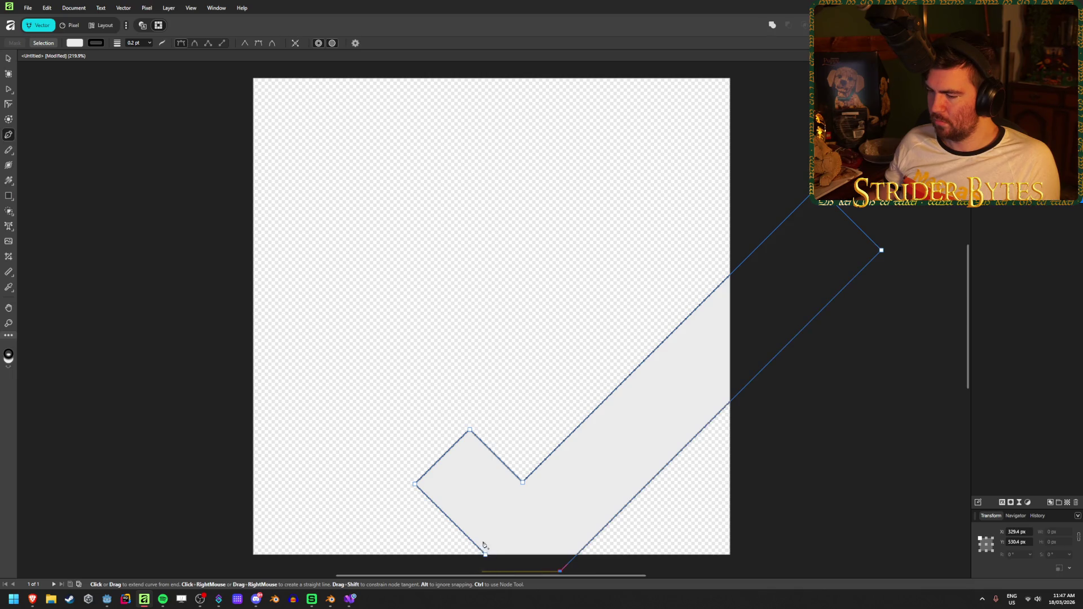
scroll(536, 545, "down", 1)
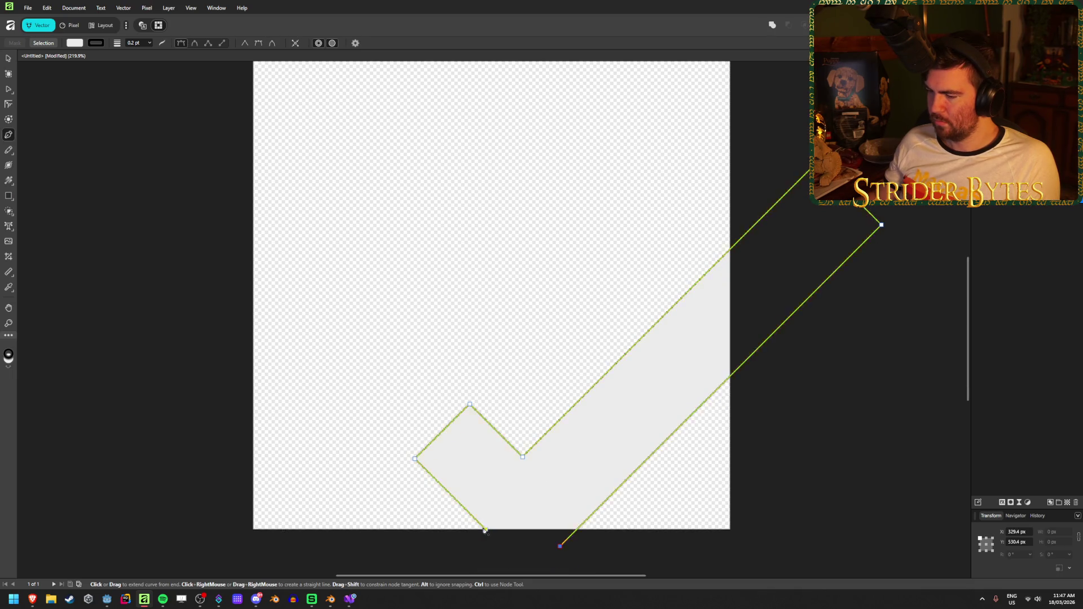
left_click(485, 529)
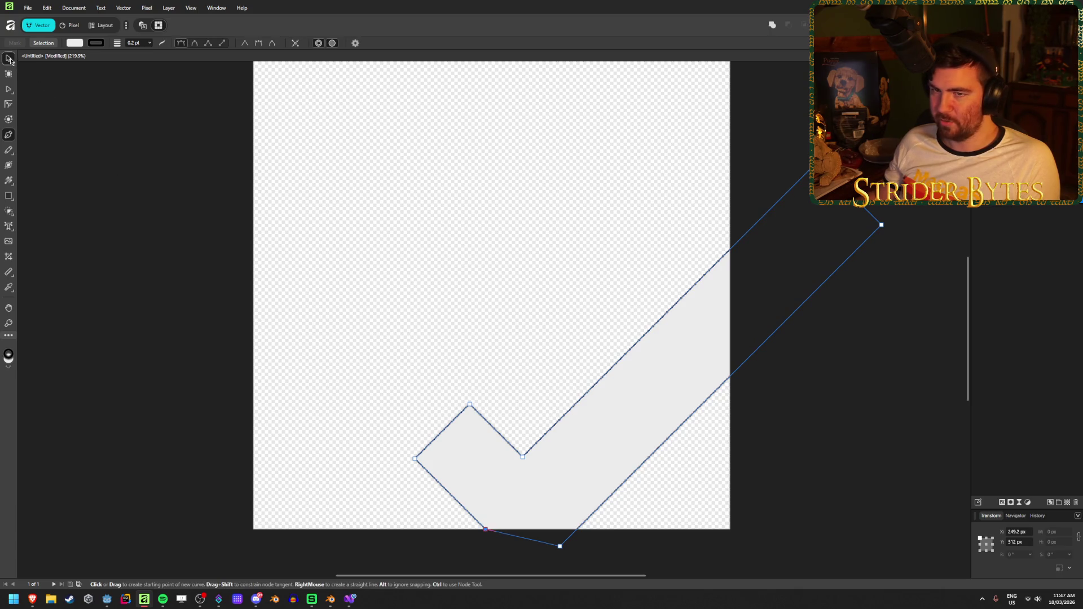
Move the checkmark up-left to sit inside the canvas and deselect it.
key("v")
mouse_move(638, 458)
left_mouse_down()
mouse_move(471, 349)
mouse_move(469, 398)
left_mouse_up()
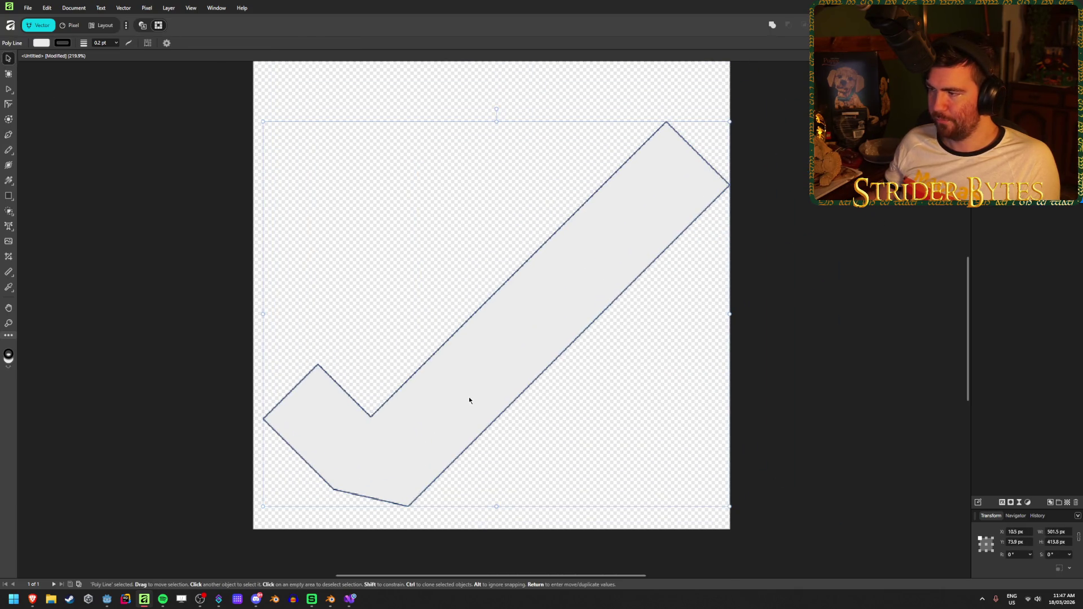
left_click(864, 331)
left_click(8, 195)
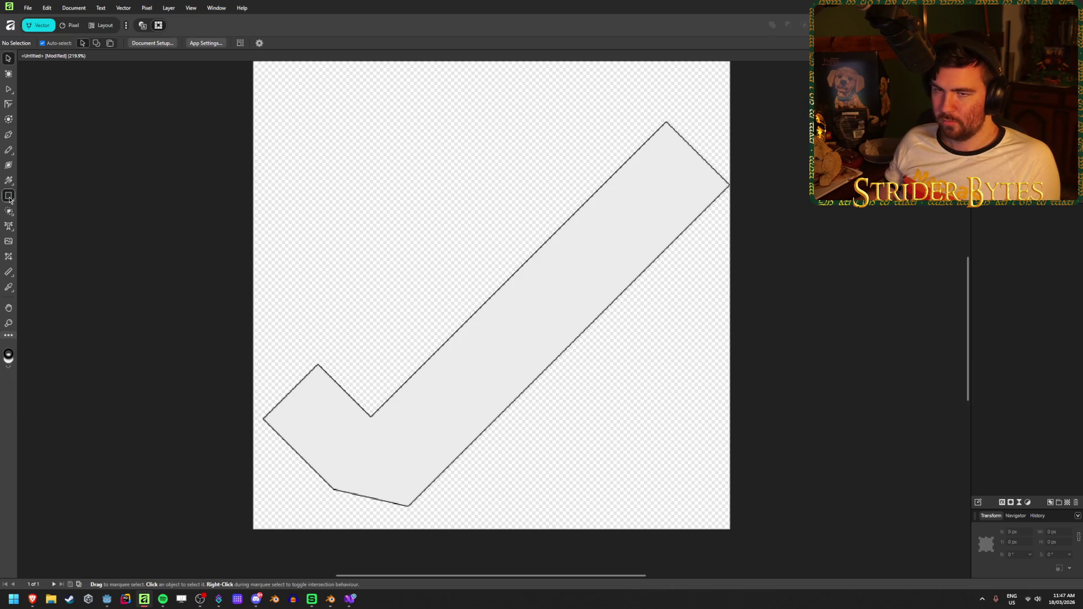
Draw a black 512 × 512 px rectangle filling the canvas and layer the checkmark above it.
left_click(43, 43)
left_click(38, 137)
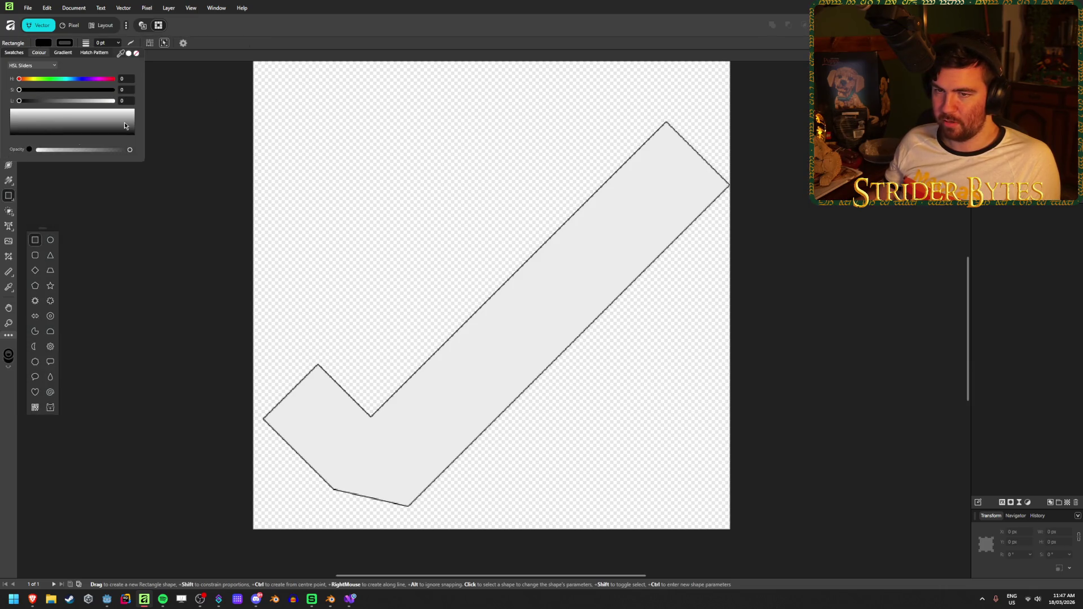
mouse_move(254, 91)
left_mouse_down()
mouse_move(663, 458)
mouse_move(729, 566)
mouse_move(730, 495)
left_mouse_up()
left_click_drag(1038, 225, 1038, 222)
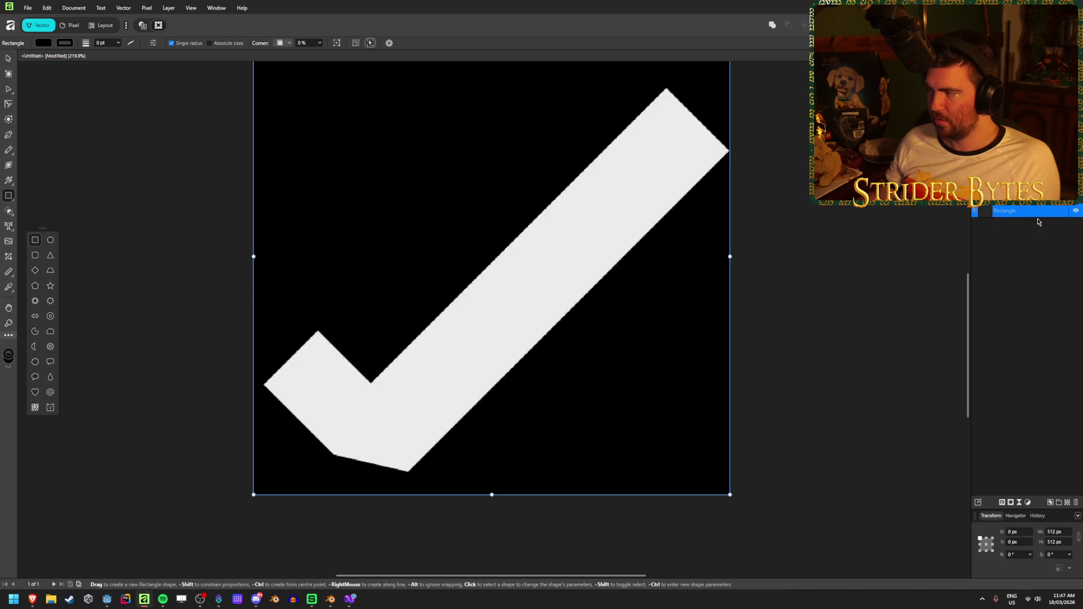
scroll(503, 268, "up", 2)
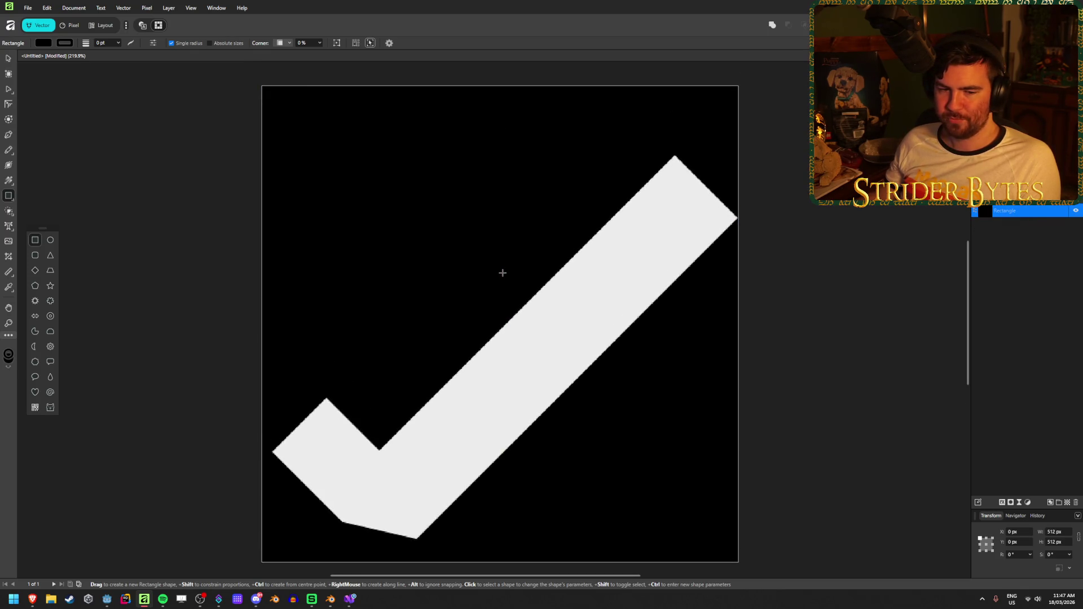
scroll(115, 127, "down", 1)
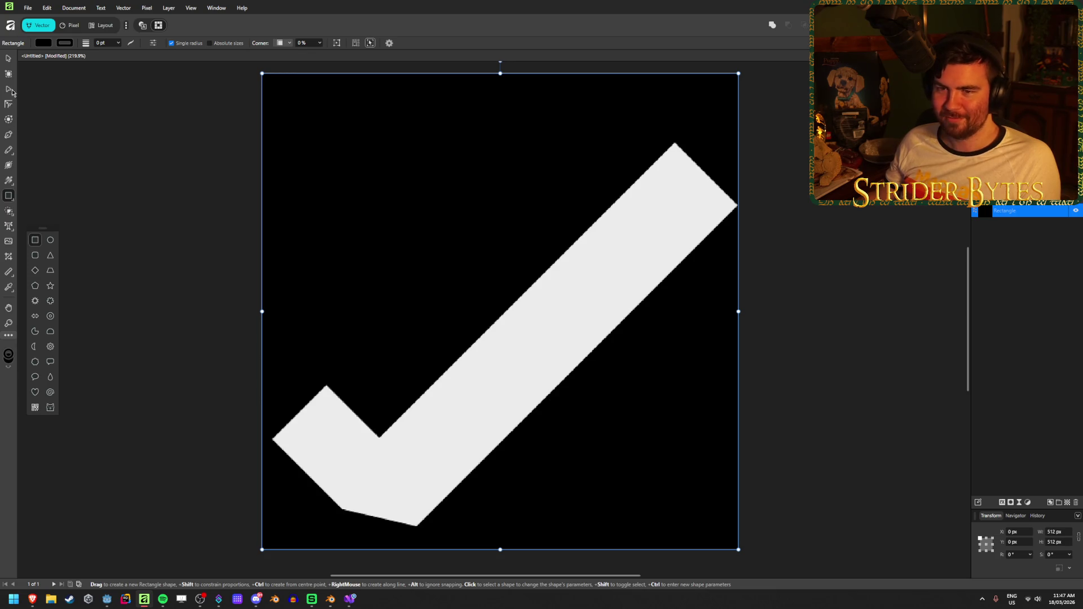
key("a")
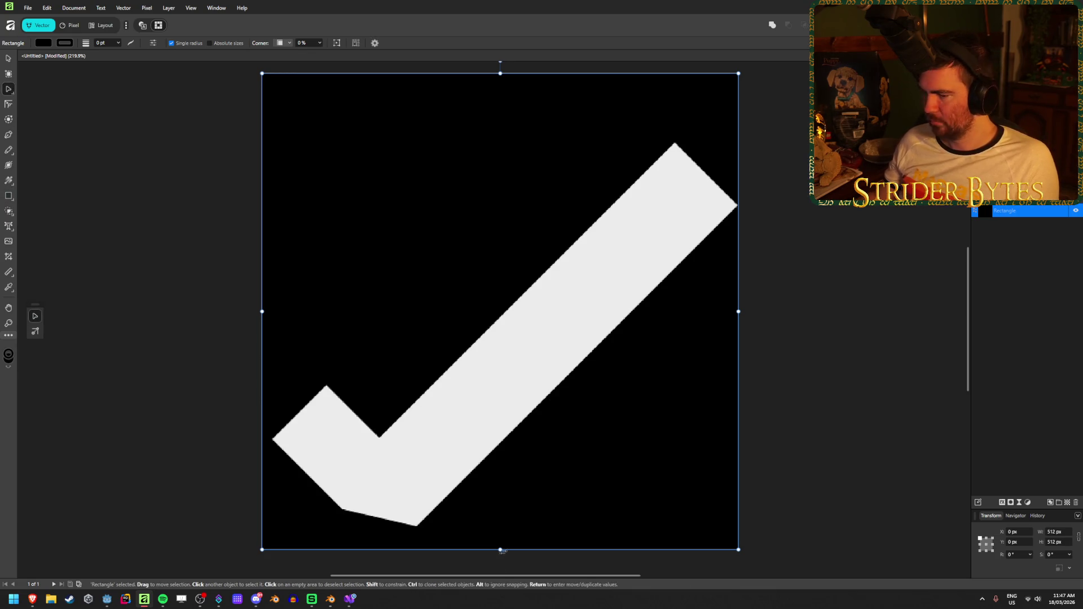
left_click(387, 504)
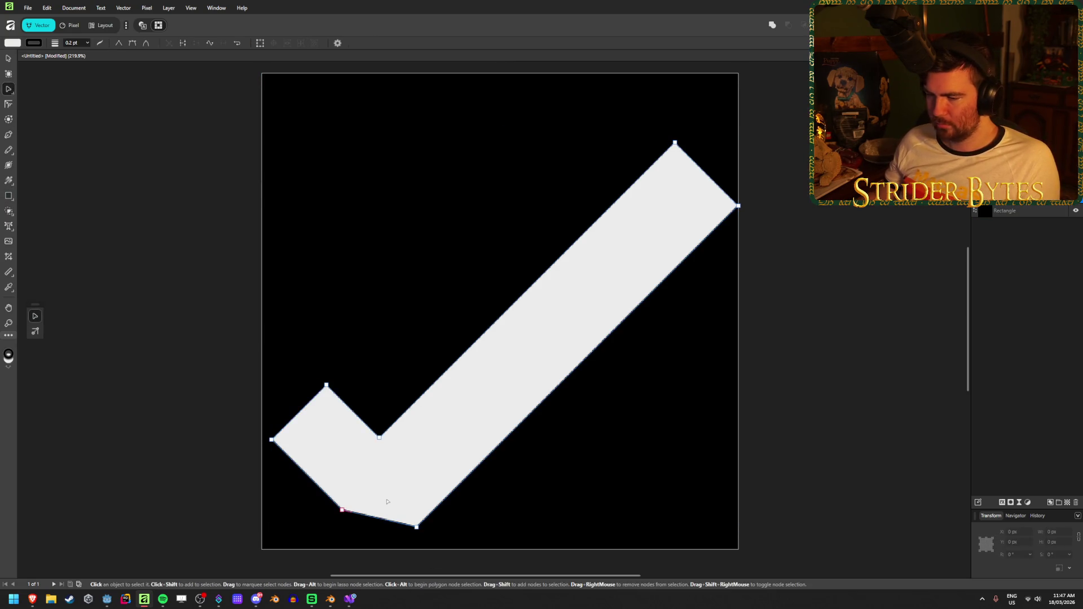
Delete one bottom node of the checkmark and drag the other into a single sharp point.
right_click(417, 528)
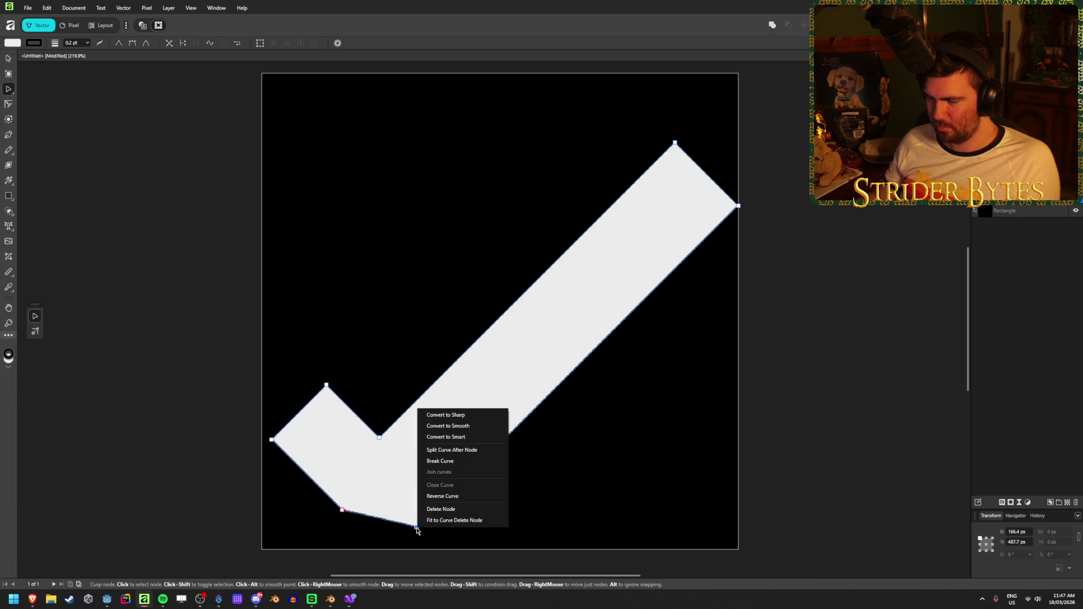
left_click(443, 510)
mouse_move(346, 514)
left_mouse_down()
mouse_move(406, 540)
mouse_move(376, 541)
mouse_move(384, 549)
left_mouse_up()
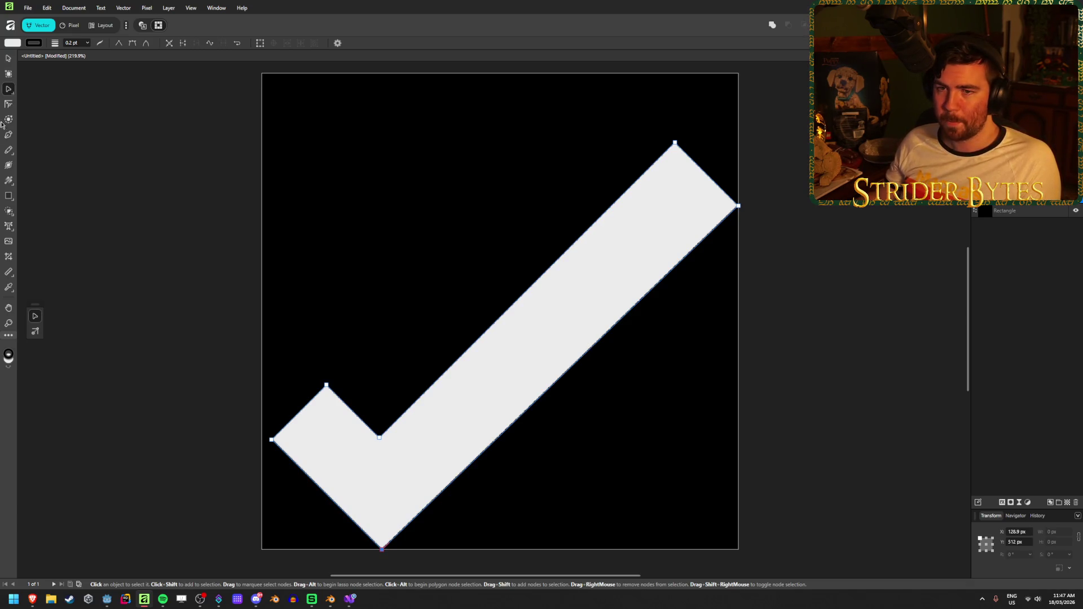
Move the whole checkmark up and slightly left inside the square.
key("v")
mouse_move(504, 397)
left_mouse_down()
mouse_move(496, 361)
mouse_move(502, 369)
left_mouse_up()
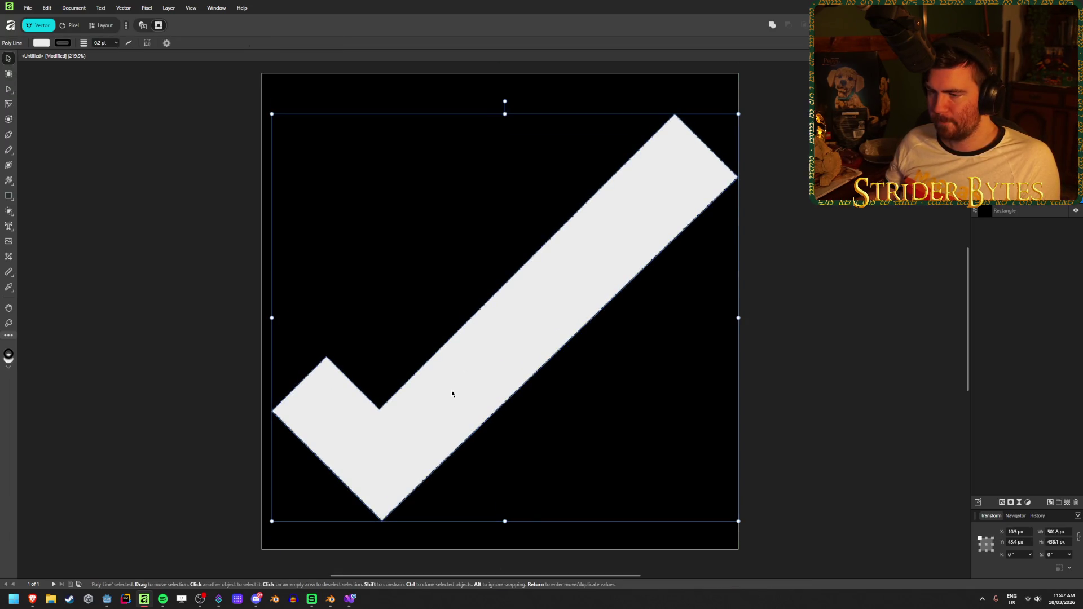
left_click_drag(448, 393, 443, 393)
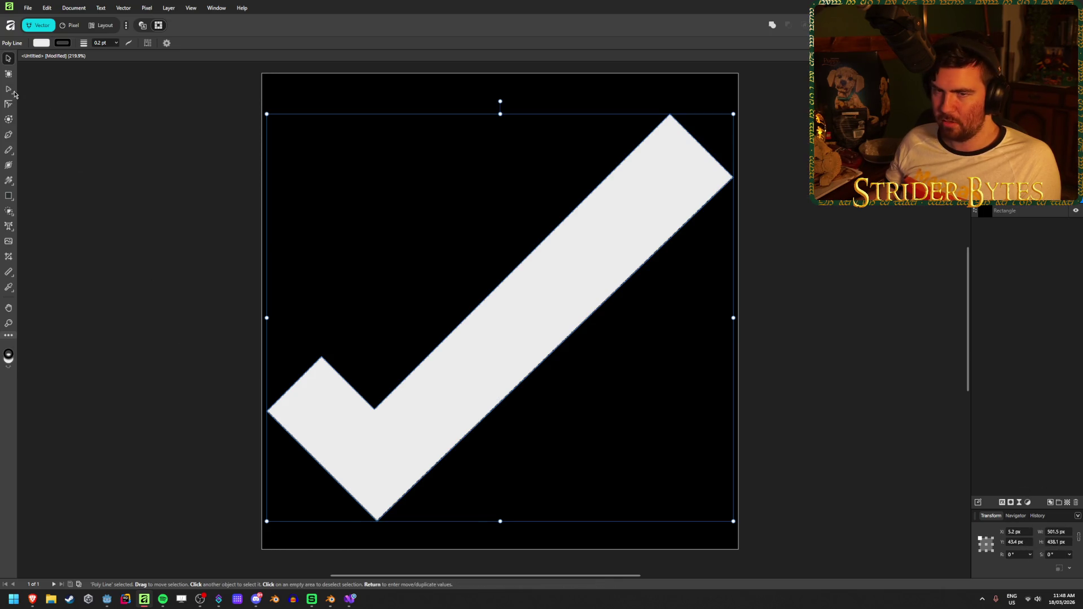
Nudge the checkmark's bottom tip node to even out the lower edges.
key("a")
left_click(377, 520)
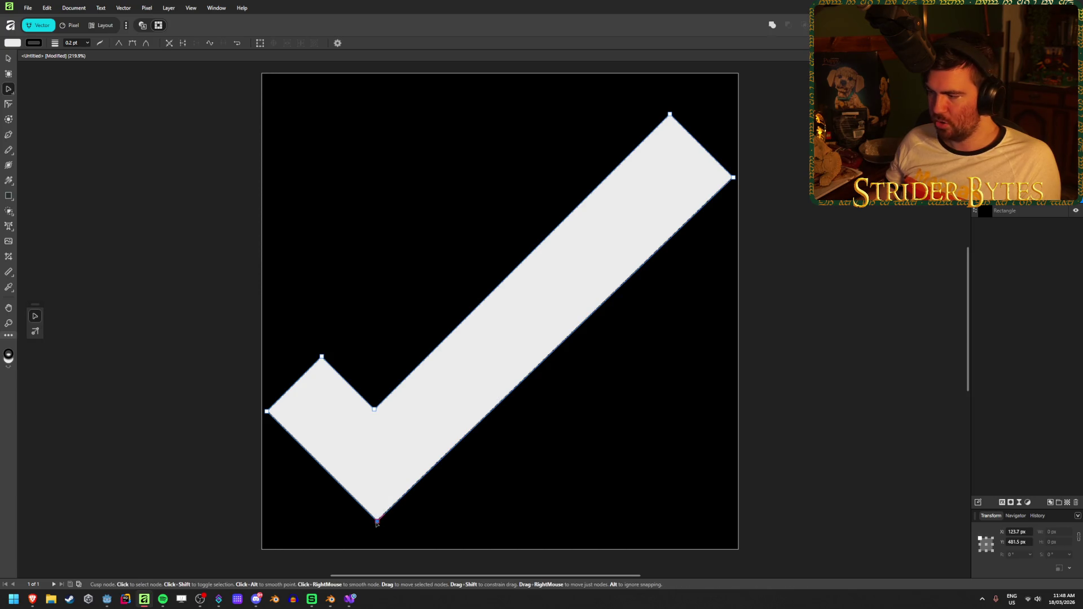
left_click(321, 356)
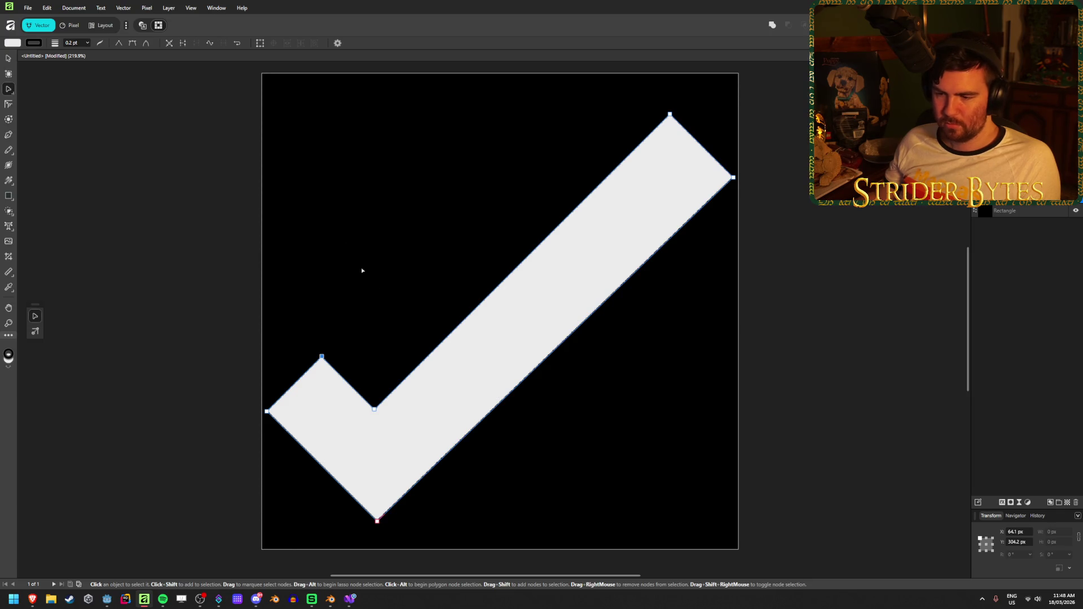
mouse_move(378, 522)
left_mouse_down()
mouse_move(424, 514)
mouse_move(656, 278)
mouse_move(702, 214)
mouse_move(371, 520)
left_mouse_up()
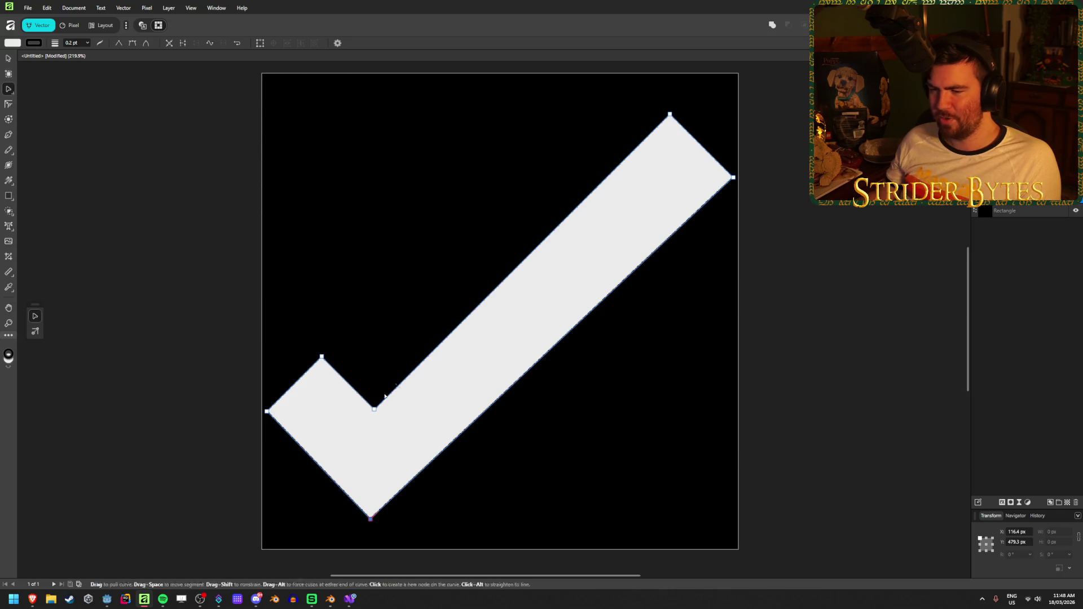
mouse_move(370, 517)
left_mouse_down()
mouse_move(375, 480)
mouse_move(367, 527)
mouse_move(380, 508)
mouse_move(366, 486)
mouse_move(382, 515)
mouse_move(371, 515)
mouse_move(374, 527)
mouse_move(375, 517)
left_mouse_up()
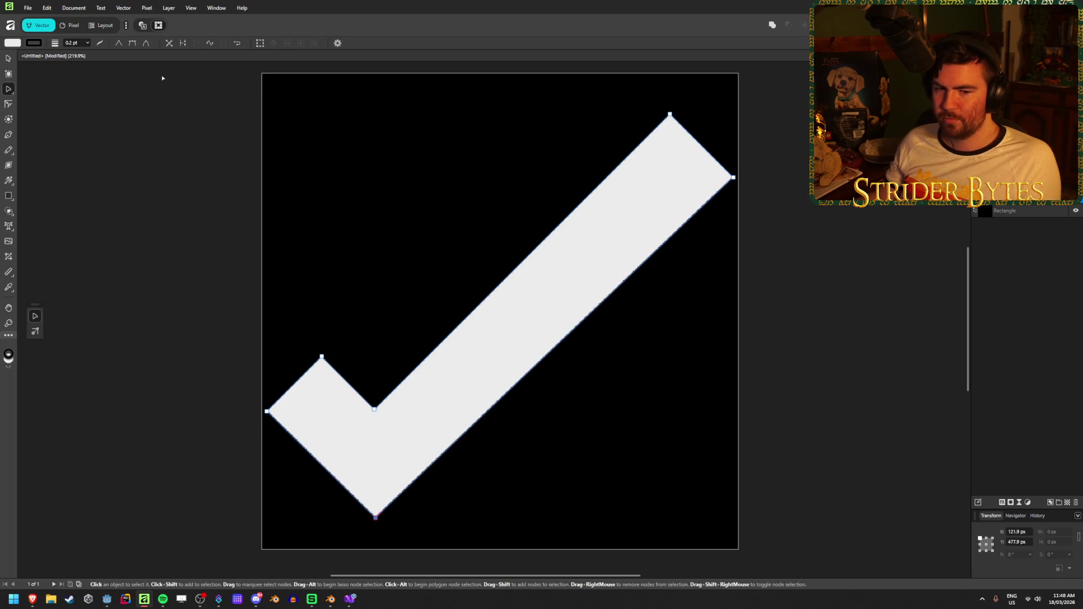
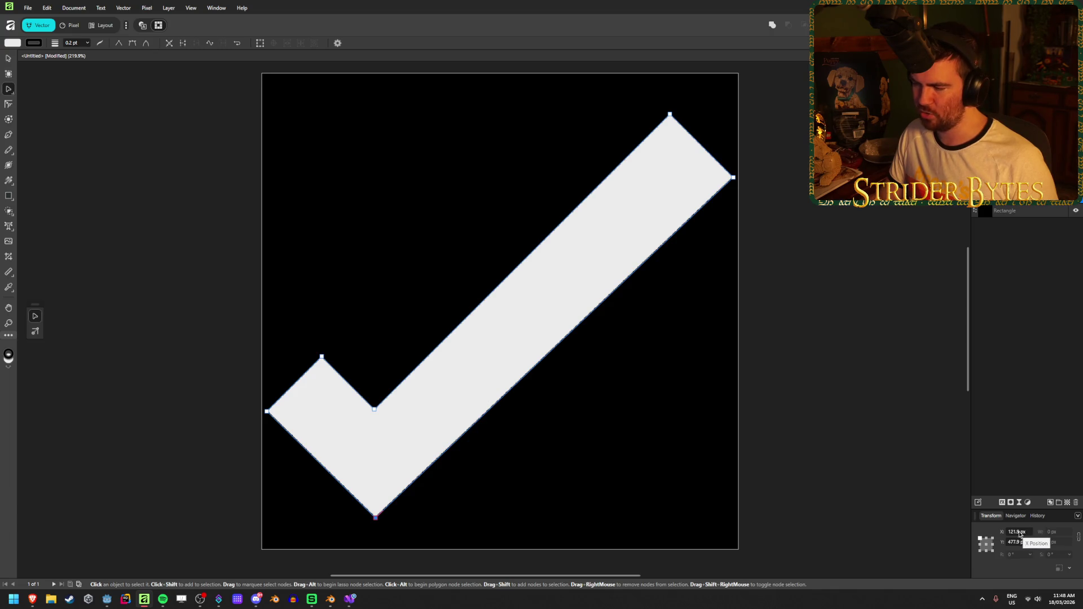
Set the guide grid to 32 columns and 32 rows.
left_click(174, 8)
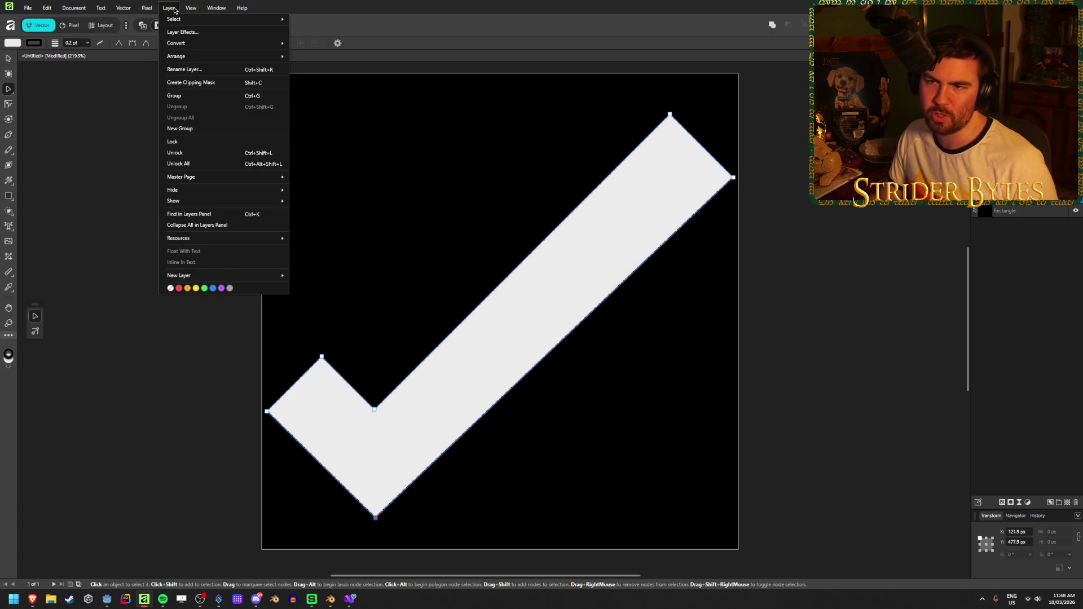
mouse_move(198, 3)
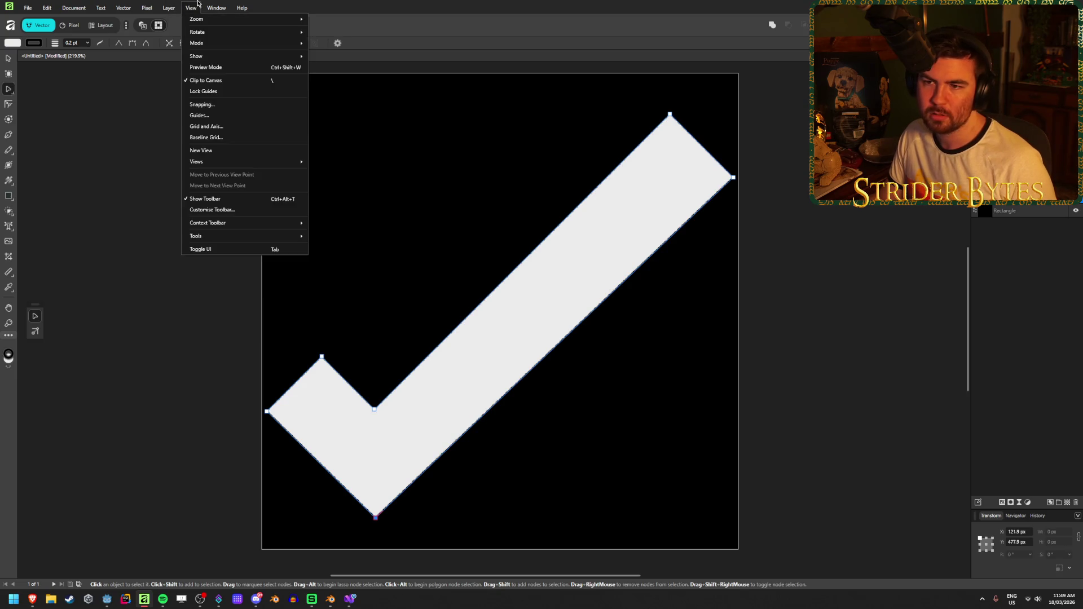
left_click(199, 115)
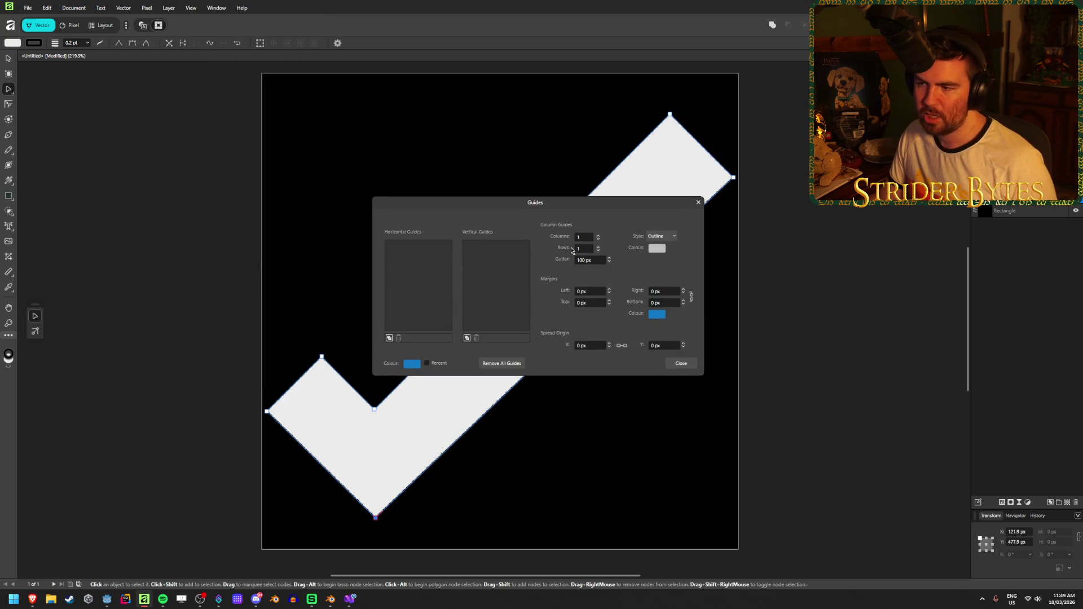
left_click(599, 260)
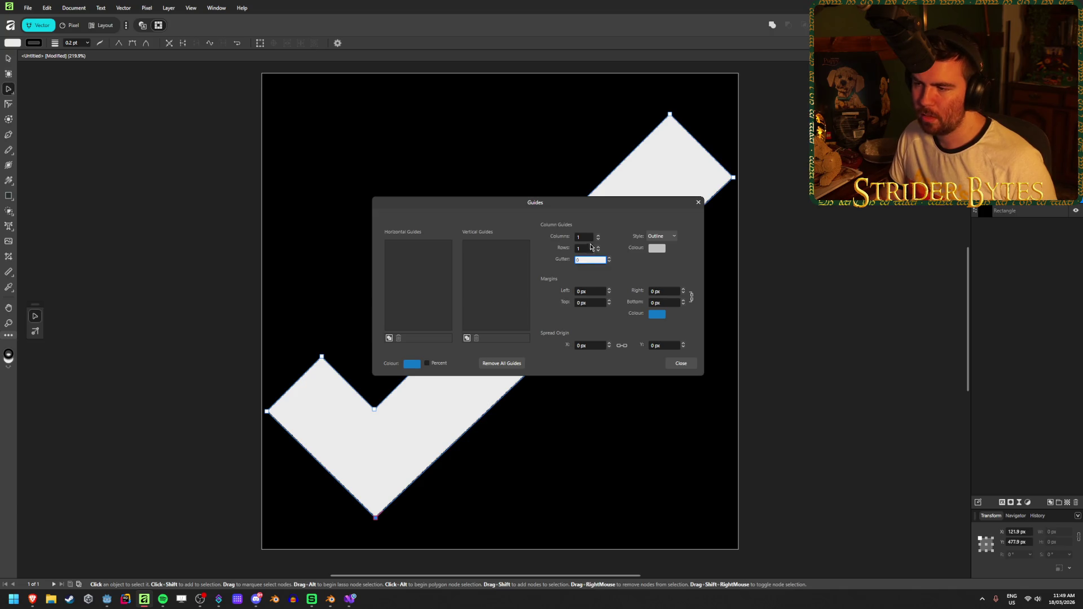
left_click(589, 237)
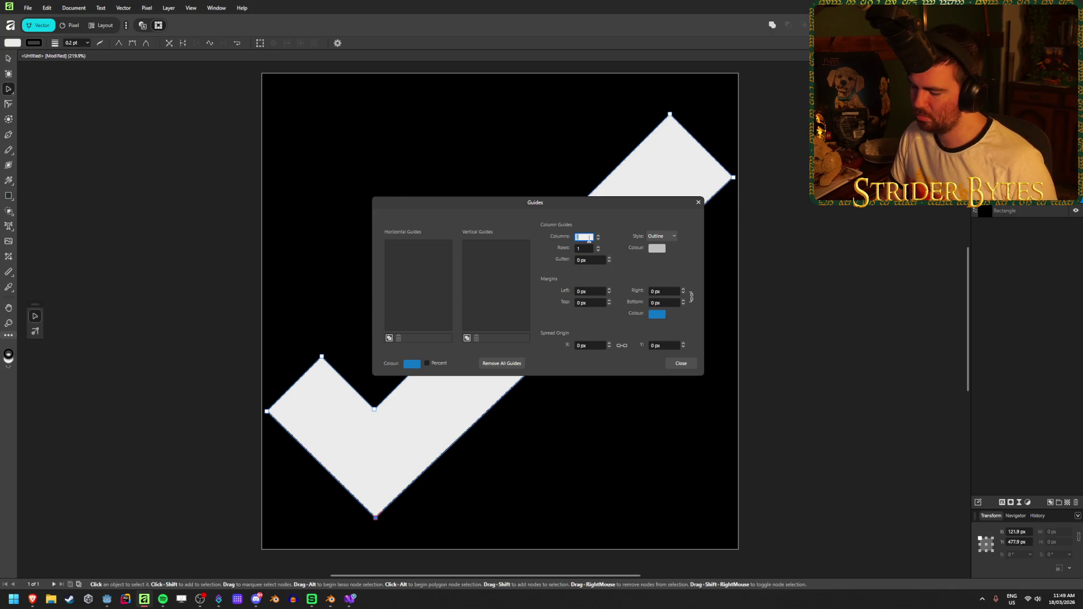
type("32")
key("Tab")
type("32")
key("Tab")
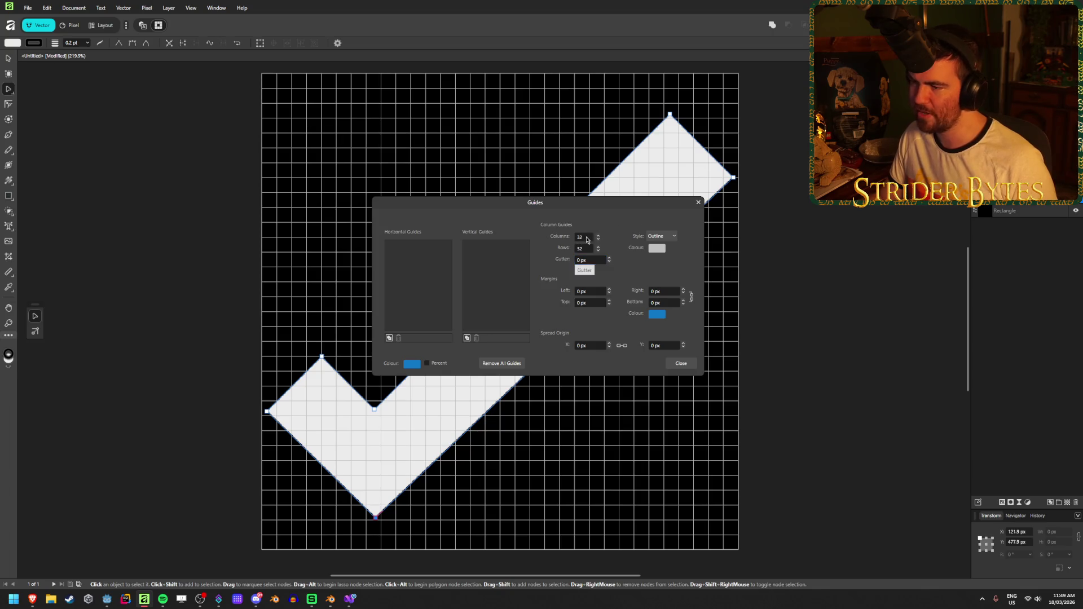
Try 48 and 64 grids, then settle back on 32 by 32 with no gutter.
left_click(586, 237)
key("Tab")
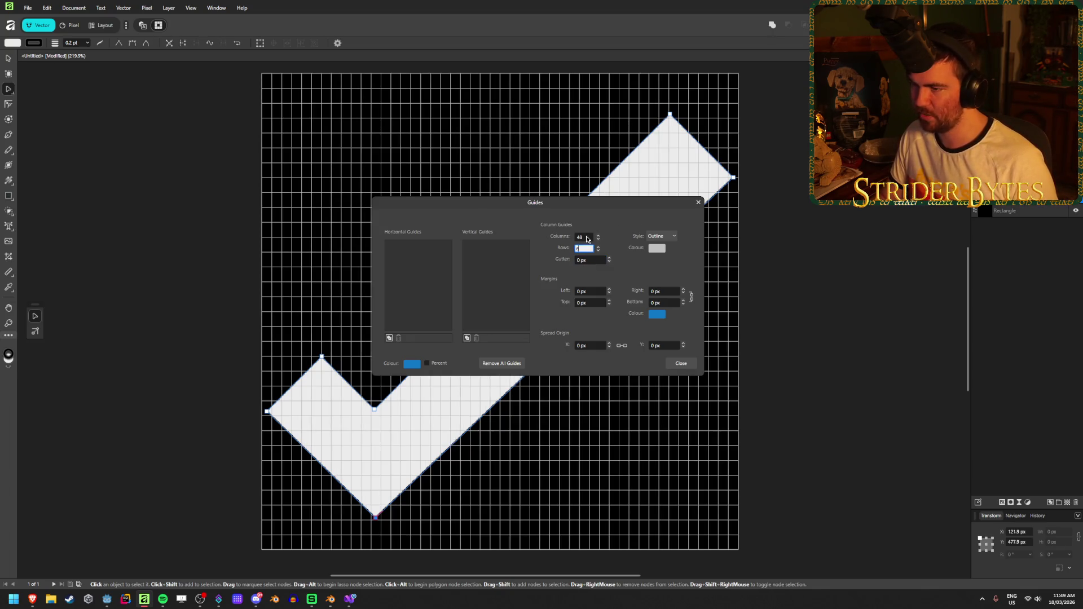
type("48")
key("Tab")
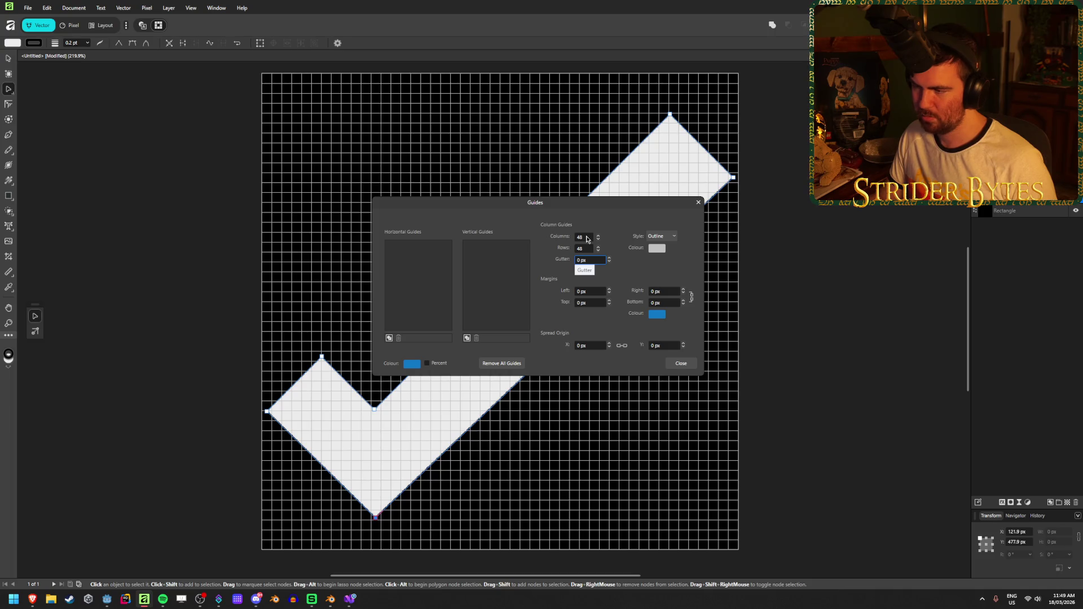
left_click(589, 236)
type("64")
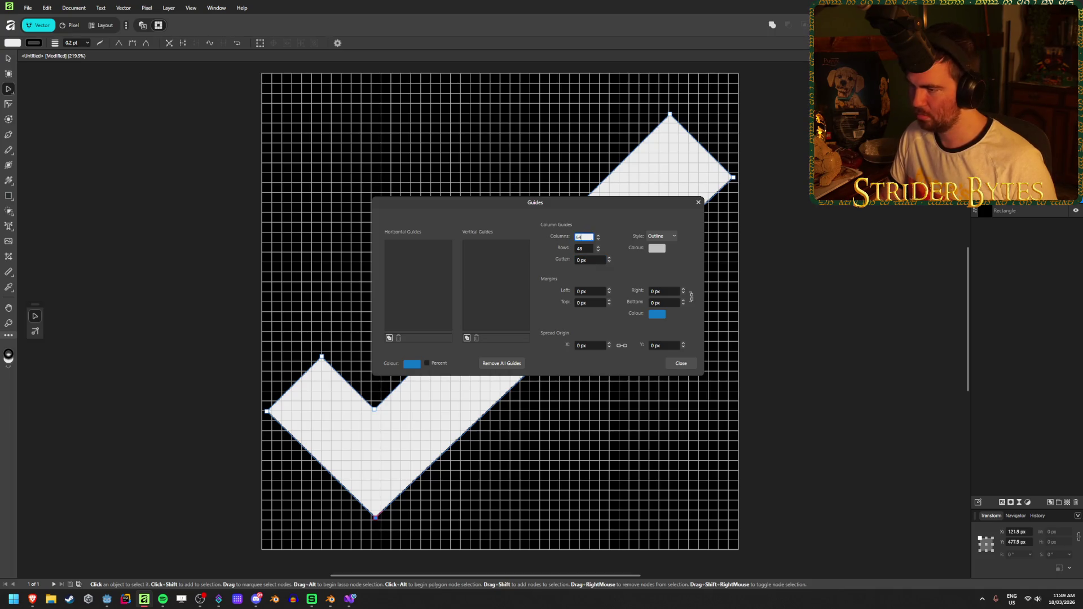
left_click(589, 236)
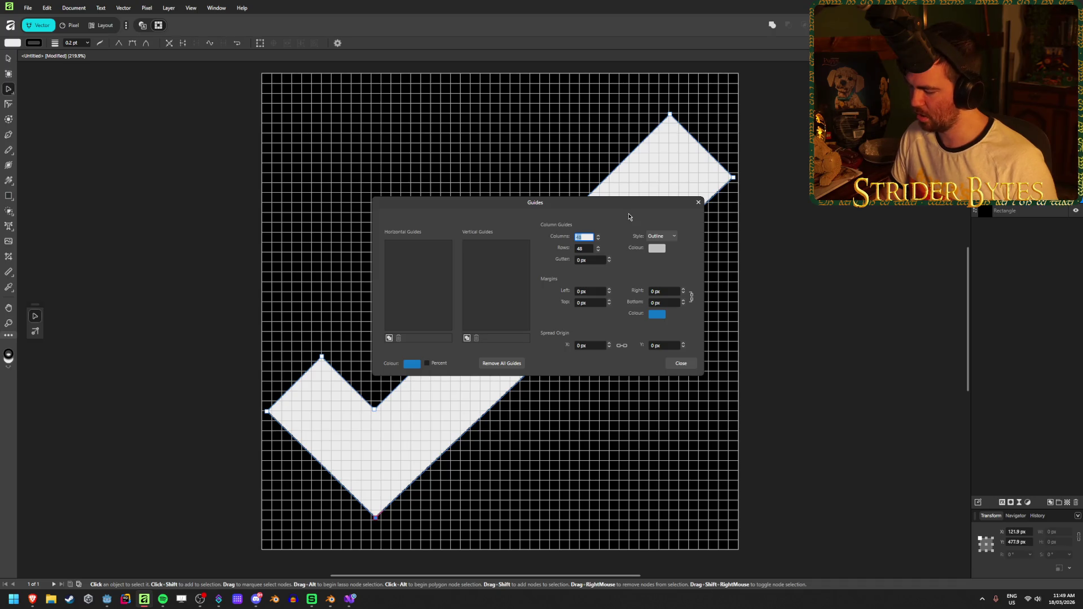
key("Tab")
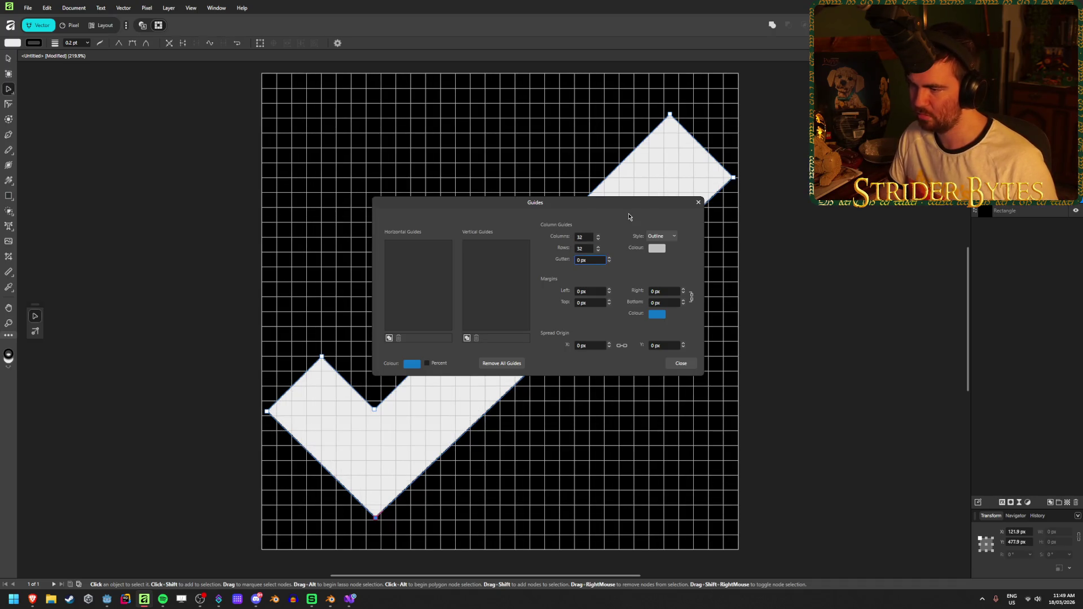
left_click(689, 364)
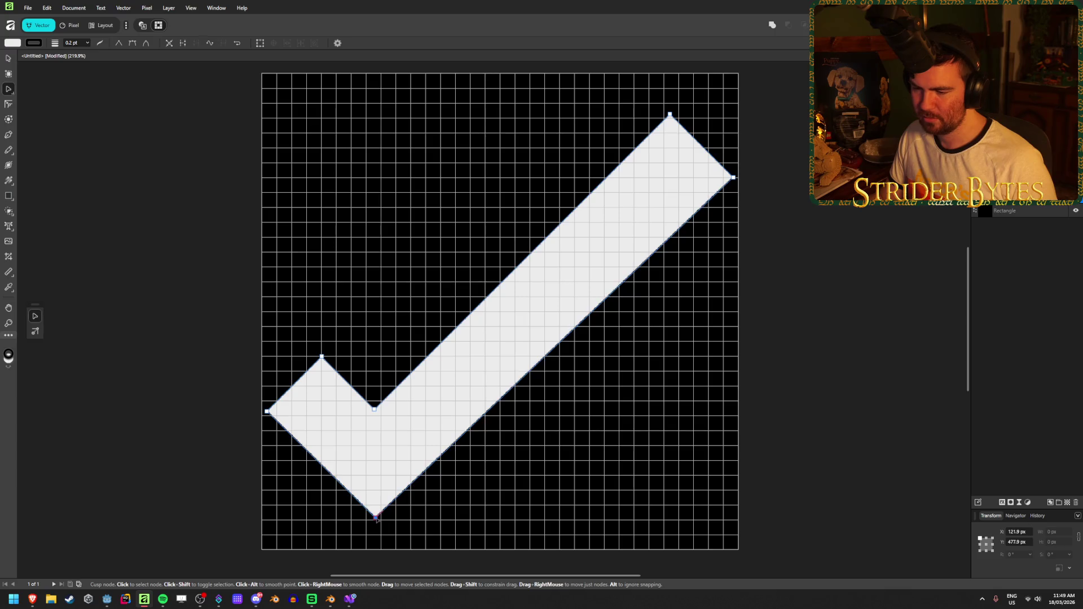
Snap the checkmark's bottom node to the canvas bottom and place the left node at X 0, Y 384 px.
mouse_move(376, 517)
left_mouse_down()
mouse_move(387, 527)
mouse_move(406, 512)
mouse_move(426, 549)
mouse_move(417, 545)
mouse_move(713, 542)
mouse_move(328, 547)
mouse_move(395, 545)
mouse_move(362, 550)
mouse_move(381, 550)
left_mouse_up()
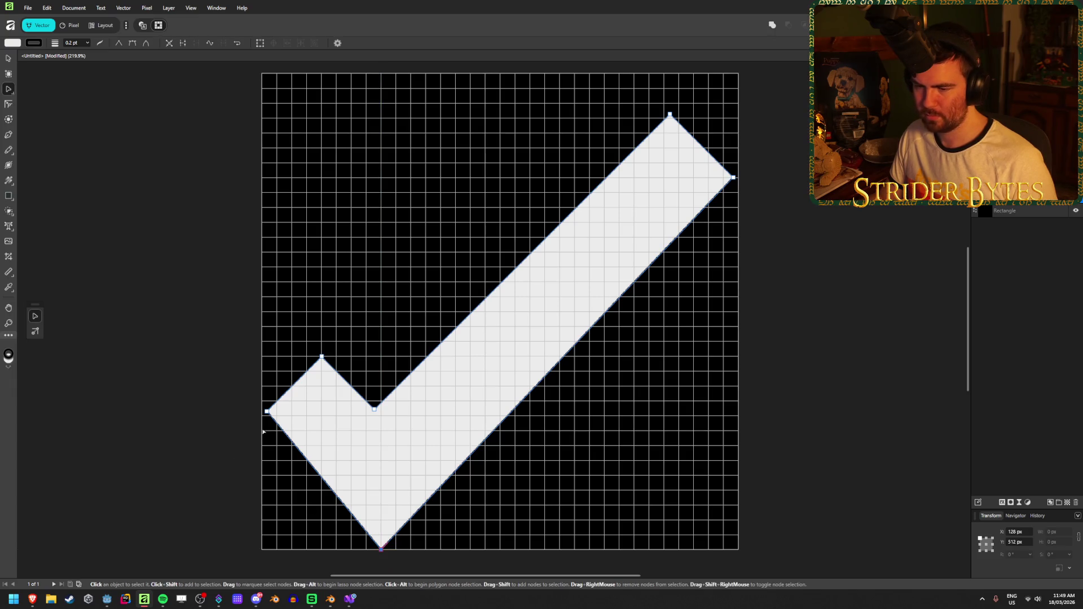
mouse_move(267, 411)
left_mouse_down()
mouse_move(284, 481)
mouse_move(261, 549)
left_mouse_up()
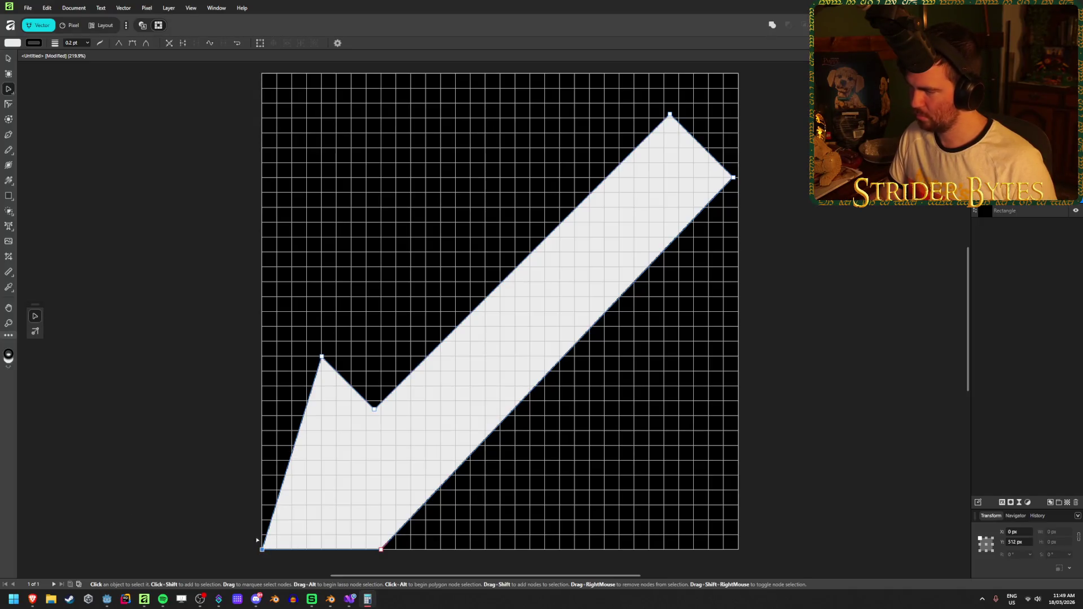
left_click_drag(261, 549, 257, 475)
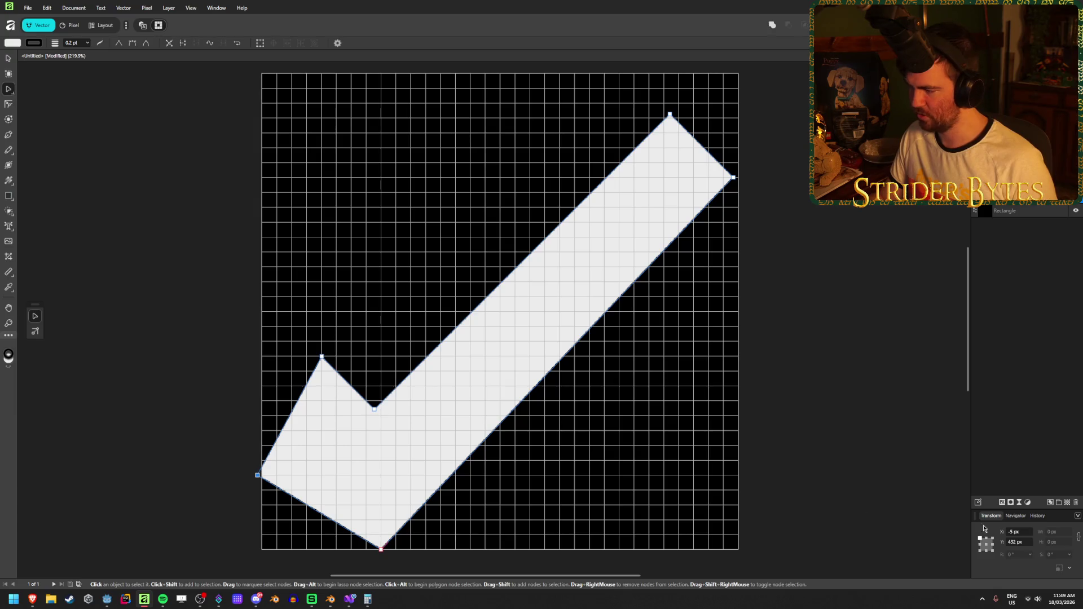
left_click(1018, 530)
type("0")
key("Tab")
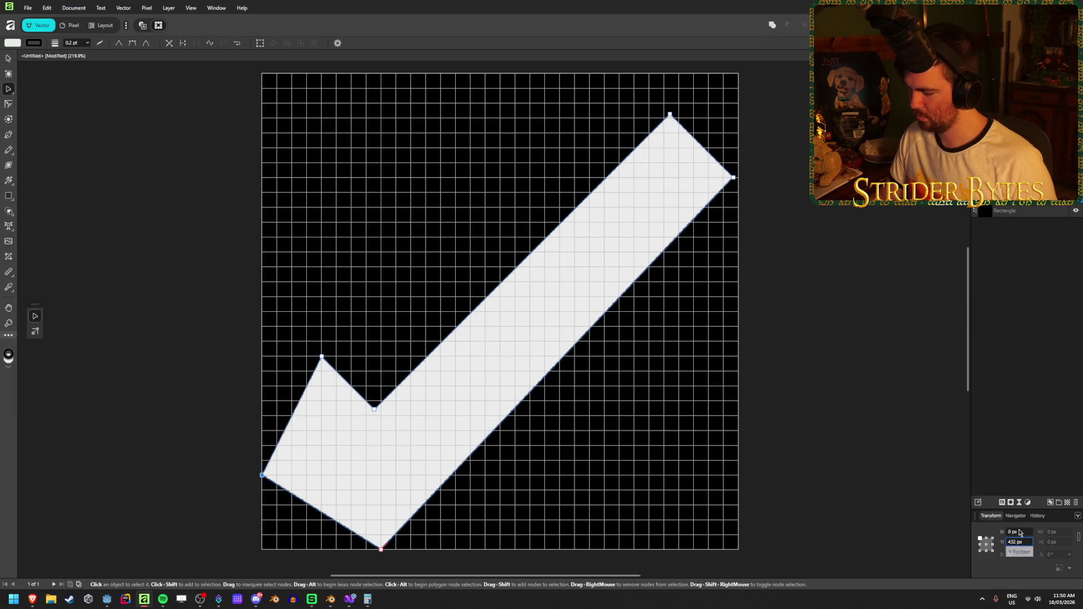
type("384")
key("Return")
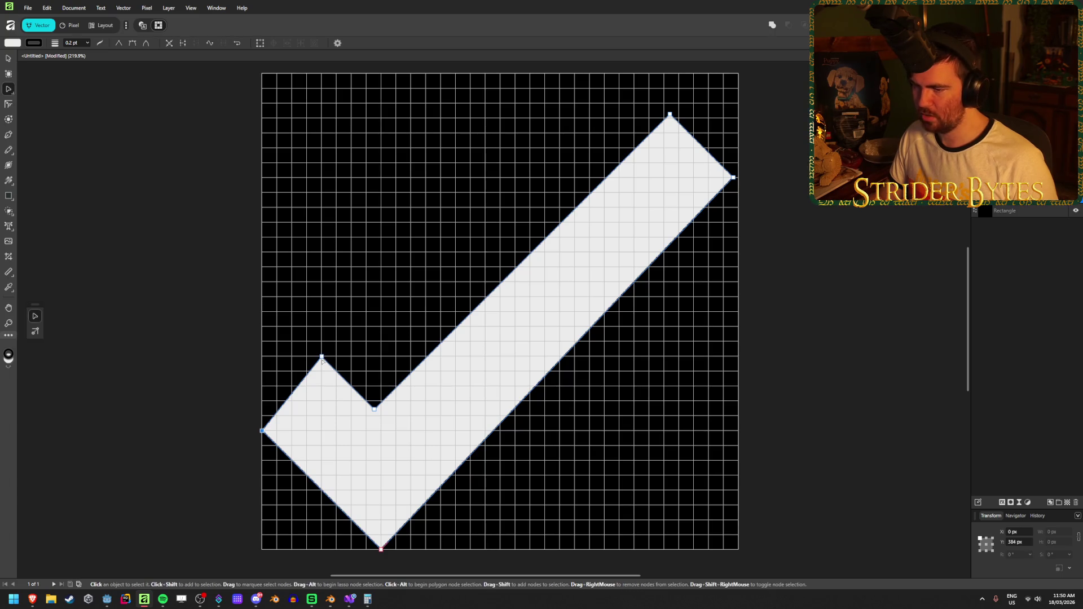
Place the checkmark's upper-left tip node at X 64, Y 320 px.
left_click(322, 355)
left_click(1024, 533)
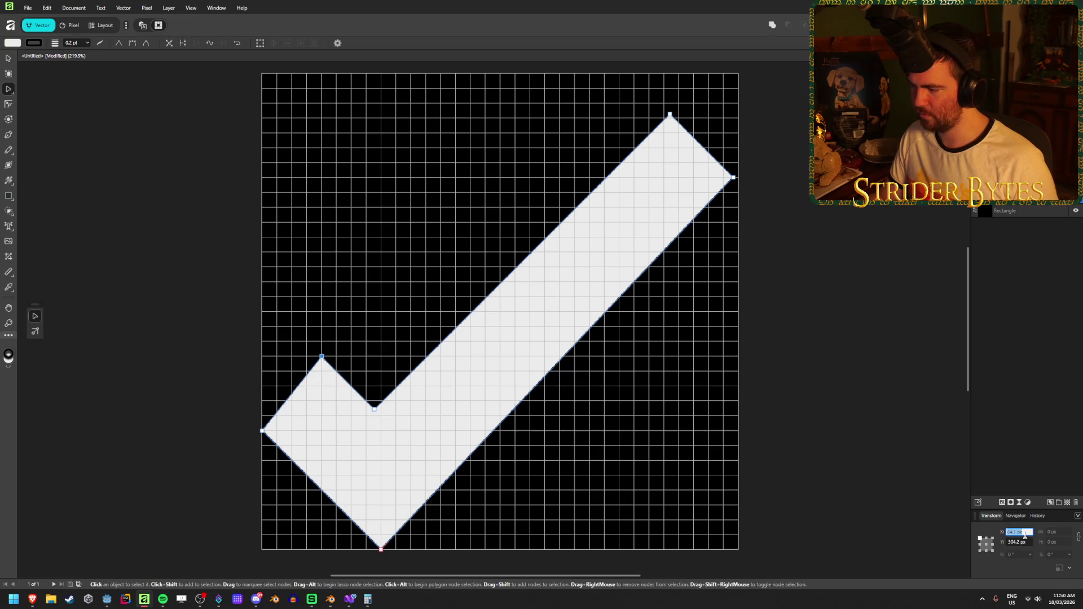
type("64")
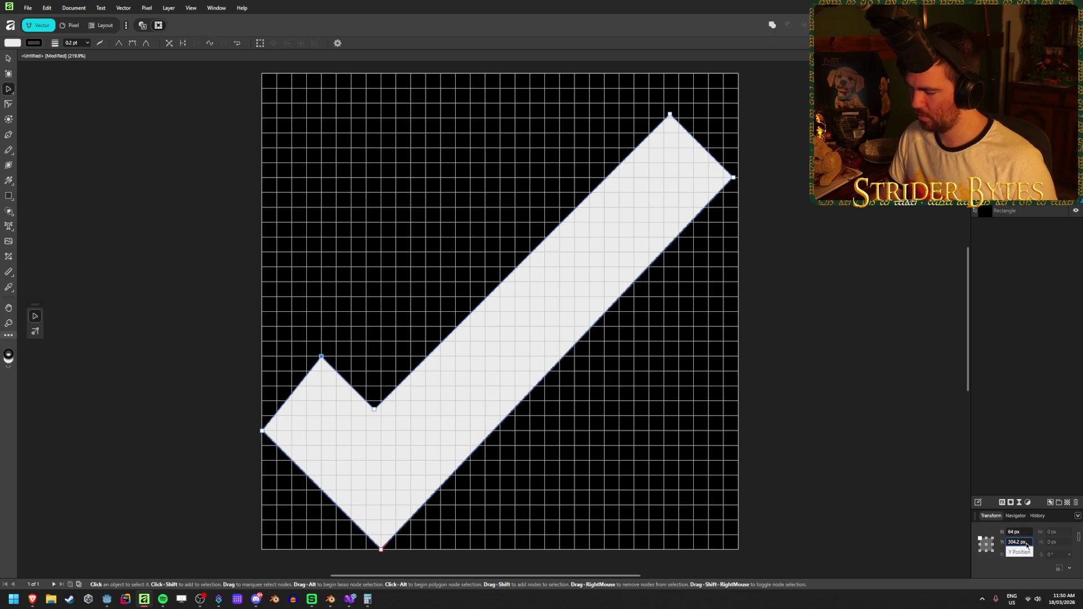
left_click(1026, 544)
type("4+16")
key("Return")
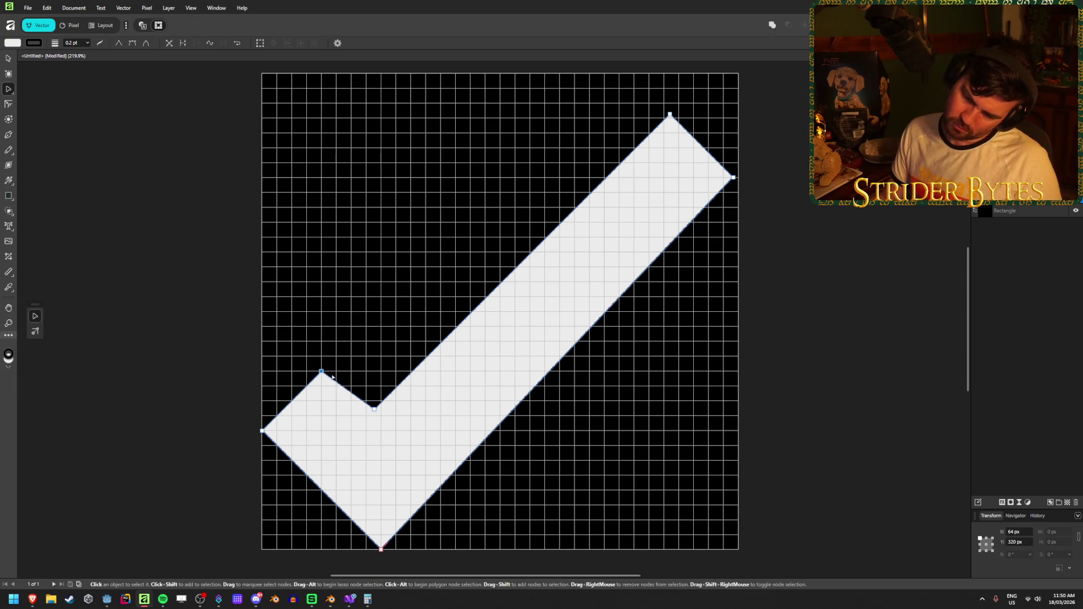
Move the inner corner node to X 128 px and drag it down to Y 384 px.
left_click(375, 410)
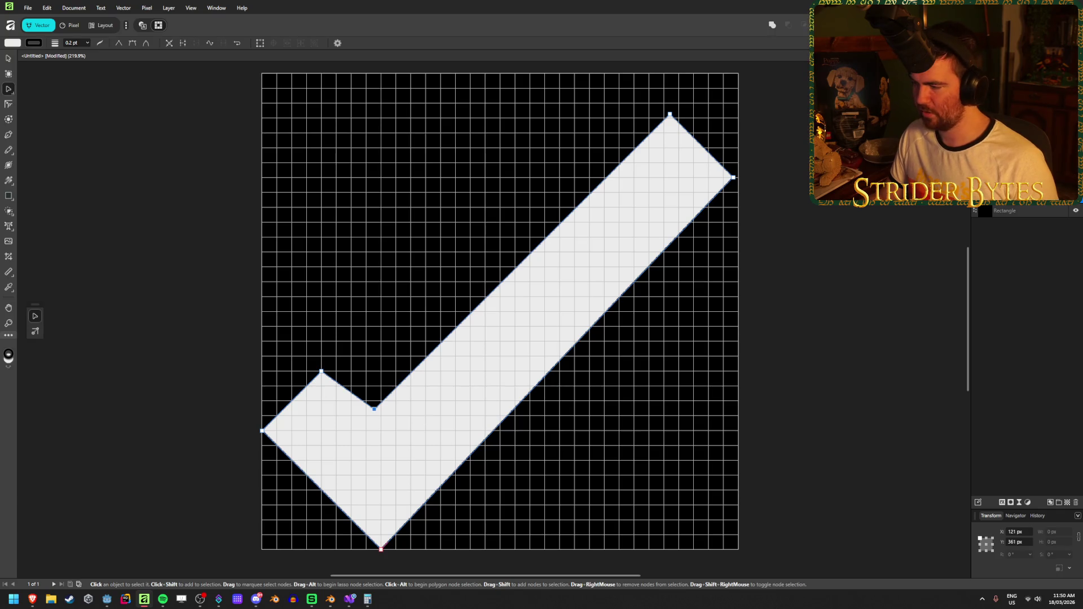
left_click(1029, 531)
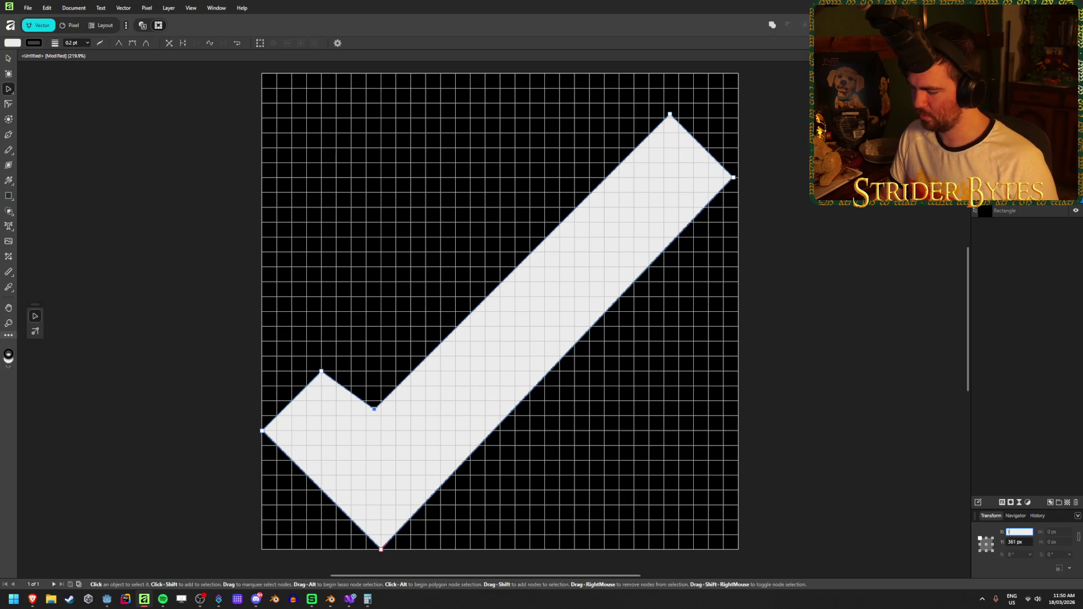
type("28")
key("Return")
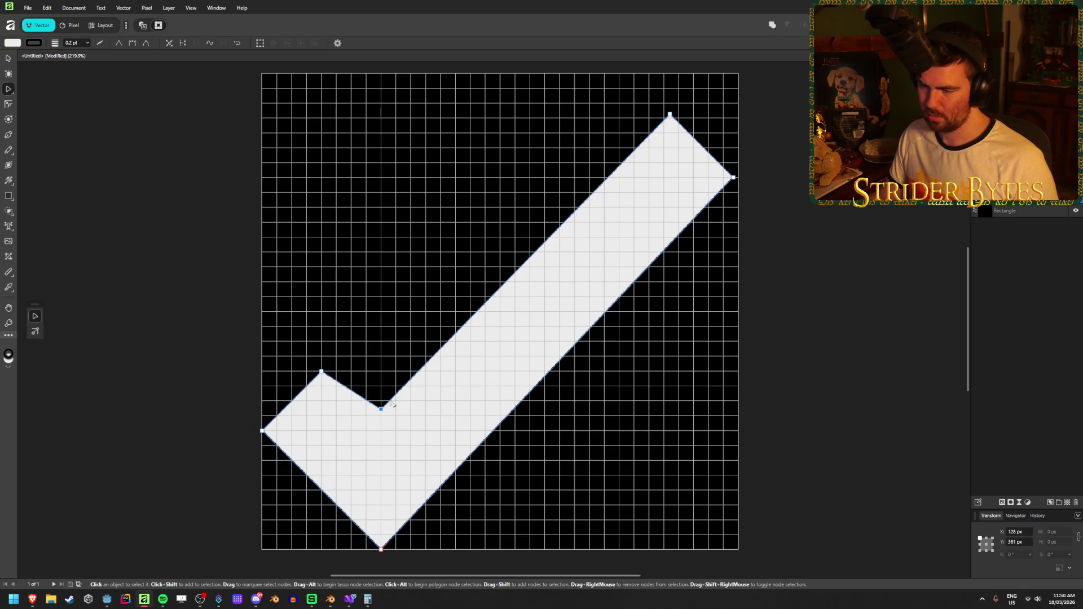
mouse_move(380, 408)
left_mouse_down()
mouse_move(381, 443)
mouse_move(380, 430)
left_mouse_up()
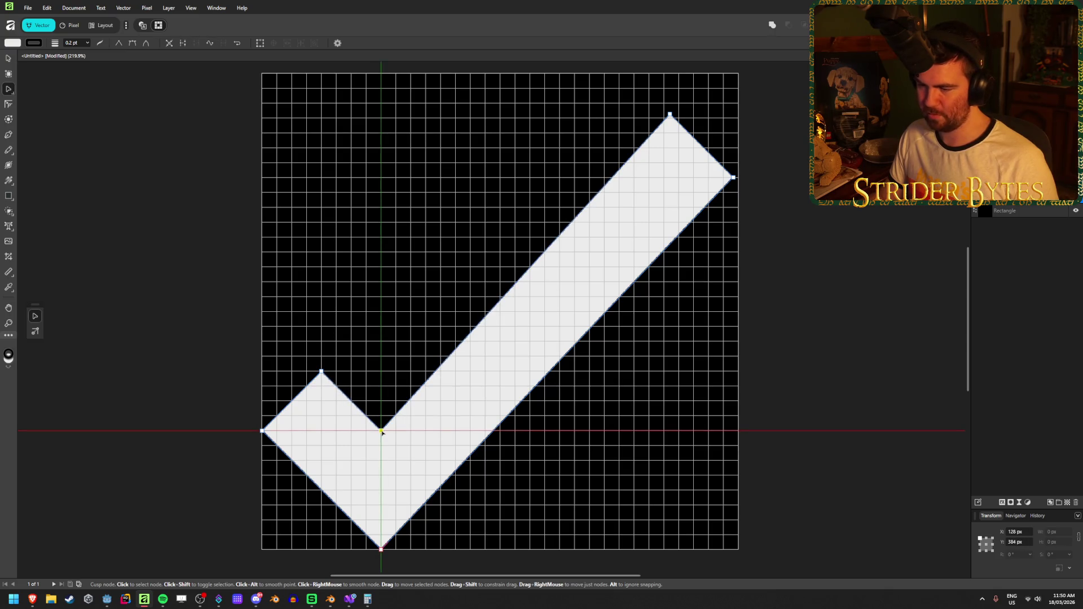
left_click_drag(382, 432, 381, 430)
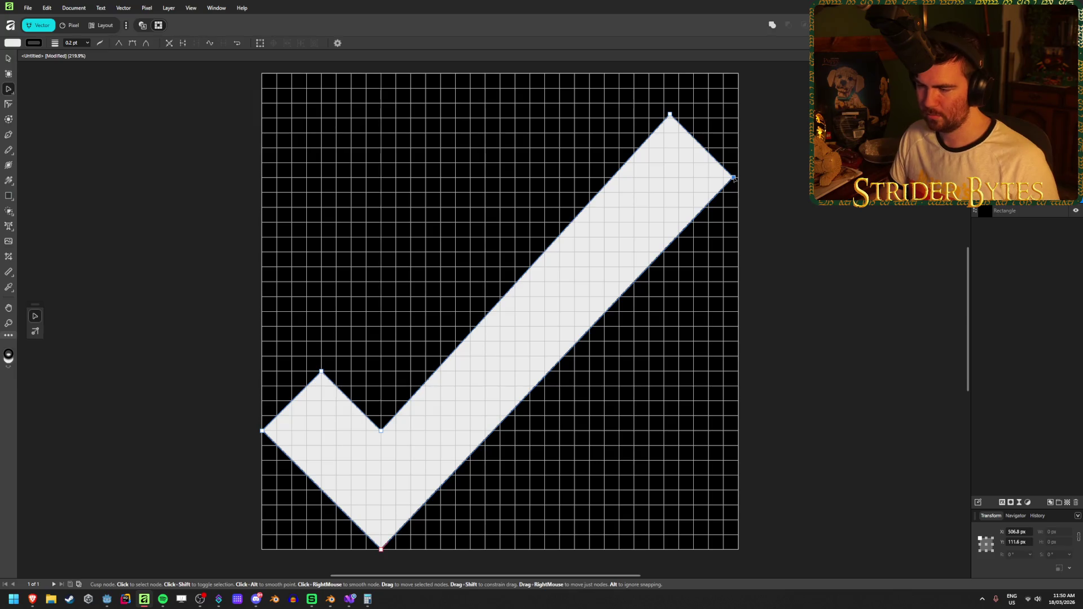
left_click(382, 549)
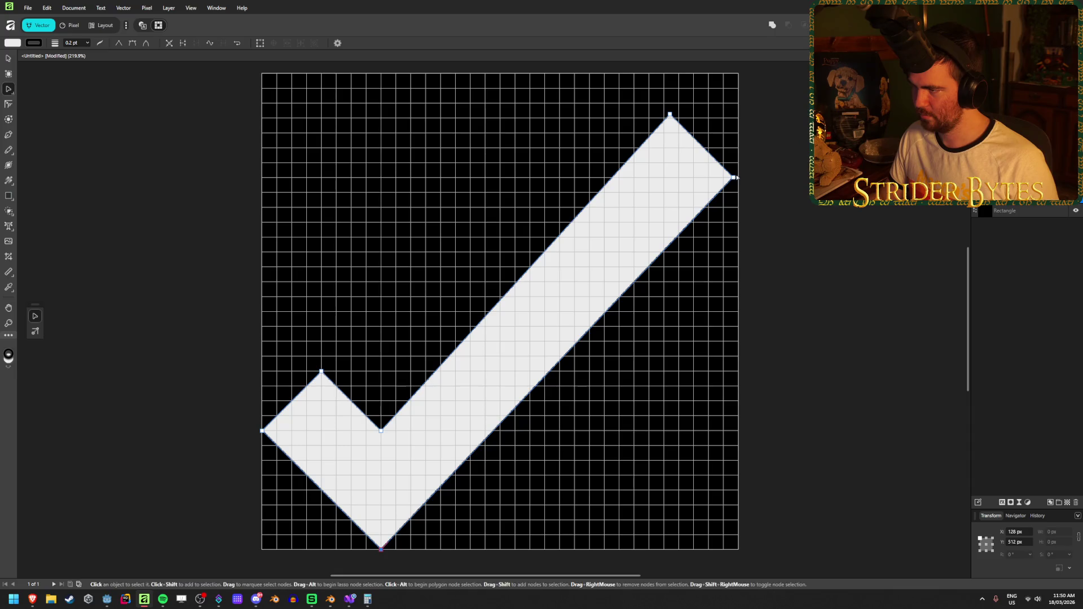
left_click(733, 178)
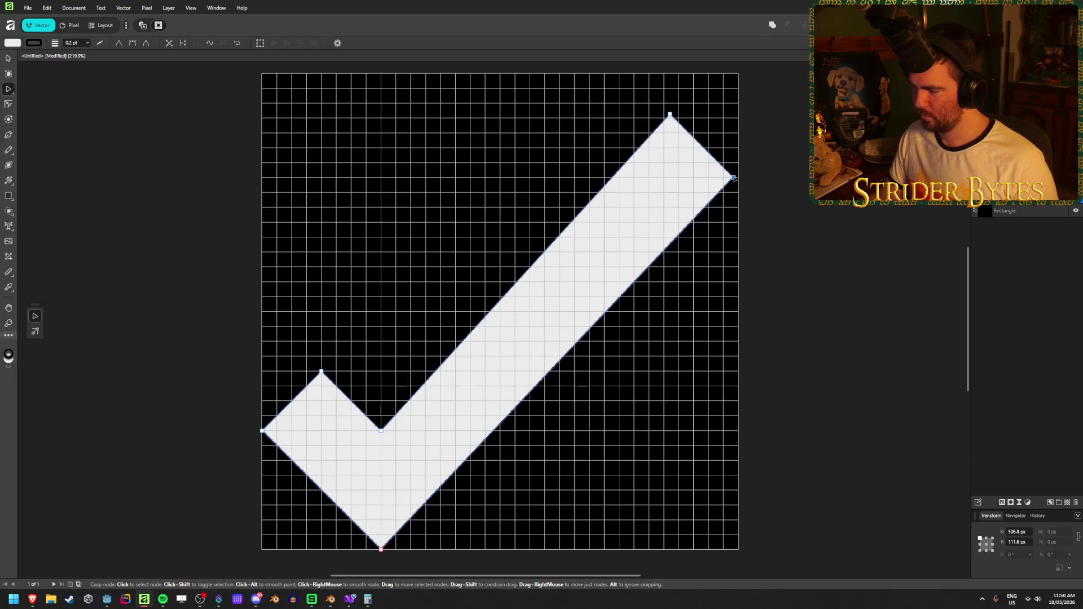
Snap the right corner to the canvas edge at 128 px and move the long arm's tip to 448, 64 px.
left_click_drag(733, 177, 738, 177)
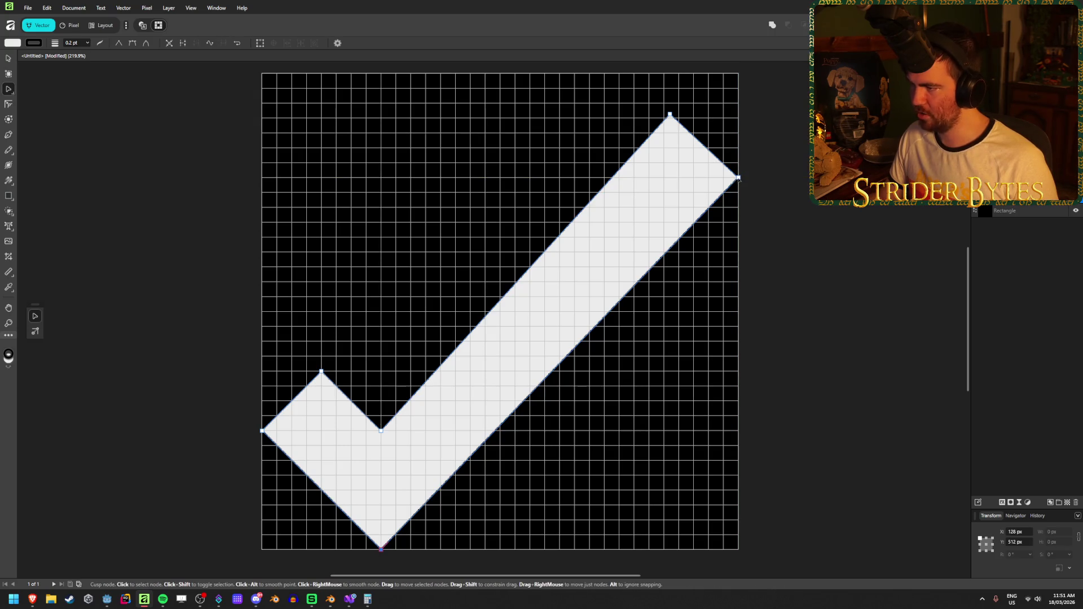
left_click_drag(739, 178, 741, 195)
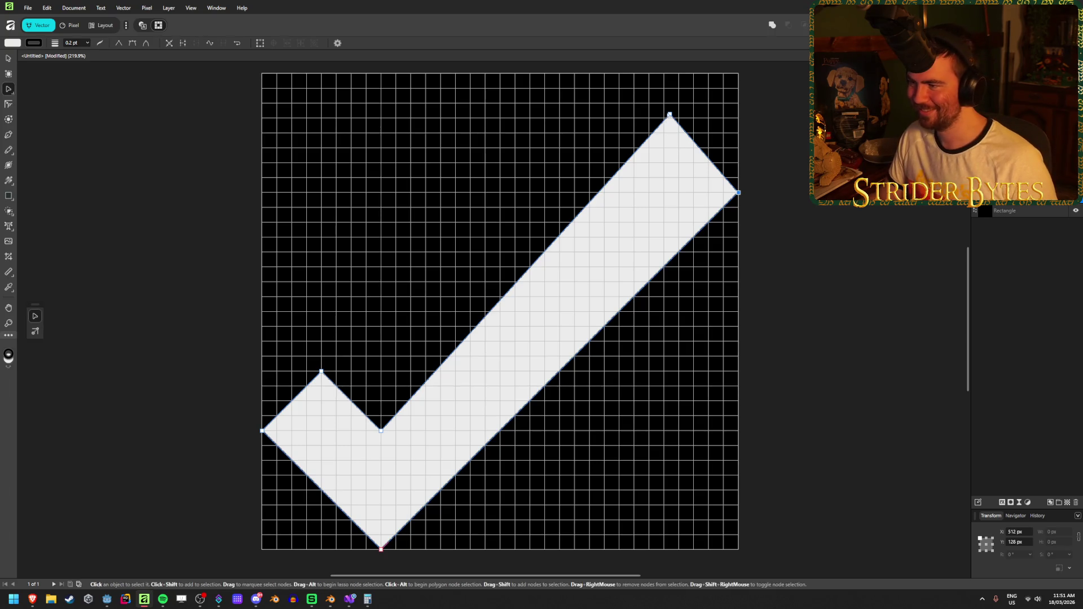
mouse_move(670, 116)
left_mouse_down()
mouse_move(664, 138)
mouse_move(701, 138)
mouse_move(664, 133)
left_mouse_up()
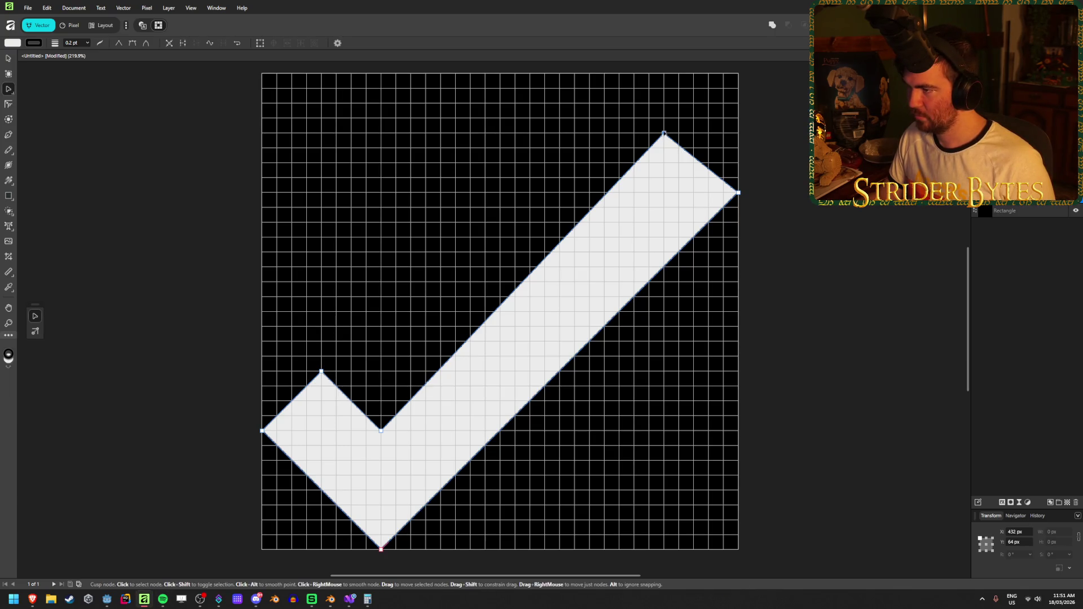
mouse_move(666, 134)
left_mouse_down()
mouse_move(737, 134)
mouse_move(411, 150)
mouse_move(278, 133)
mouse_move(542, 148)
mouse_move(728, 138)
mouse_move(678, 136)
left_mouse_up()
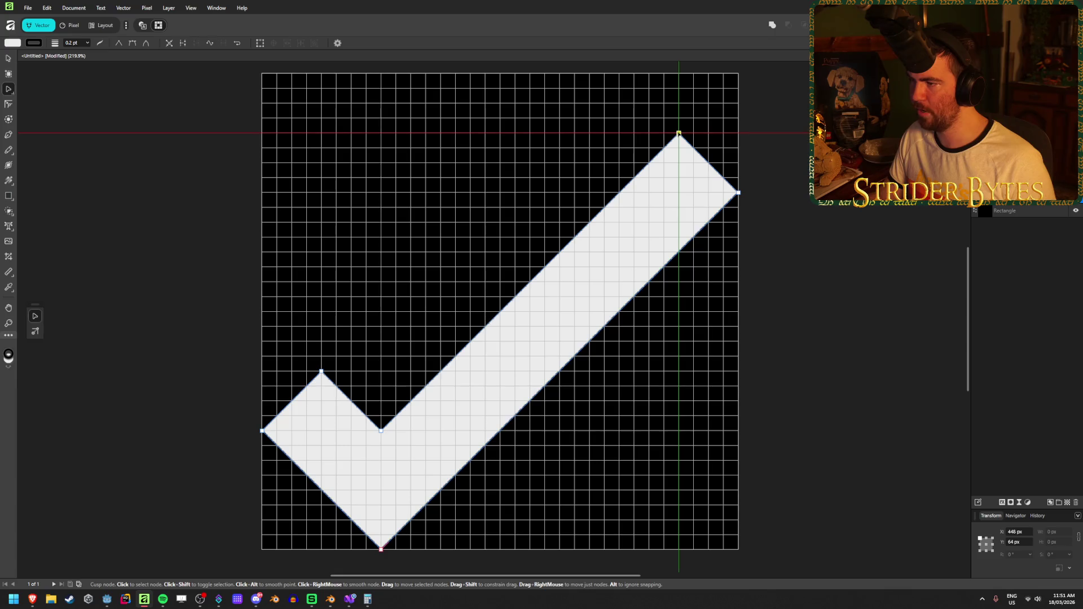
left_click(769, 177)
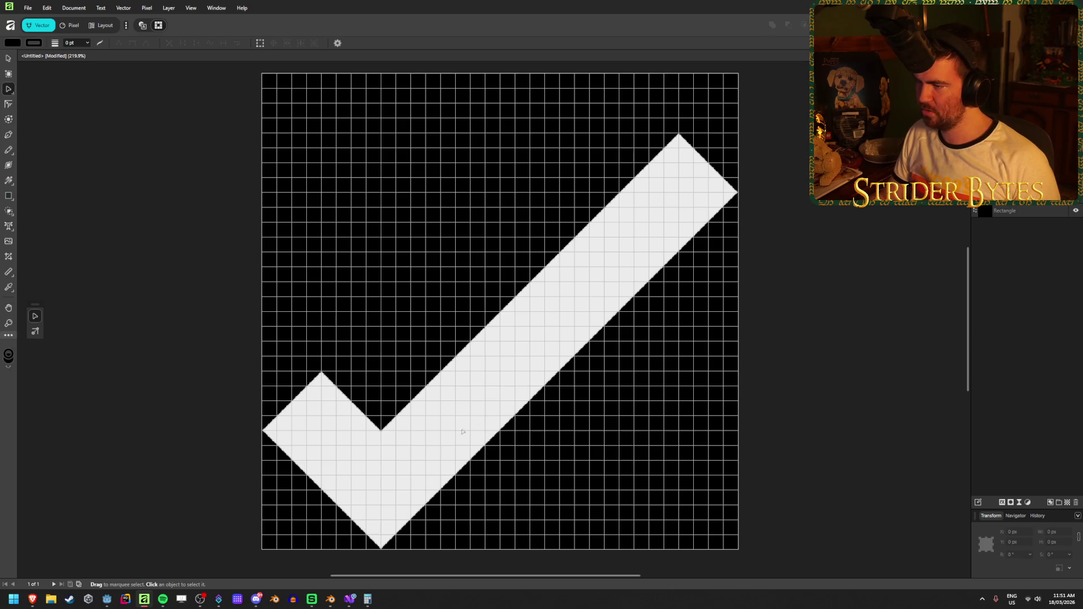
Marquee-select the short-arm nodes and nudge them slightly right.
left_click(395, 471)
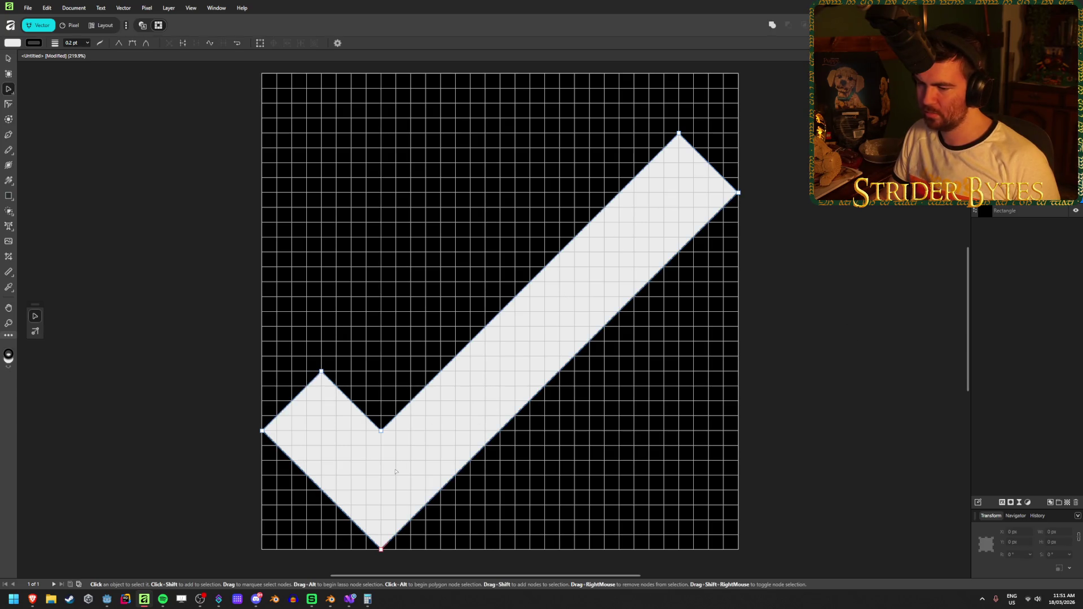
mouse_move(243, 574)
left_mouse_down()
mouse_move(455, 387)
mouse_move(459, 346)
left_mouse_up()
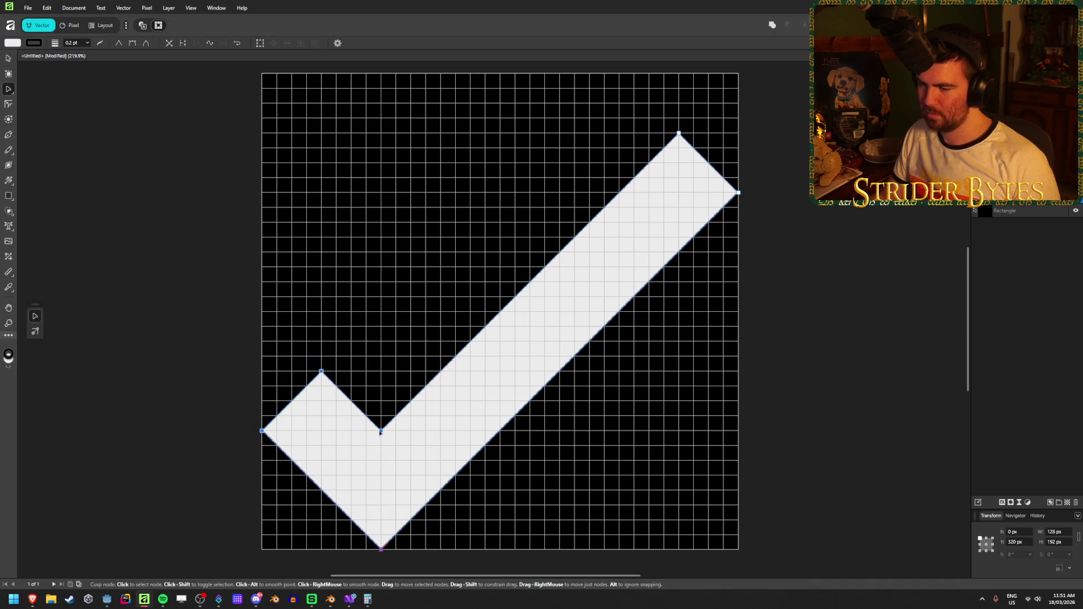
mouse_move(381, 430)
left_mouse_down()
mouse_move(499, 432)
mouse_move(382, 432)
left_mouse_up()
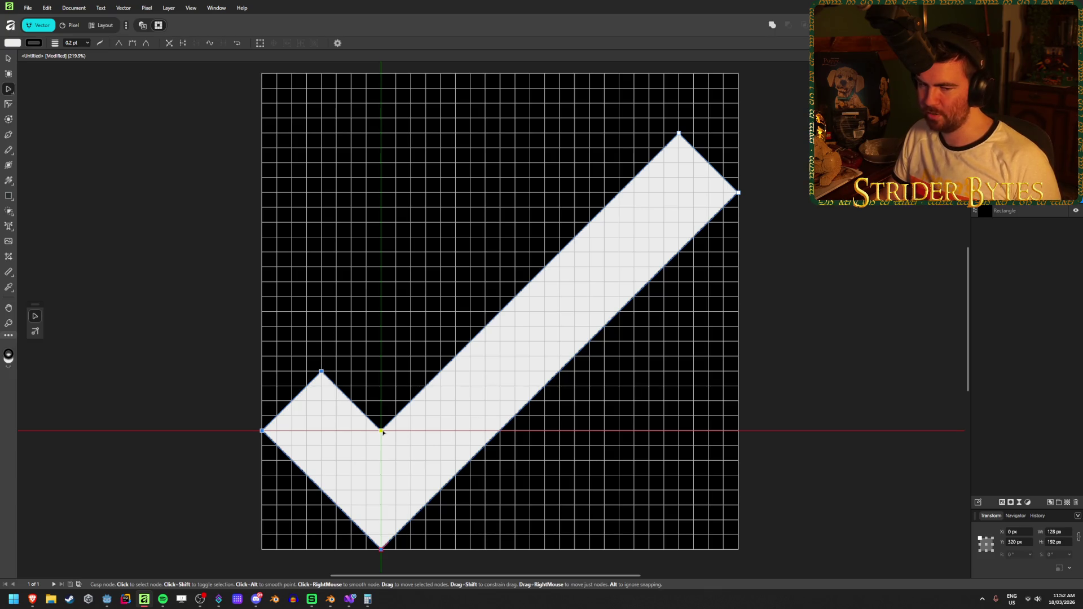
left_click_drag(382, 432, 383, 432)
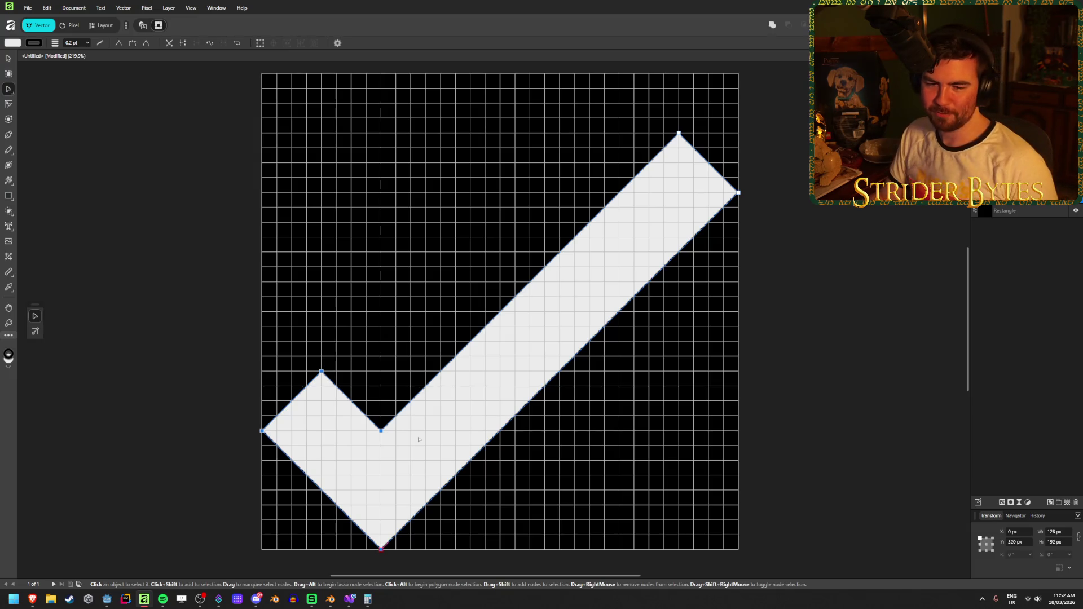
left_click(554, 380)
key("Escape")
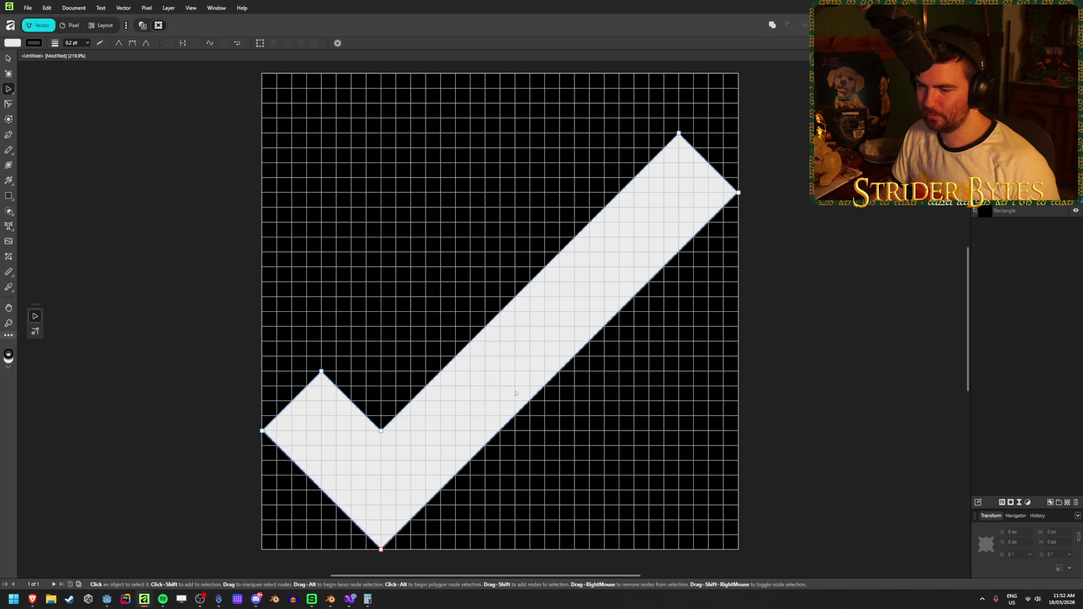
Slide the short arm and bottom point up-right along the long stroke, undoing the overshoot.
left_click_drag(154, 323, 431, 552)
mouse_move(377, 436)
left_mouse_down()
mouse_move(589, 237)
mouse_move(520, 299)
mouse_move(393, 379)
mouse_move(495, 335)
mouse_move(378, 416)
mouse_move(378, 431)
left_mouse_up()
mouse_move(410, 404)
left_mouse_down()
mouse_move(486, 356)
mouse_move(375, 399)
mouse_move(392, 415)
mouse_move(372, 417)
mouse_move(373, 431)
mouse_move(501, 339)
mouse_move(507, 319)
mouse_move(440, 371)
left_mouse_up()
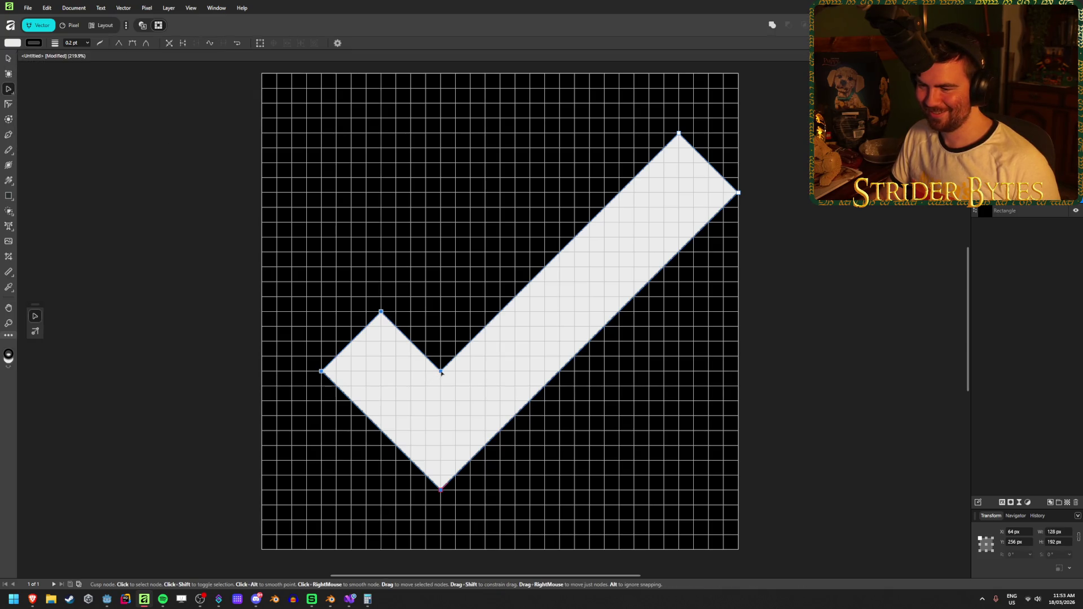
mouse_move(454, 386)
left_mouse_down()
mouse_move(607, 233)
mouse_move(573, 274)
left_mouse_up()
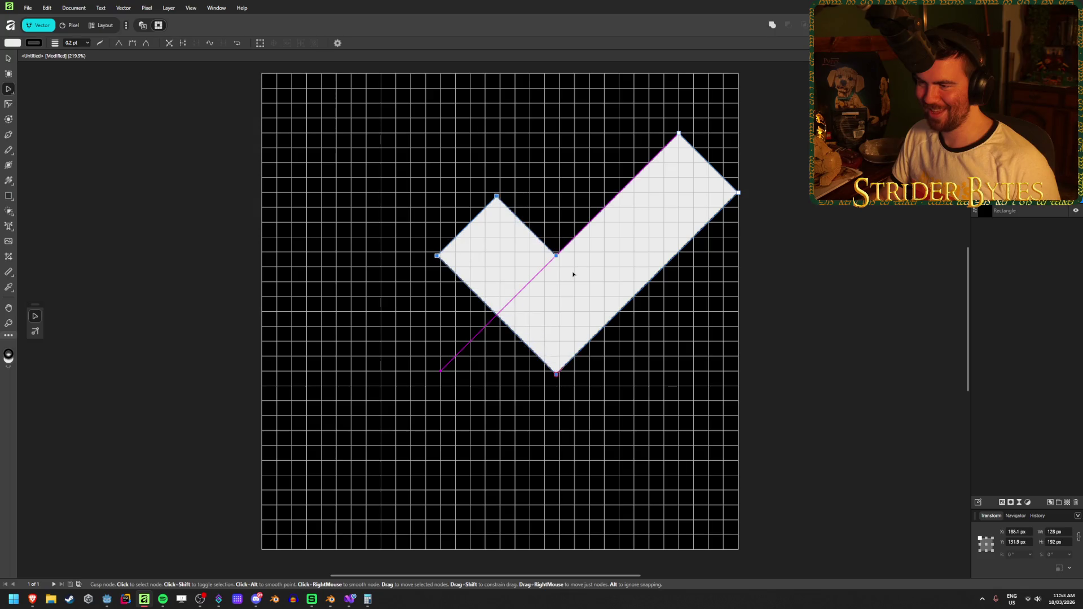
key("ctrl+z")
left_click(868, 288)
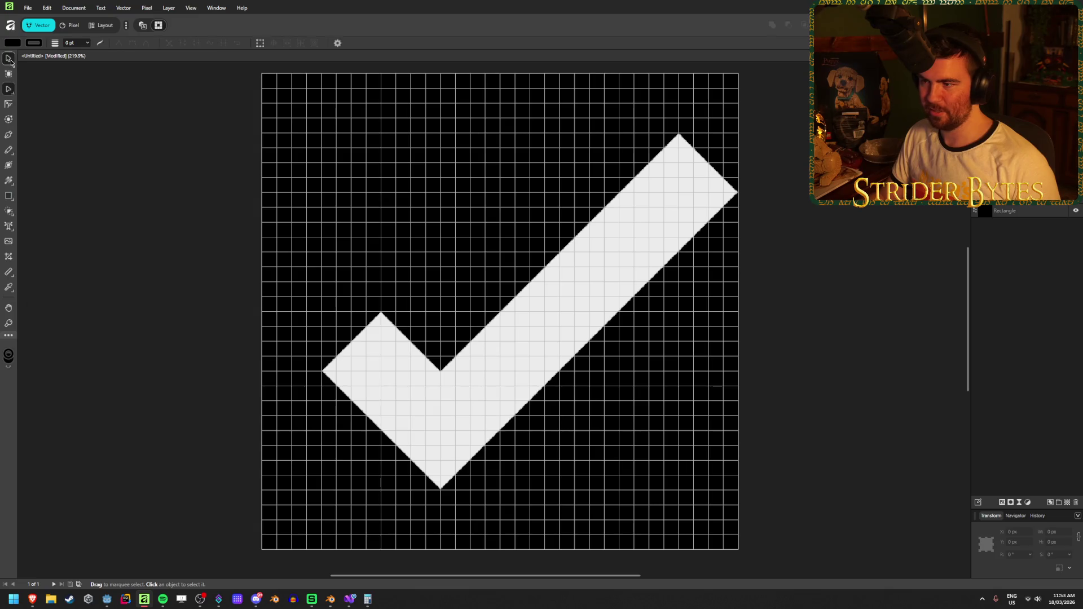
Move the checkmark to the left edge, scale it to 512 px wide, and shift it slightly down.
left_click(8, 58)
left_click(583, 295)
mouse_move(584, 294)
left_mouse_down()
mouse_move(554, 292)
mouse_move(525, 237)
left_mouse_up()
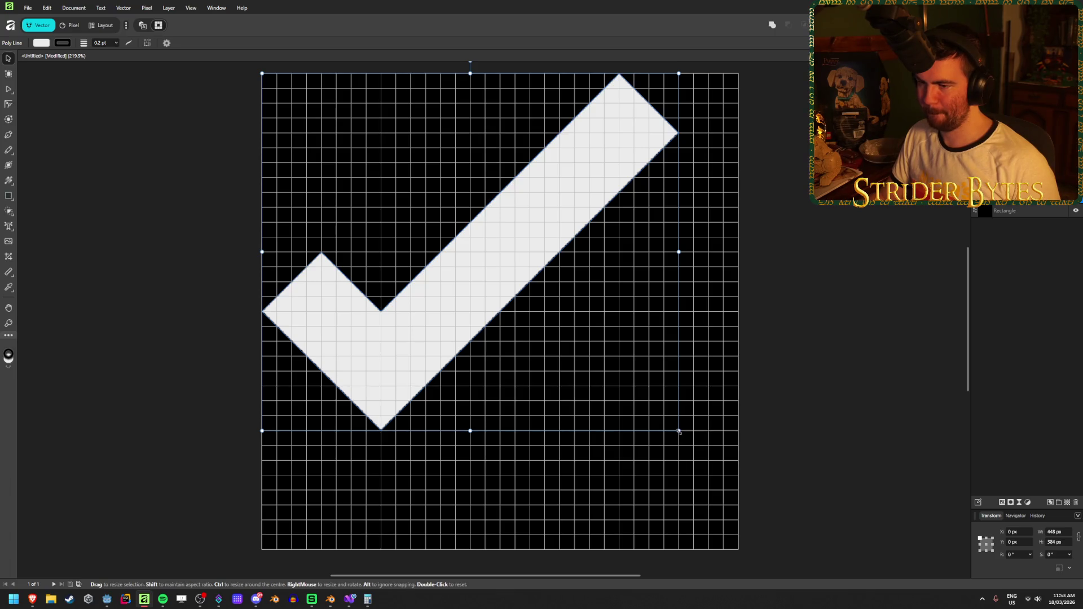
left_click_drag(679, 431, 731, 490)
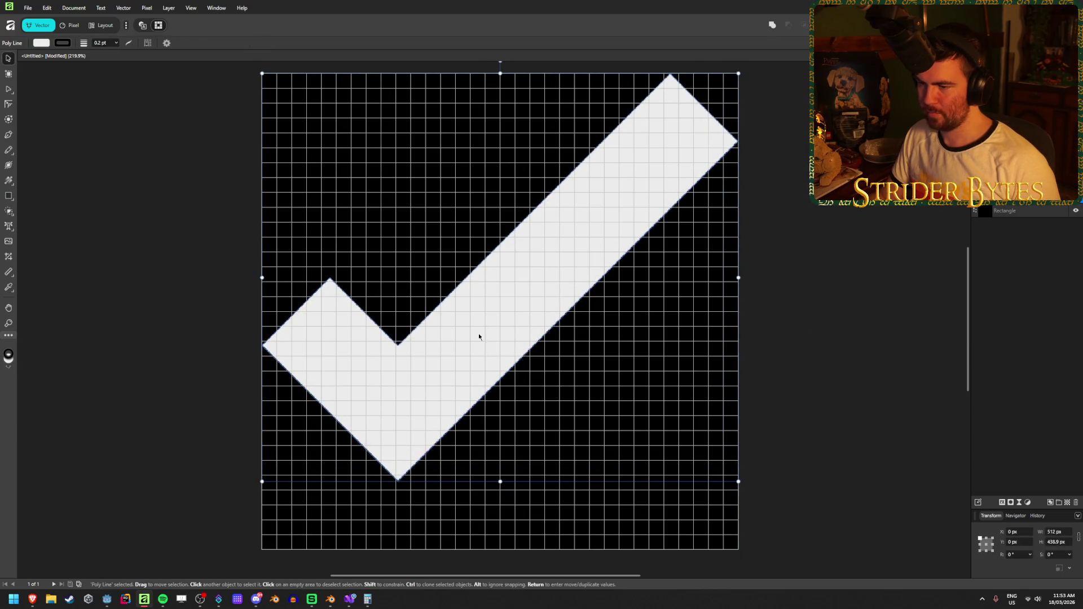
mouse_move(476, 336)
left_mouse_down()
mouse_move(481, 379)
mouse_move(480, 369)
left_mouse_up()
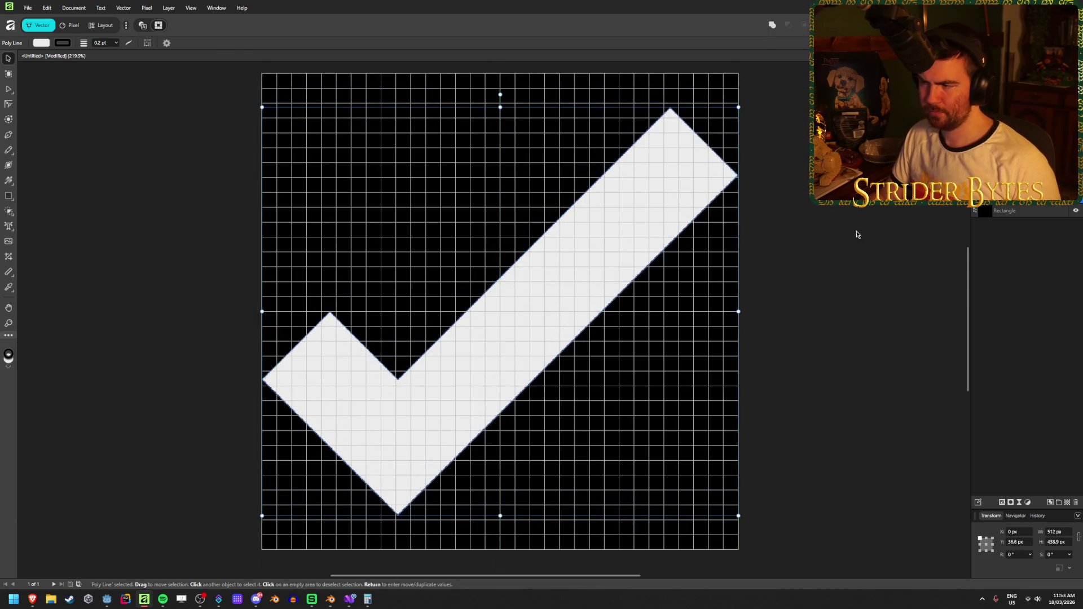
left_click(858, 233)
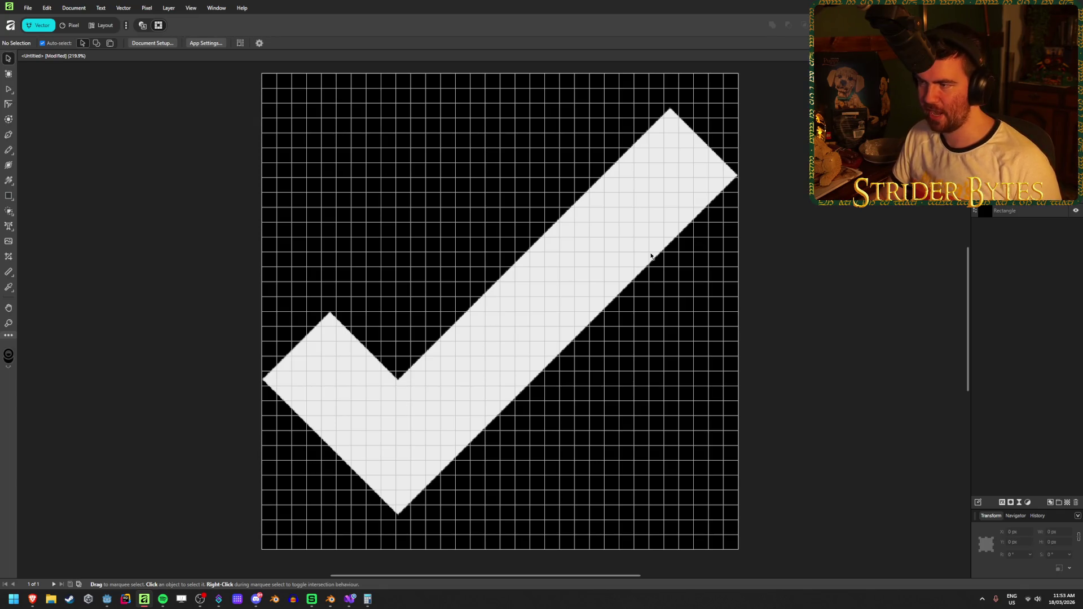
left_click(623, 239)
left_click_drag(624, 239, 617, 226)
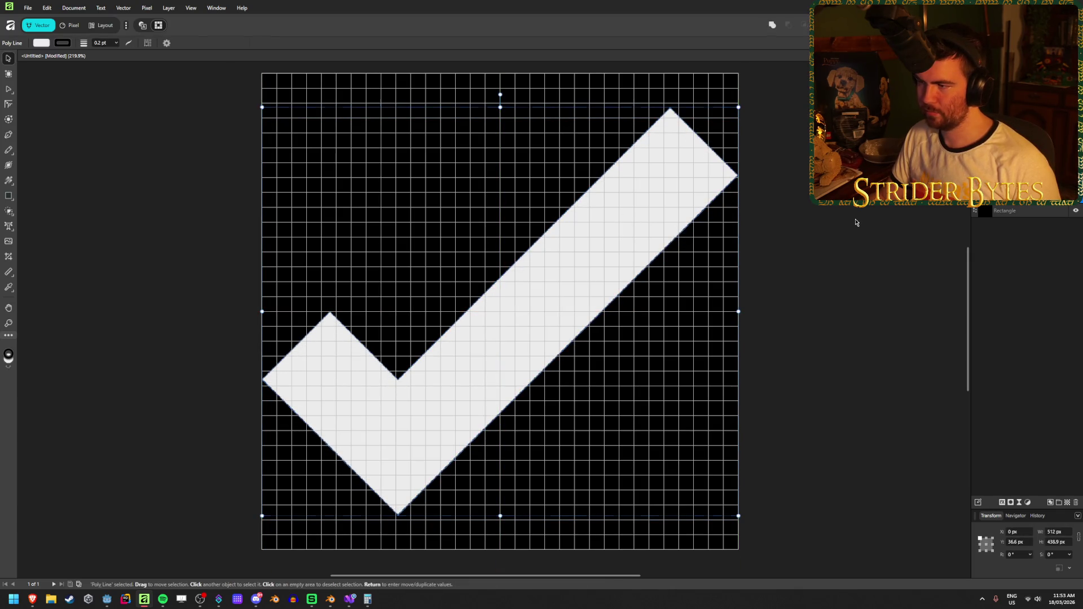
key("ctrl+d")
key("ctrl+z")
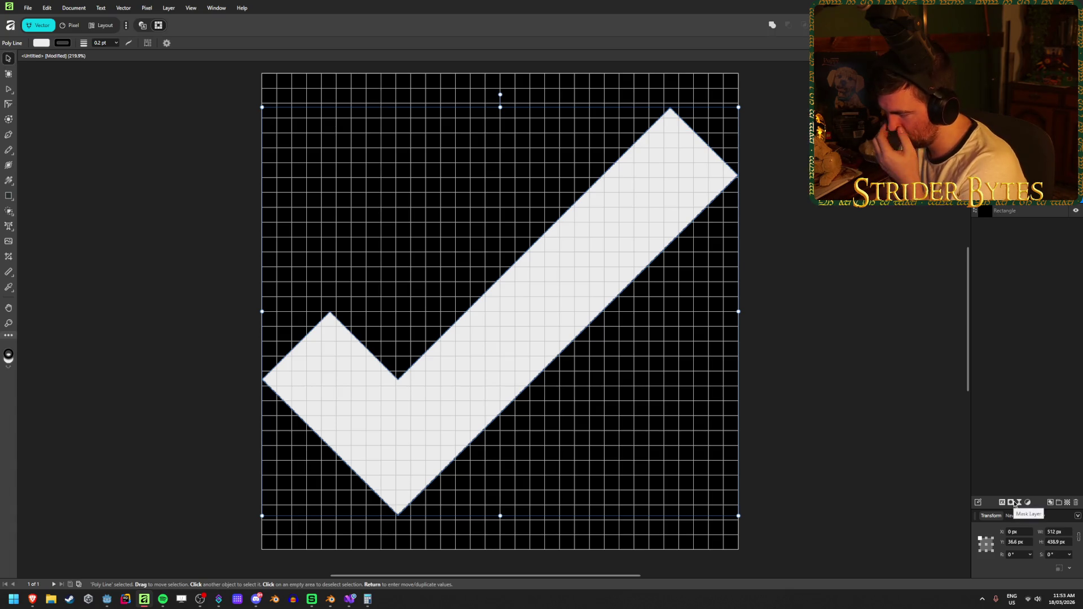
left_click(107, 598)
scroll(469, 170, "up", 5)
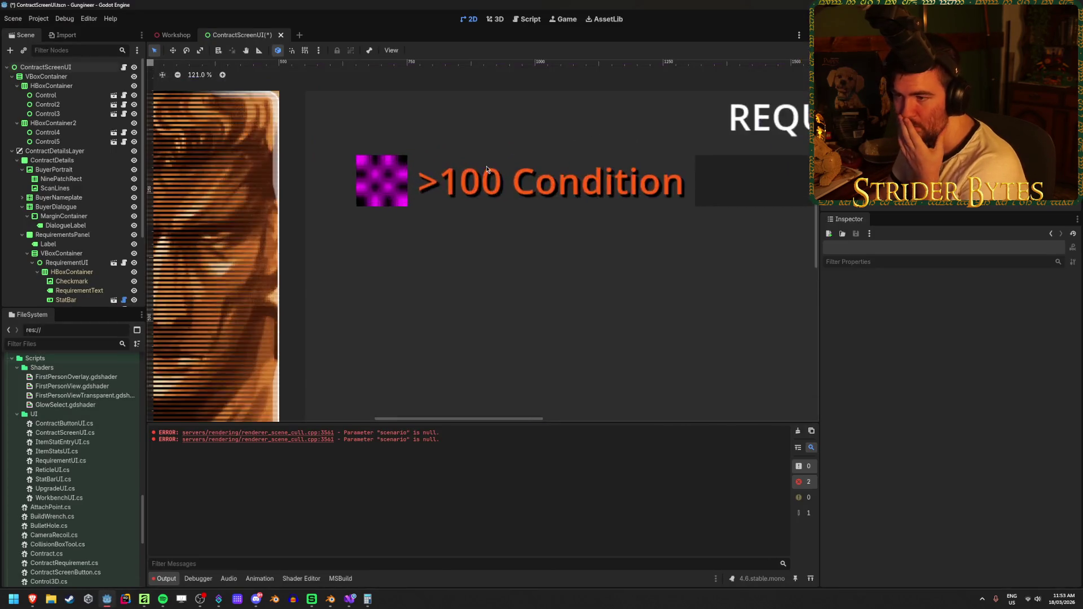
scroll(469, 171, "up", 6)
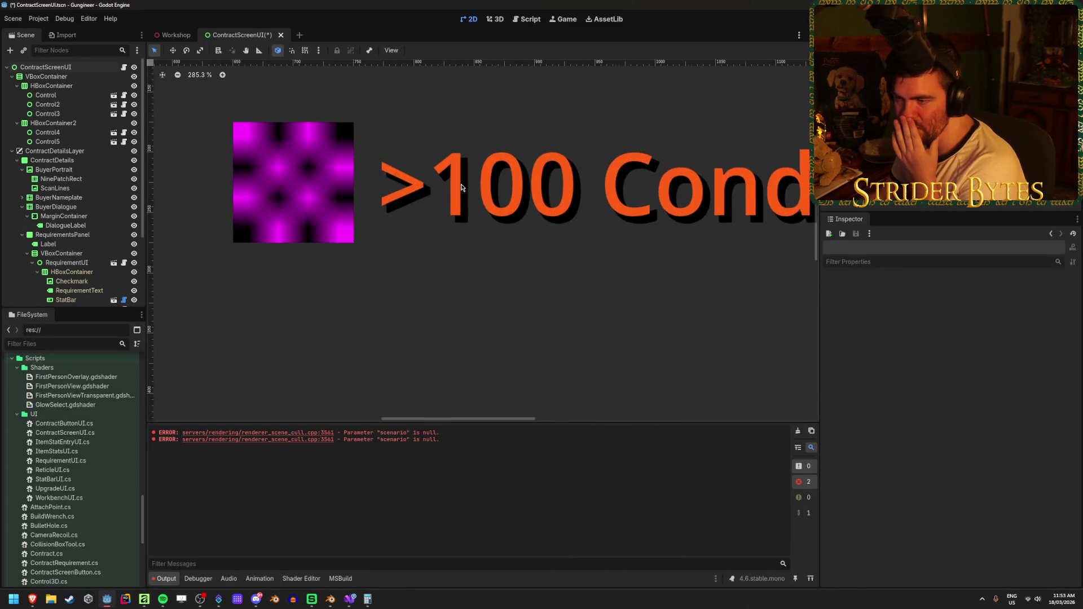
scroll(461, 188, "down", 5)
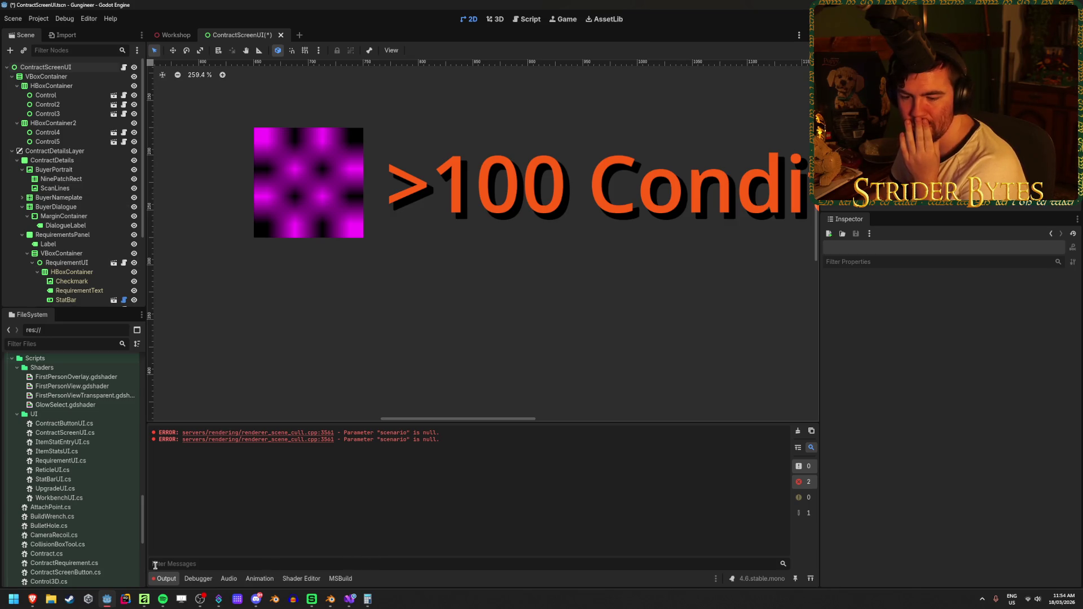
mouse_move(350, 599)
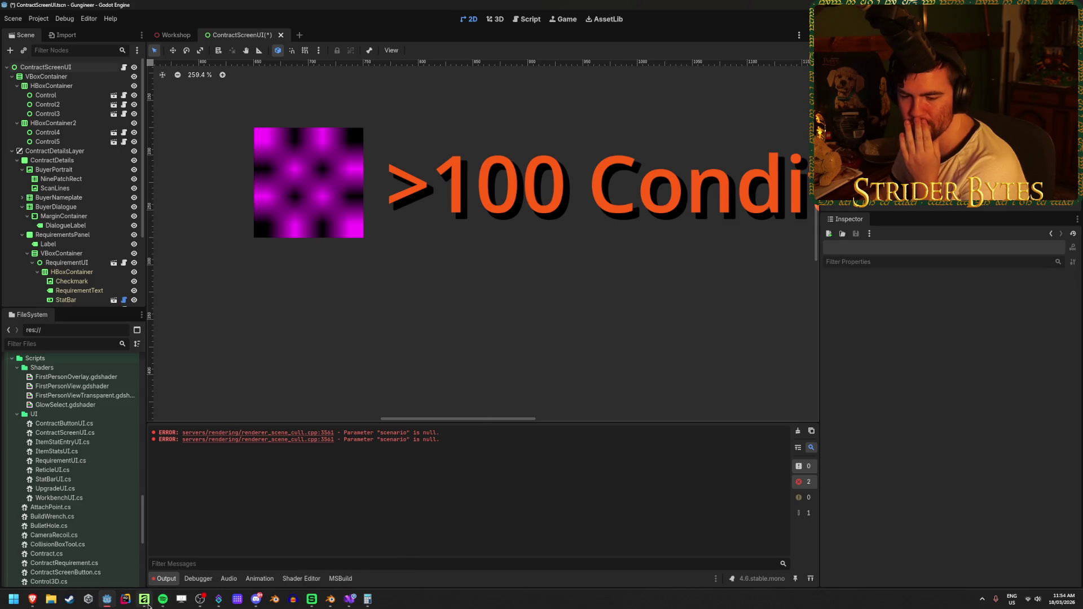
left_click(145, 602)
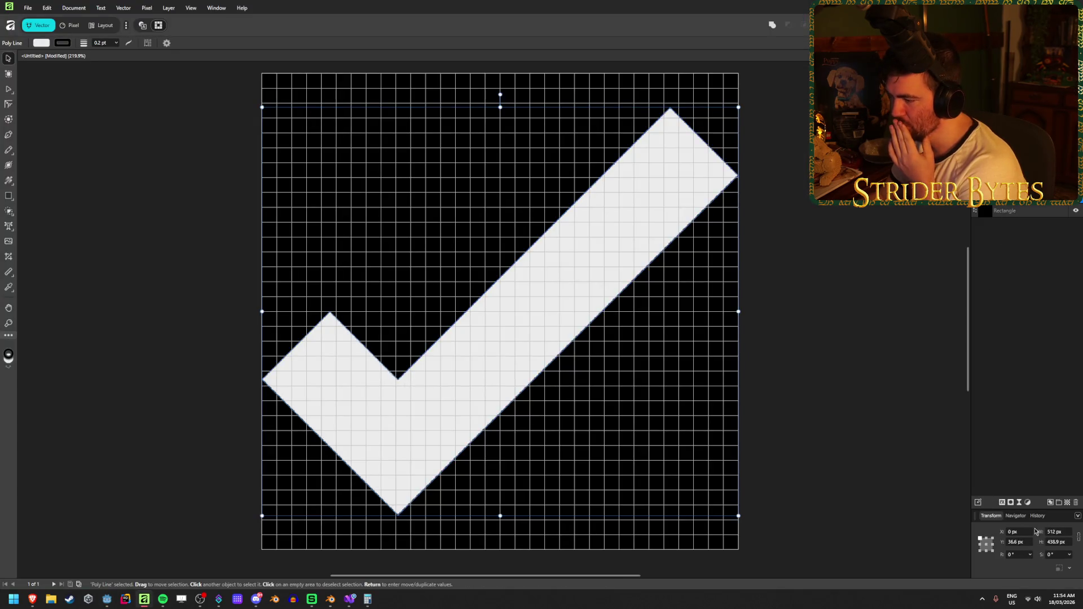
Hide the black Rectangle background layer.
left_click(1002, 503)
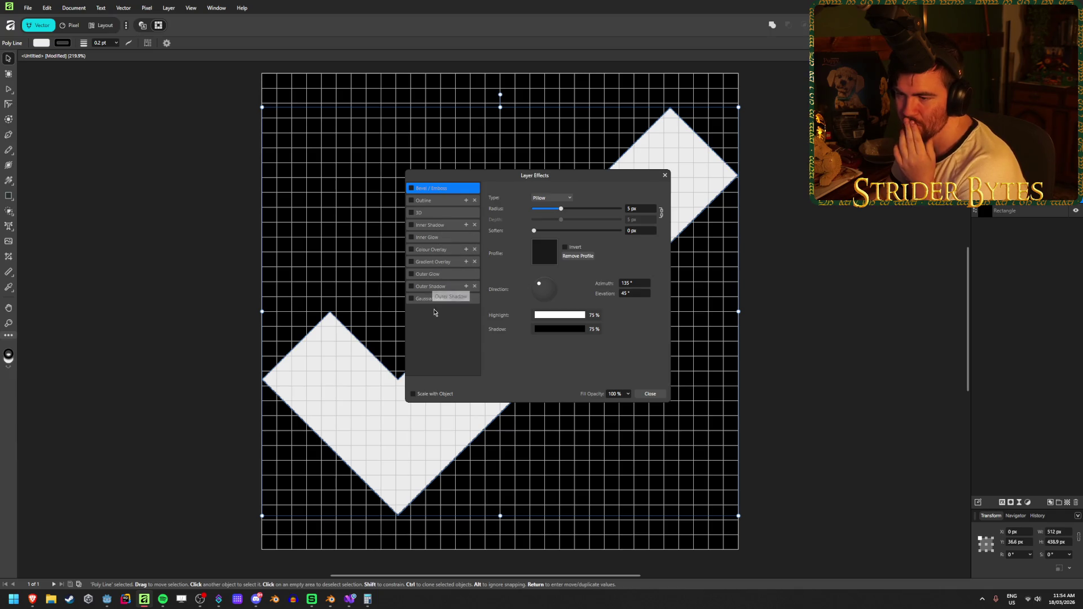
left_click(659, 395)
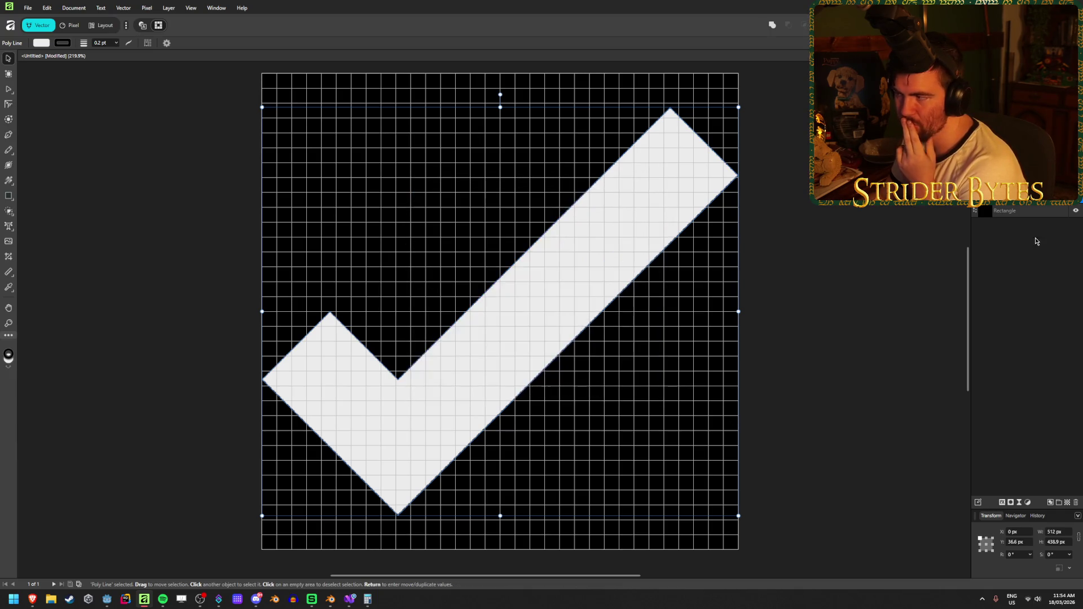
left_click(1076, 212)
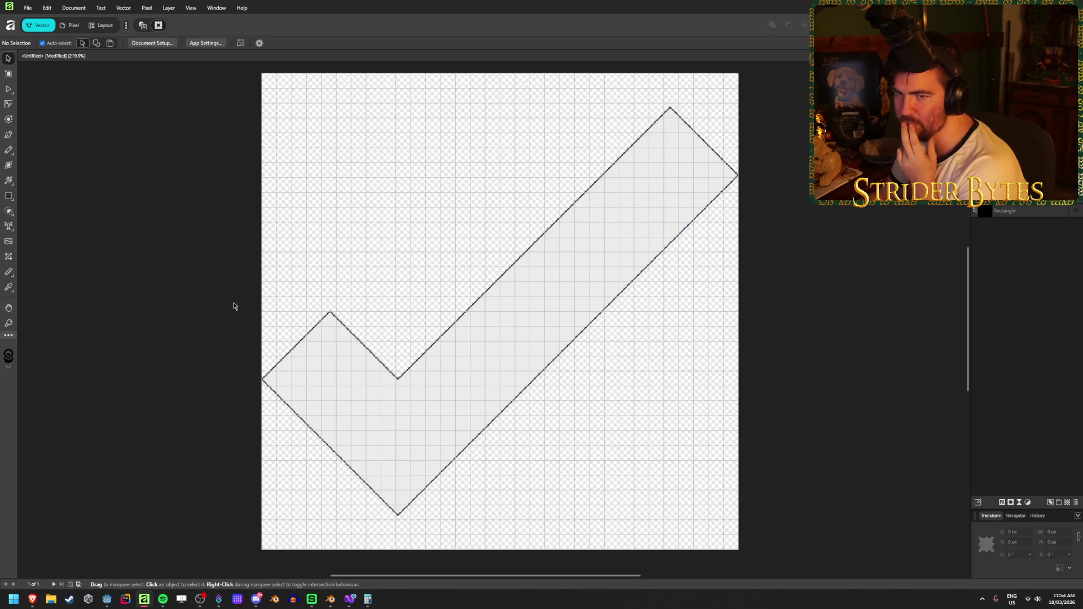
Set the checkmark's stroke to none and bring up its Layer Effects.
left_click(321, 355)
left_click(62, 43)
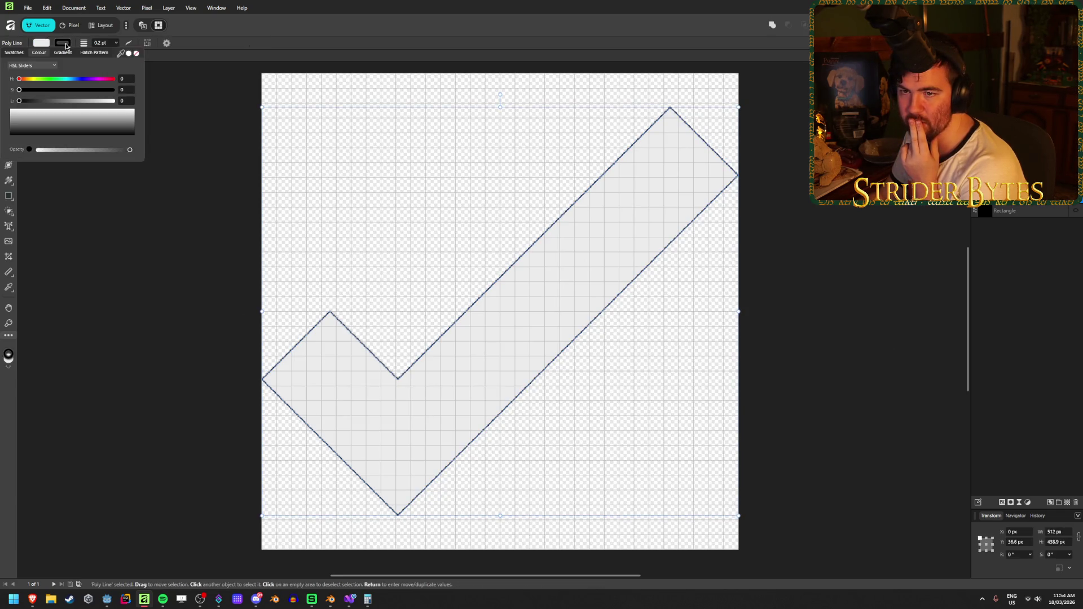
left_click(136, 53)
left_click(182, 299)
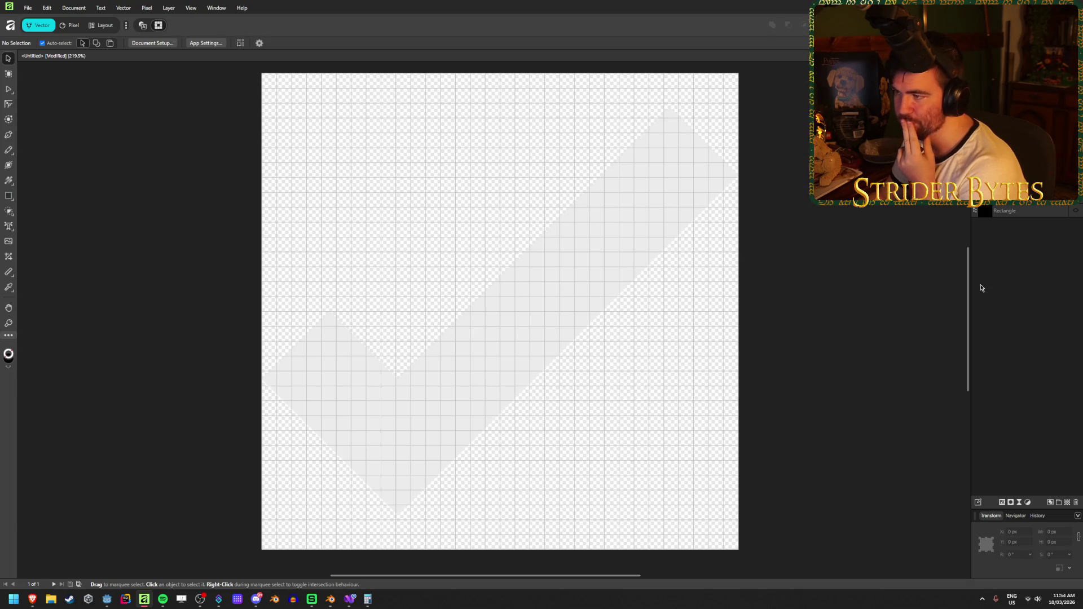
left_click(1043, 205)
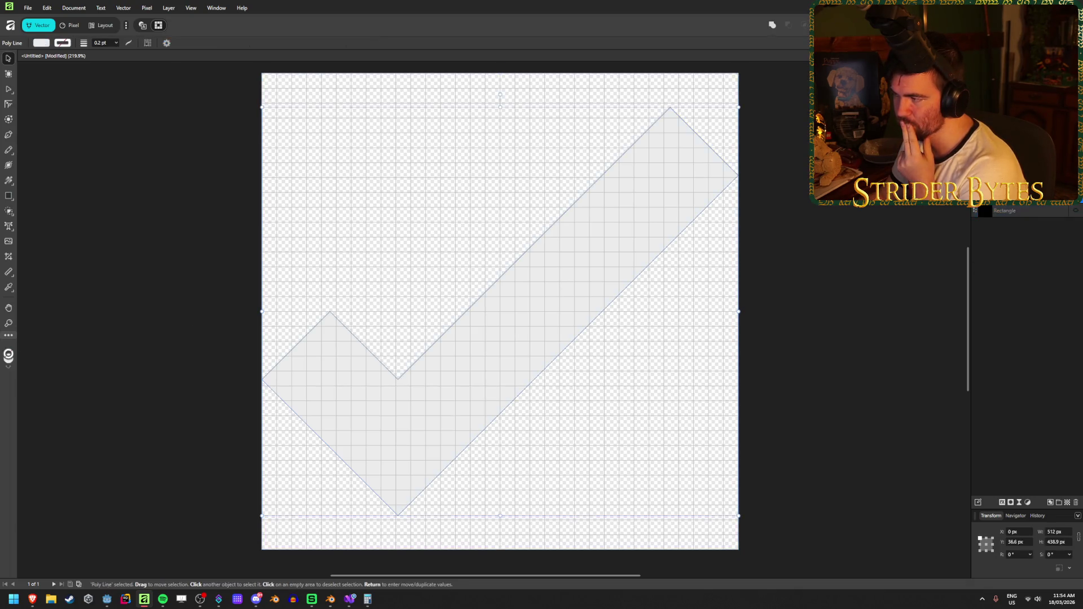
left_click(1002, 502)
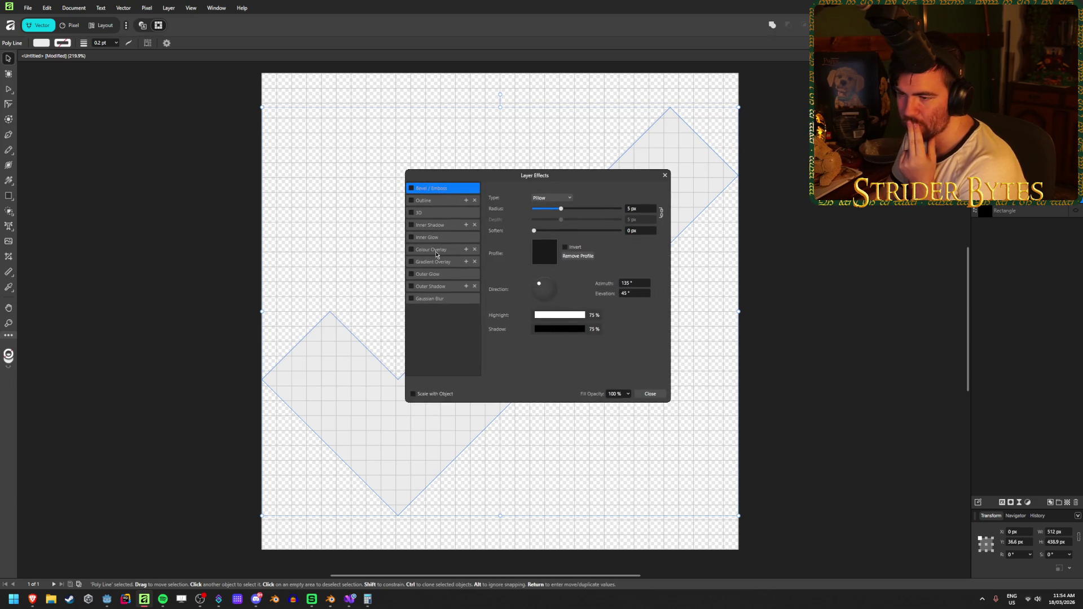
Enable Outer Shadow at 100% opacity, 0 px radius, and a 27.4 px offset.
left_click(435, 288)
left_click(412, 286)
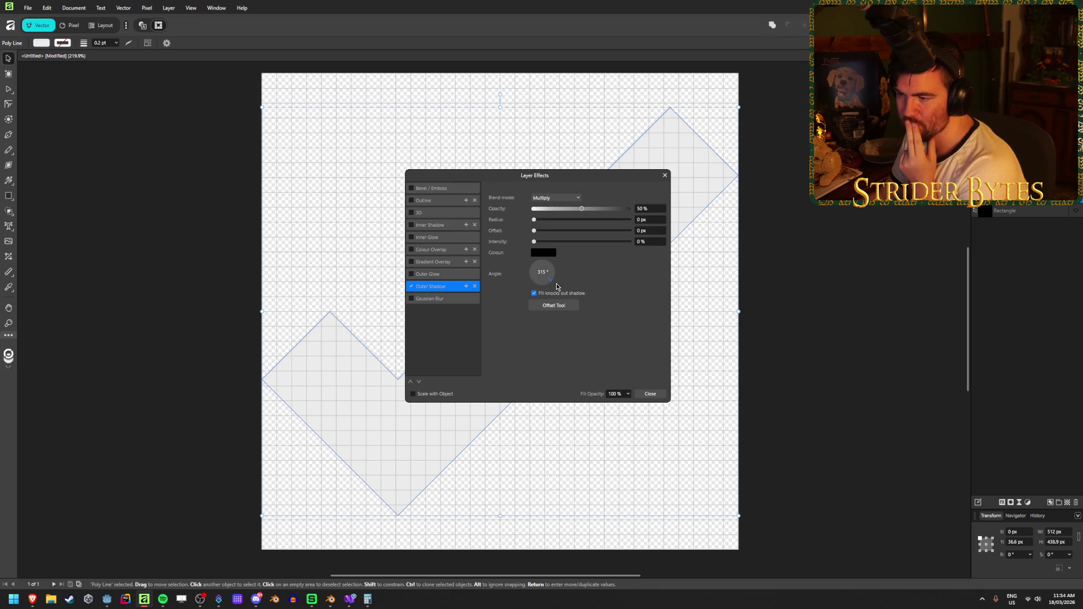
mouse_move(564, 181)
left_mouse_down()
mouse_move(760, 184)
mouse_move(802, 243)
mouse_move(867, 272)
left_mouse_up()
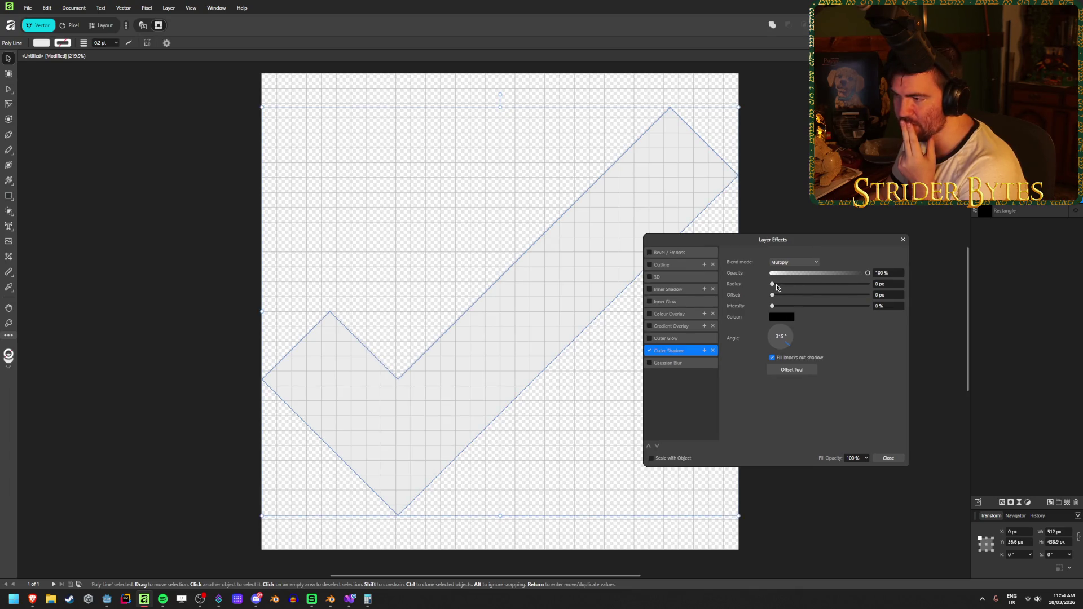
mouse_move(772, 283)
left_mouse_down()
mouse_move(832, 283)
mouse_move(793, 306)
mouse_move(809, 306)
mouse_move(725, 330)
left_mouse_up()
mouse_move(820, 283)
left_mouse_down()
mouse_move(772, 283)
mouse_move(920, 291)
mouse_move(640, 289)
left_mouse_up()
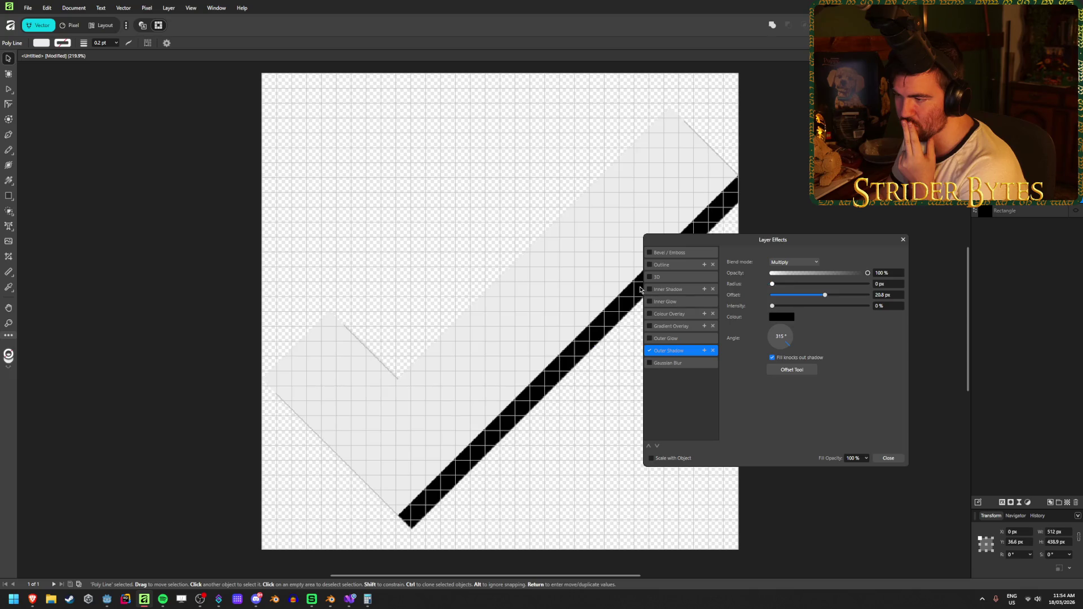
mouse_move(828, 296)
left_mouse_down()
mouse_move(812, 296)
mouse_move(832, 299)
left_mouse_up()
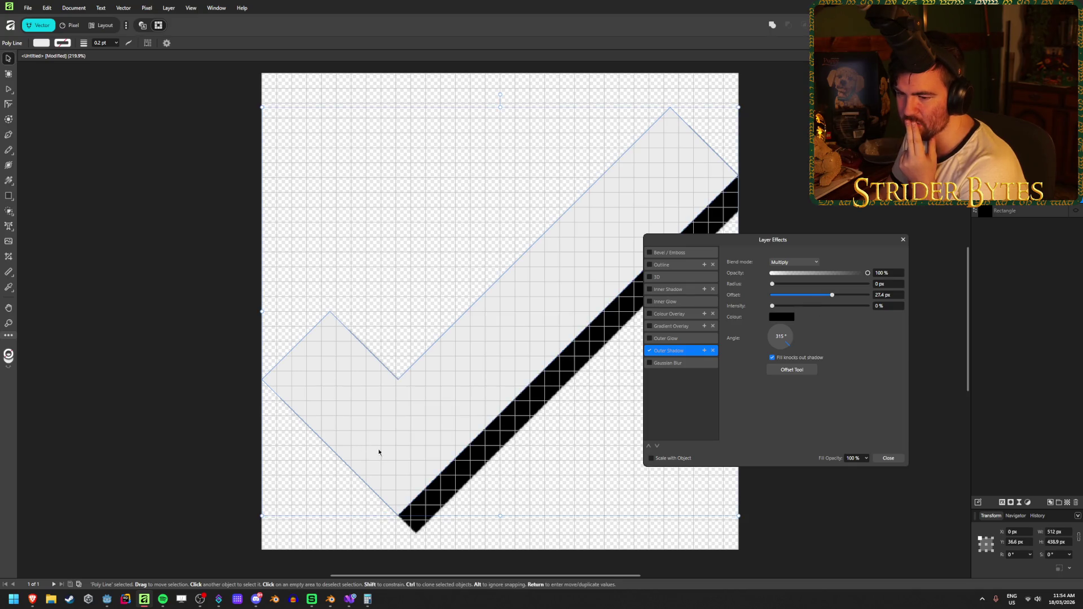
left_click(110, 605)
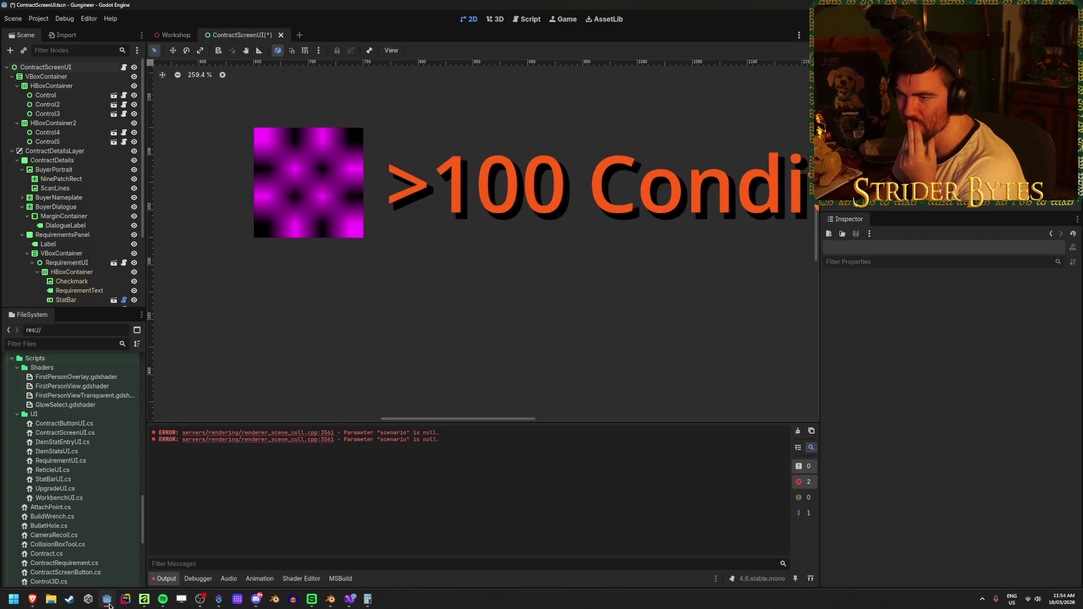
Zoom out and back in on the >100 Condition row's placeholder icon in Godot.
mouse_move(566, 265)
left_mouse_down()
mouse_move(332, 302)
mouse_move(580, 307)
left_mouse_up()
scroll(333, 303, "down", 4)
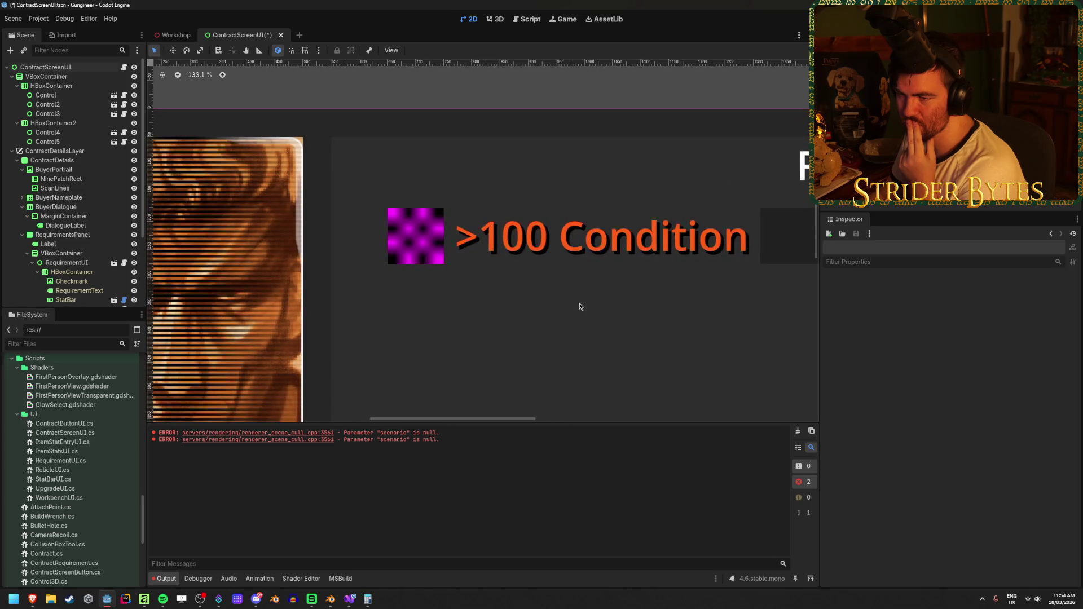
scroll(442, 305, "up", 3)
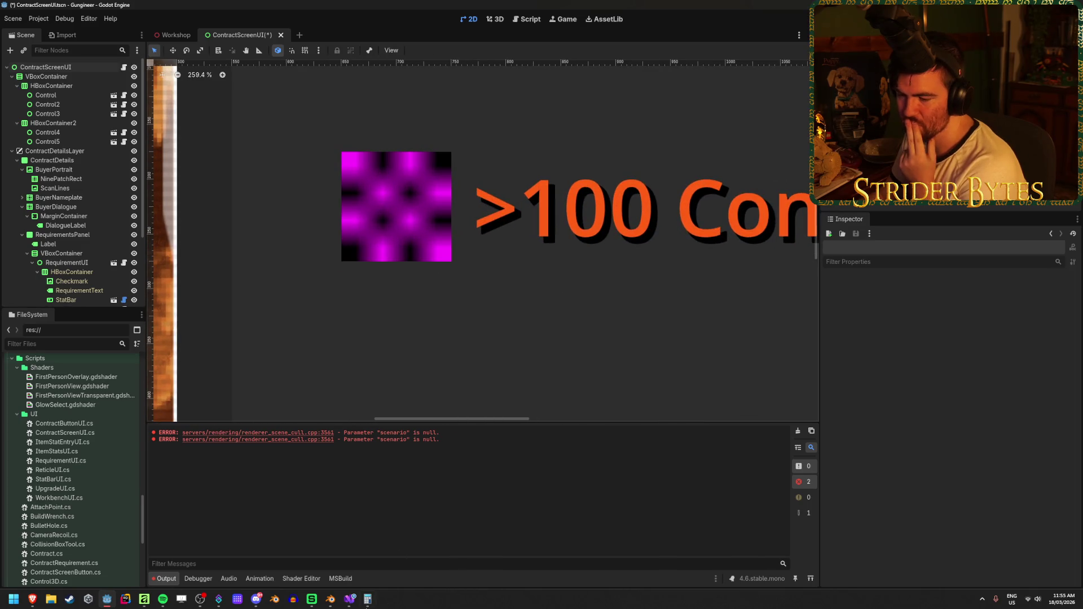
left_click(144, 599)
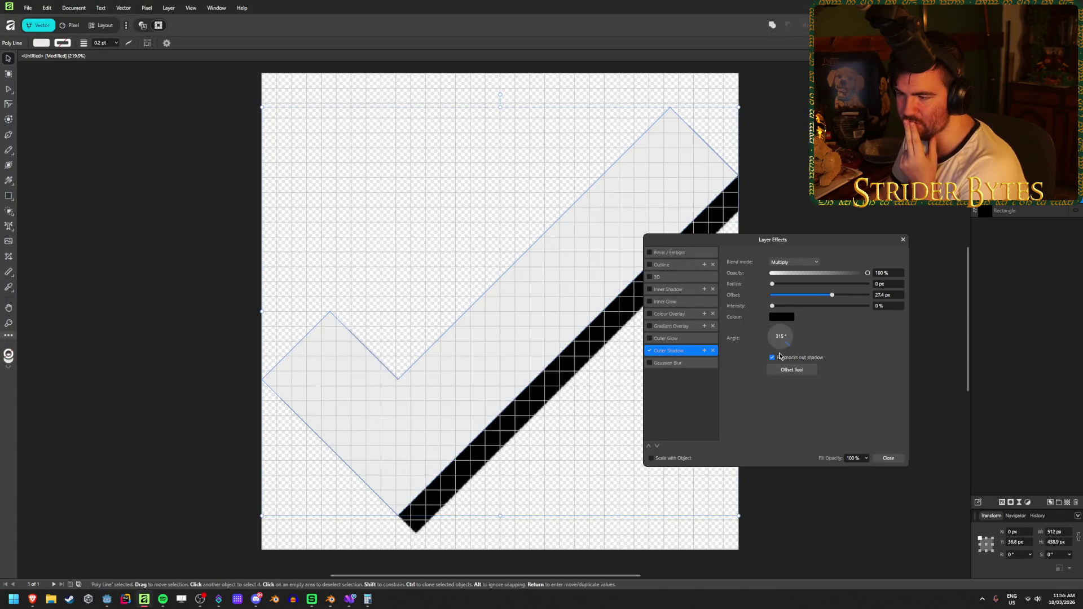
Turn the outer shadow angle to 285° so it falls below the checkmark.
mouse_move(780, 355)
left_mouse_down()
mouse_move(786, 345)
mouse_move(788, 362)
mouse_move(785, 345)
left_mouse_up()
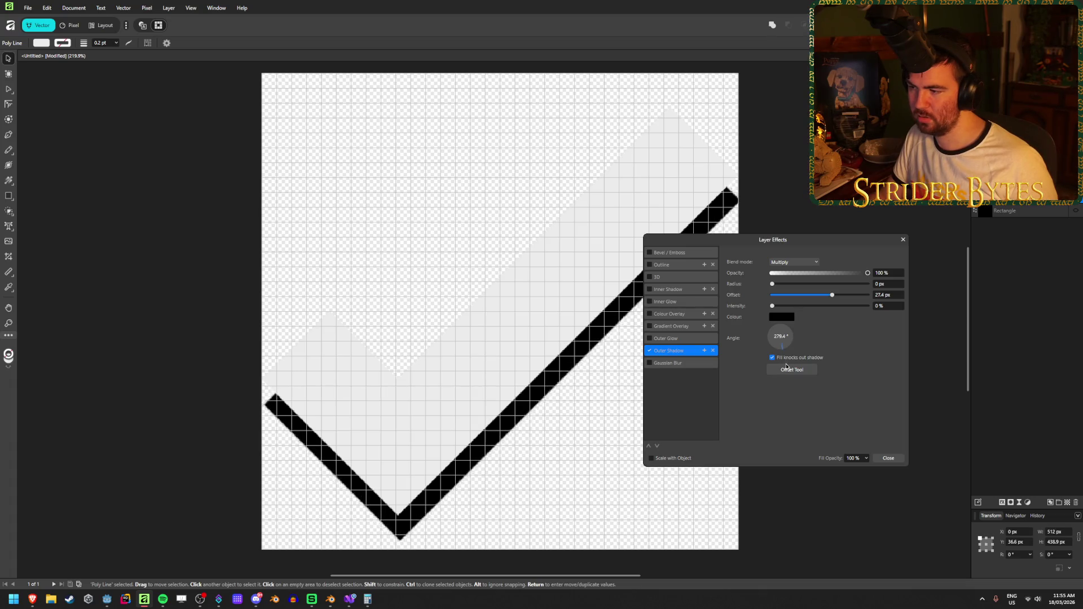
left_click(784, 337)
type("285")
key("Return")
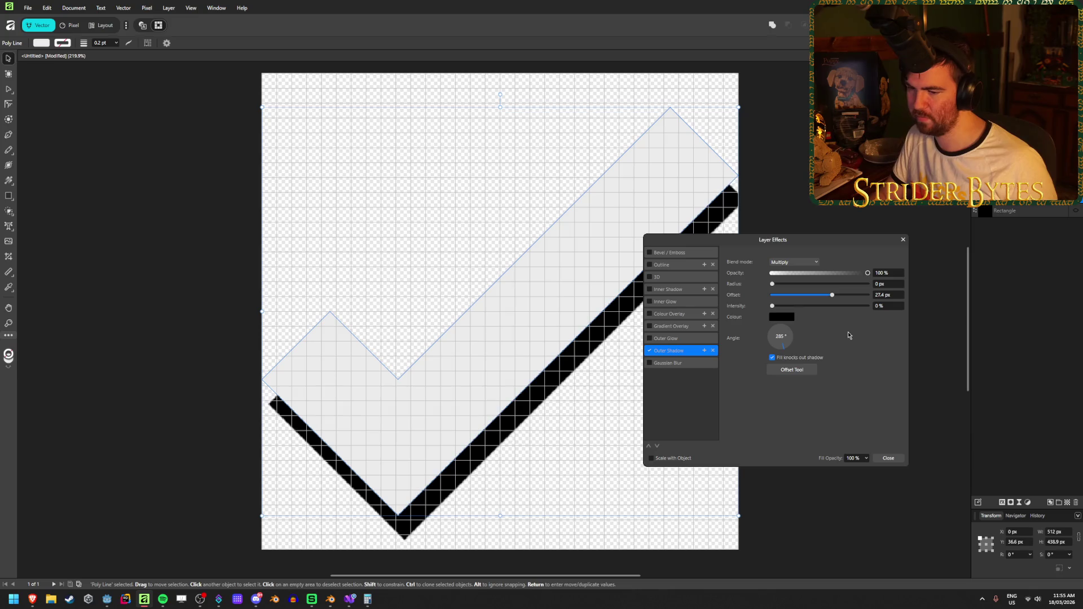
mouse_move(797, 241)
left_mouse_down()
mouse_move(911, 254)
mouse_move(876, 243)
left_mouse_up()
Set the shadow offset to 30 px, fine-tune the angle to 290°, and close Layer Effects.
left_click(969, 297)
type("20")
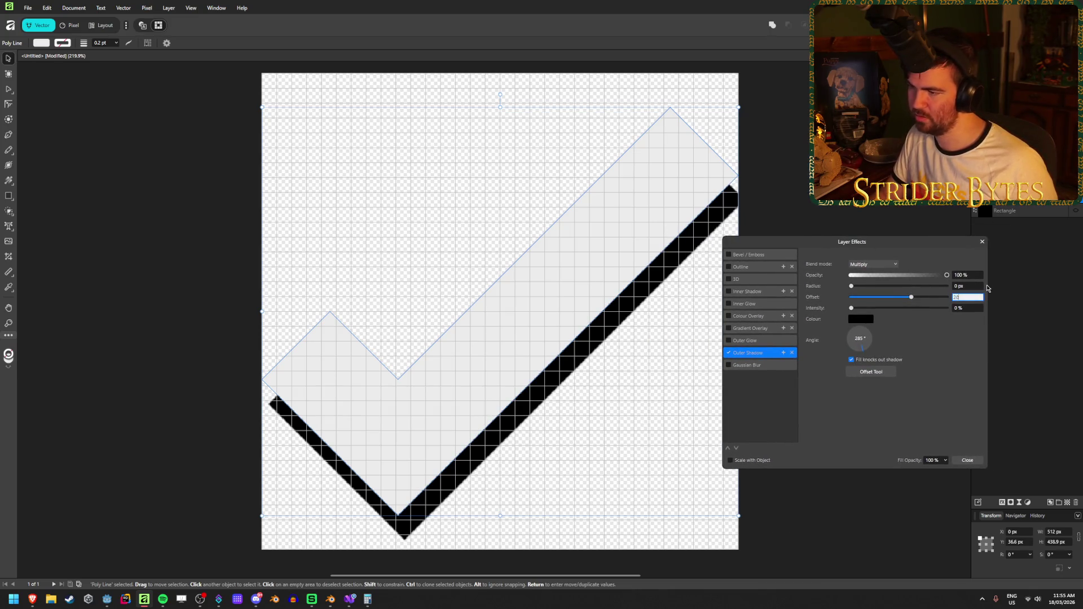
key("Tab")
left_click(966, 297)
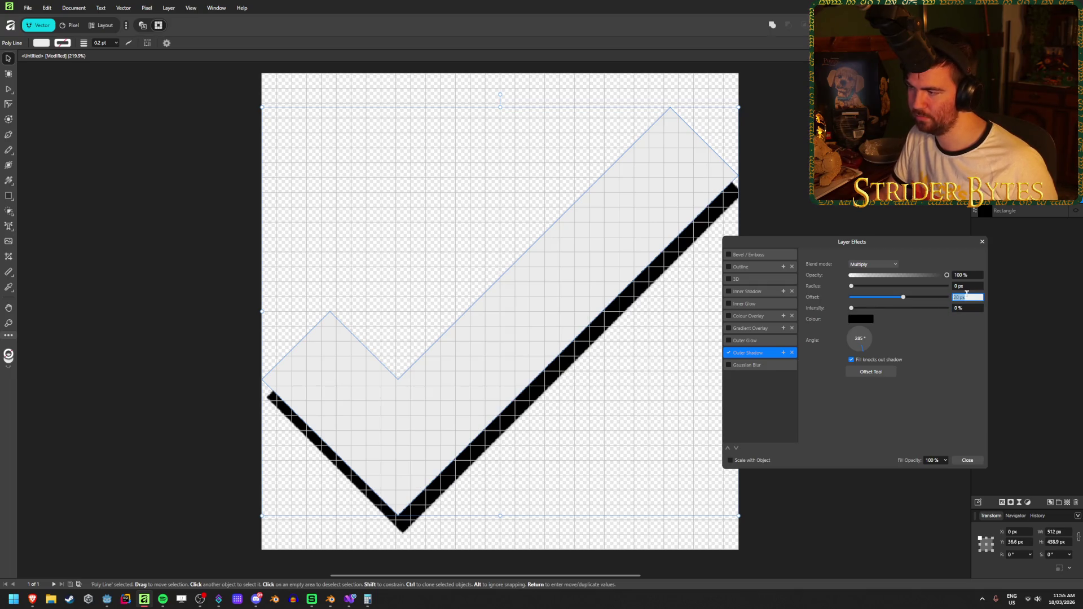
type("30")
key("Tab")
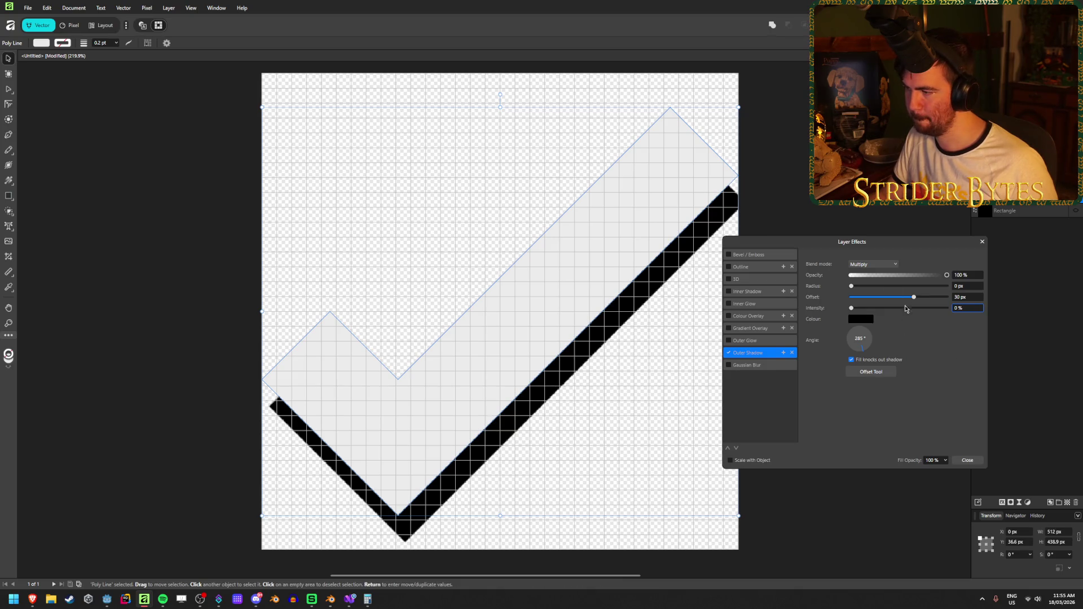
mouse_move(914, 299)
left_mouse_down()
mouse_move(875, 297)
mouse_move(914, 304)
left_mouse_up()
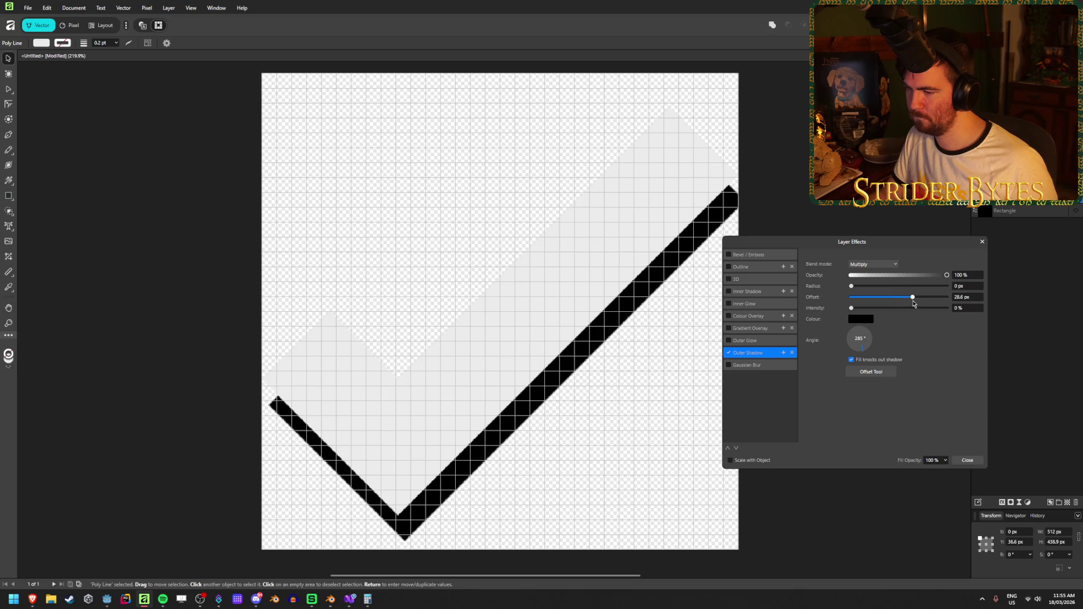
left_click(973, 297)
type("30")
key("Tab")
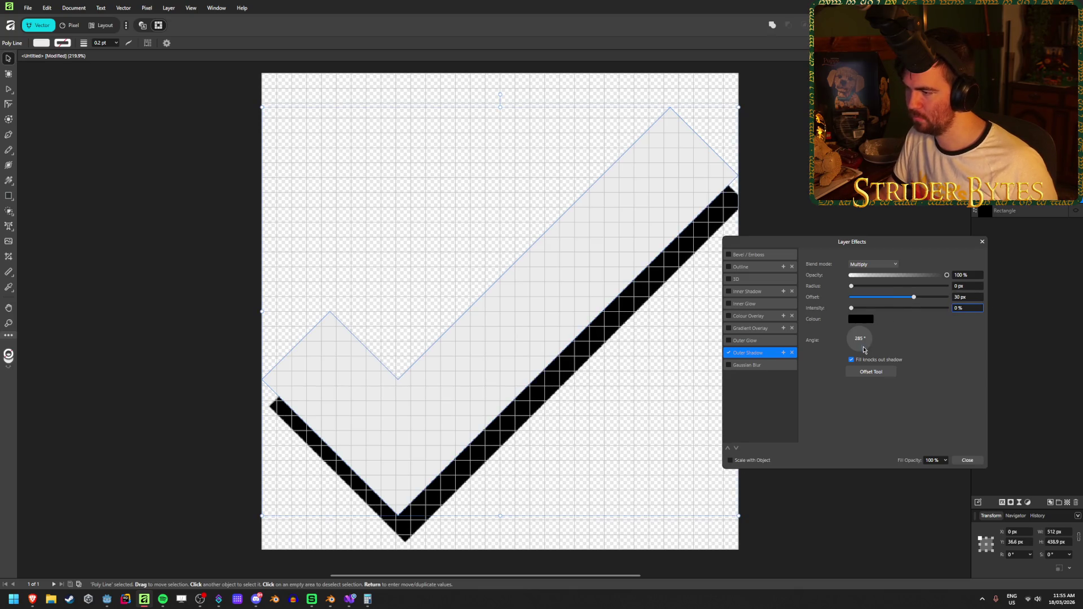
mouse_move(861, 348)
left_mouse_down()
mouse_move(850, 351)
mouse_move(863, 351)
left_mouse_up()
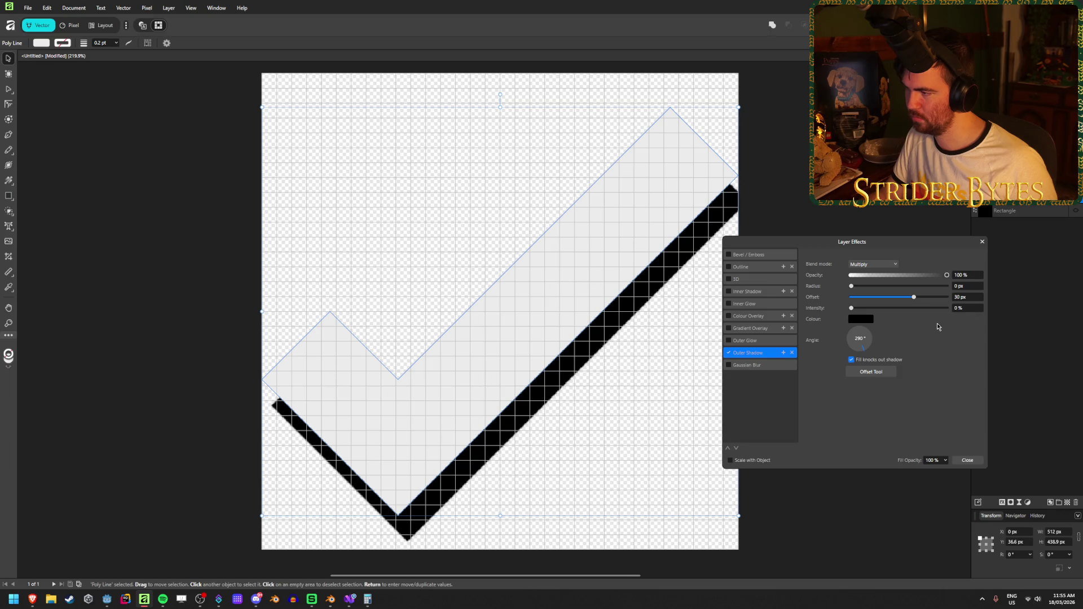
mouse_move(851, 308)
left_mouse_down()
mouse_move(924, 314)
mouse_move(977, 344)
left_mouse_up()
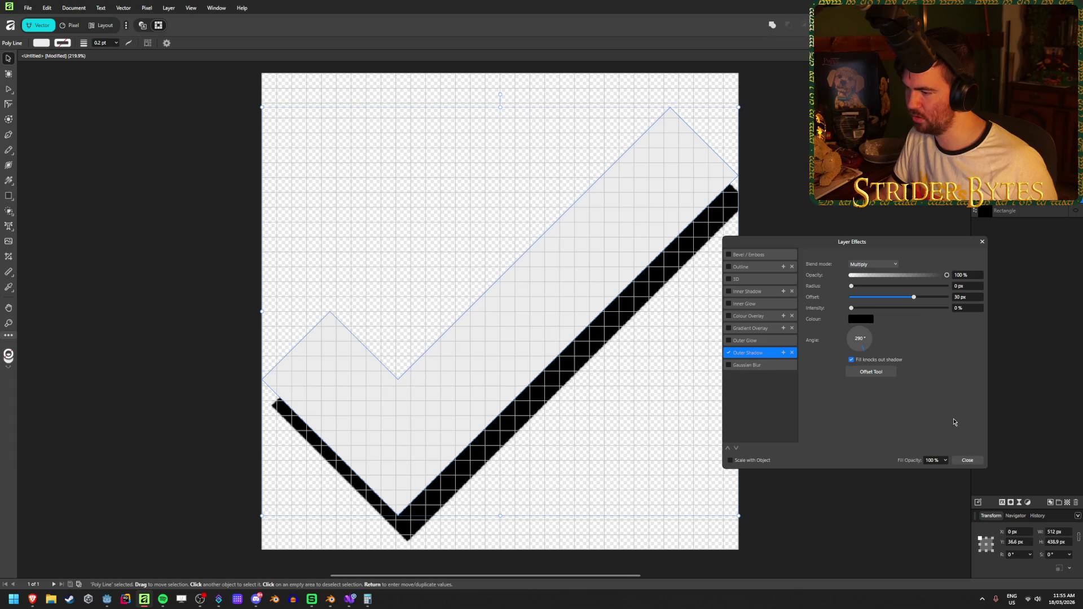
left_click(968, 460)
left_click(822, 412)
Nudge, shrink and narrow the light-grey checkmark so it and its shadow fit the canvas.
scroll(754, 392, "down", 2)
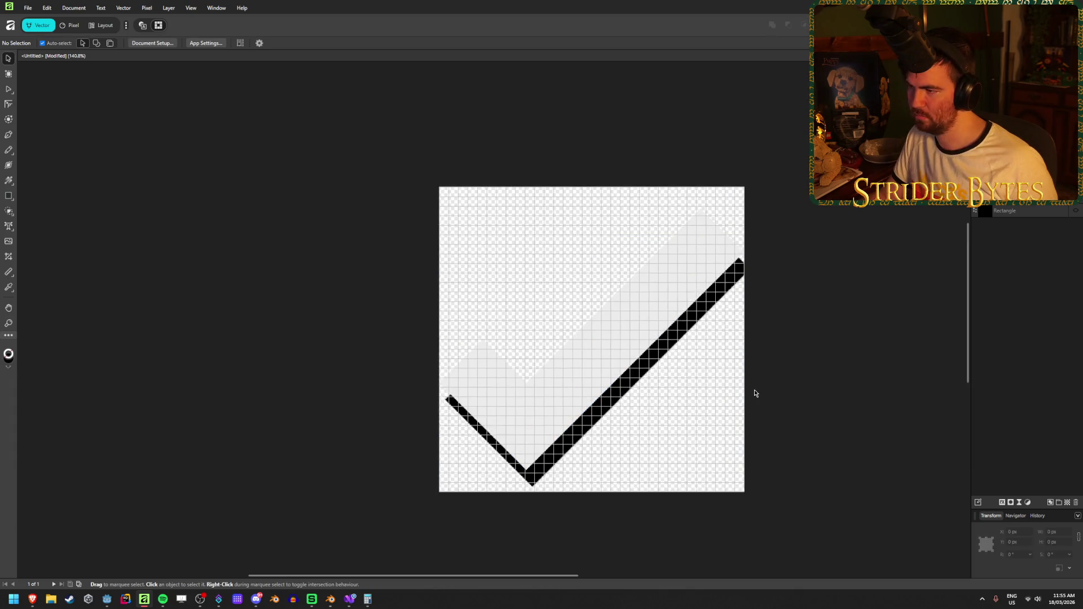
scroll(749, 387, "up", 4)
scroll(750, 388, "down", 2)
left_click(504, 409)
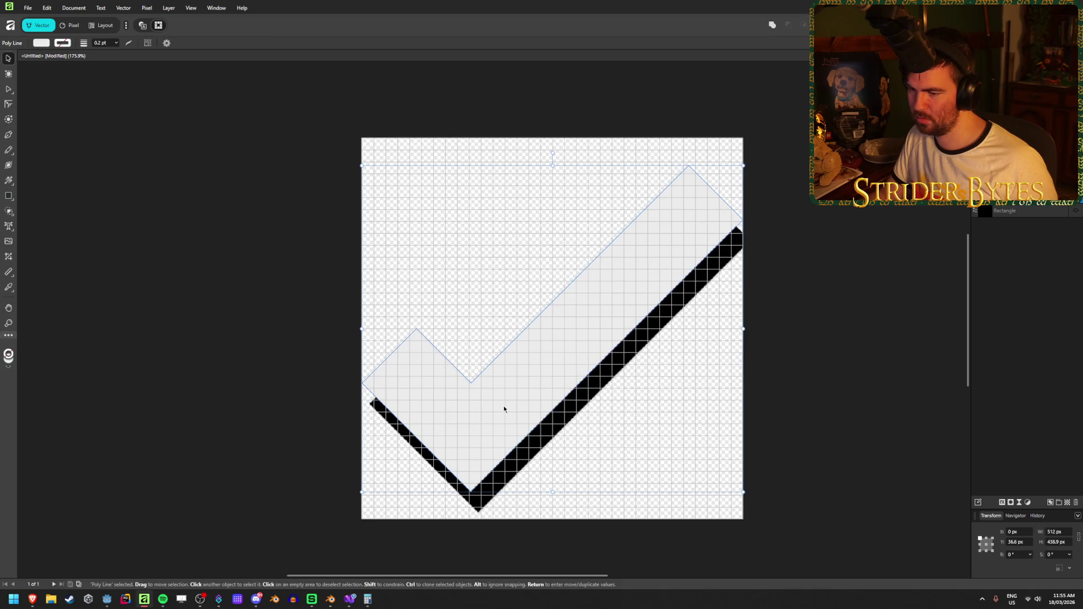
left_click_drag(500, 428, 491, 420)
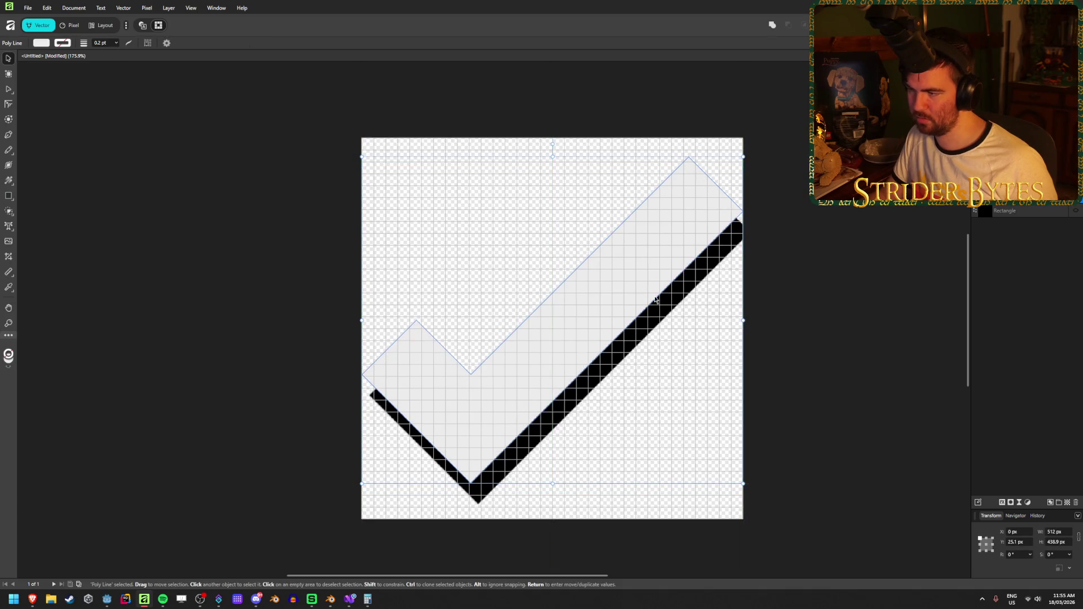
left_click_drag(731, 320, 731, 322)
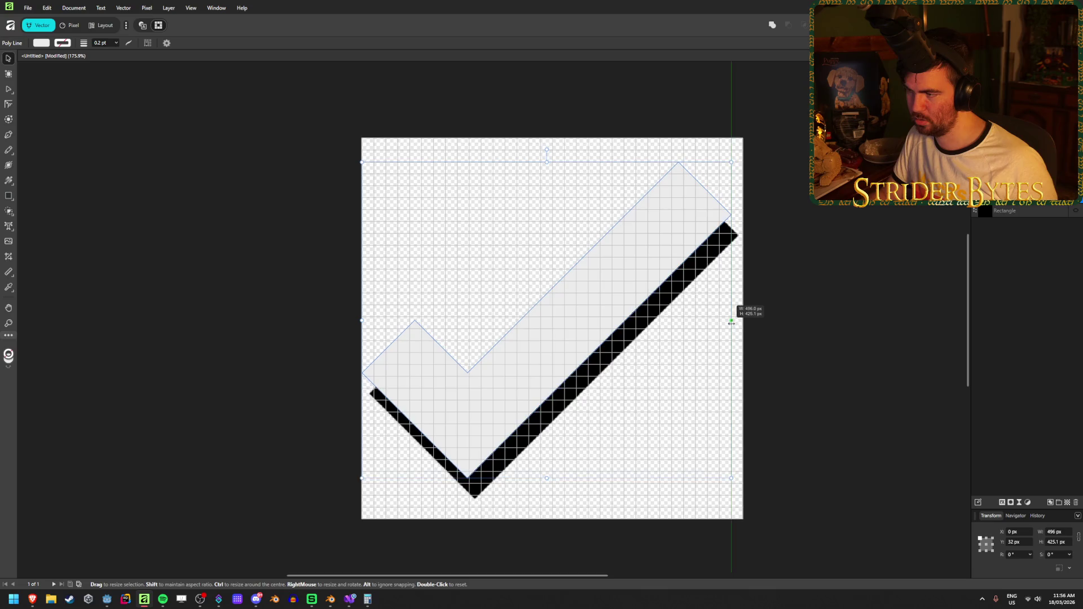
left_click_drag(556, 357, 553, 356)
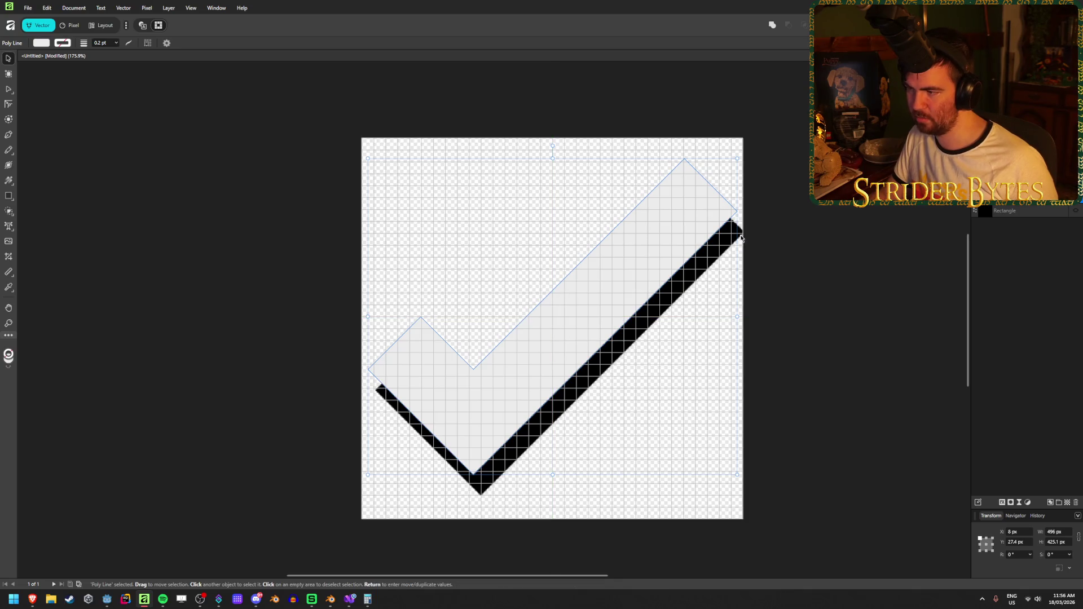
scroll(655, 340, "up", 1)
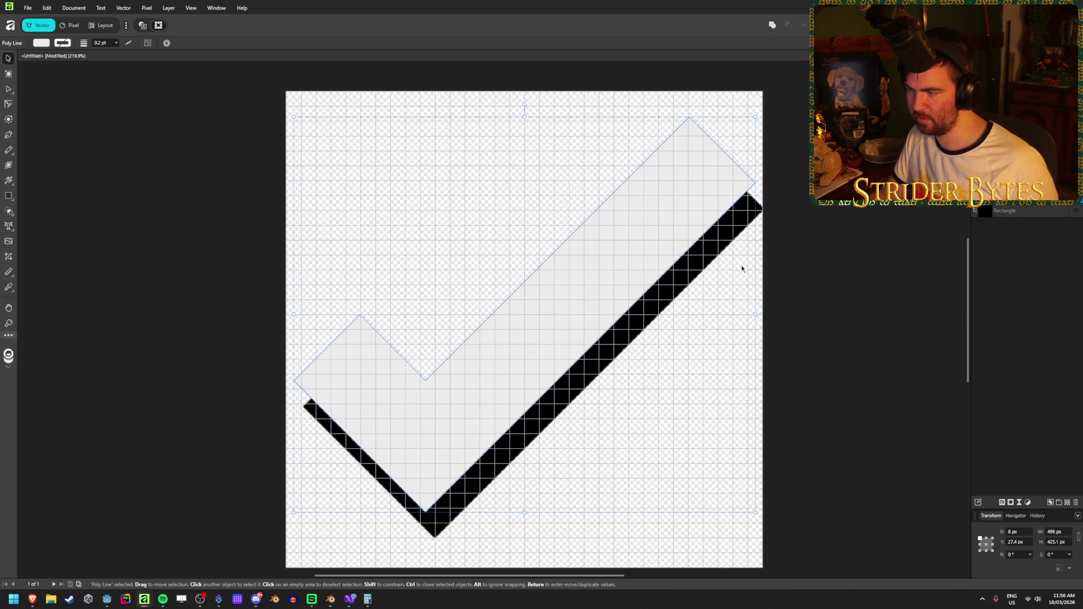
left_click_drag(755, 314, 745, 315)
mouse_move(534, 333)
left_mouse_down()
mouse_move(531, 350)
mouse_move(540, 316)
mouse_move(539, 360)
mouse_move(538, 346)
mouse_move(528, 371)
mouse_move(527, 362)
left_mouse_up()
Preview the checkmark's edges against the black background rectangle, then return to the Godot editor.
scroll(538, 347, "down", 2)
scroll(537, 346, "up", 1)
left_click(786, 253)
scroll(704, 252, "up", 8)
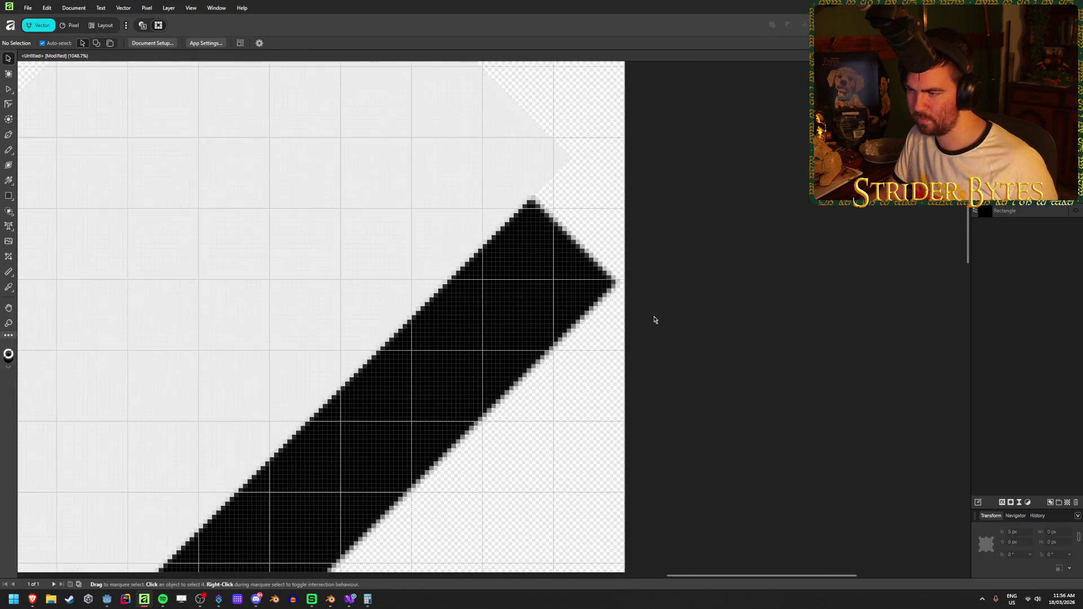
scroll(654, 319, "down", 11)
scroll(450, 503, "up", 4)
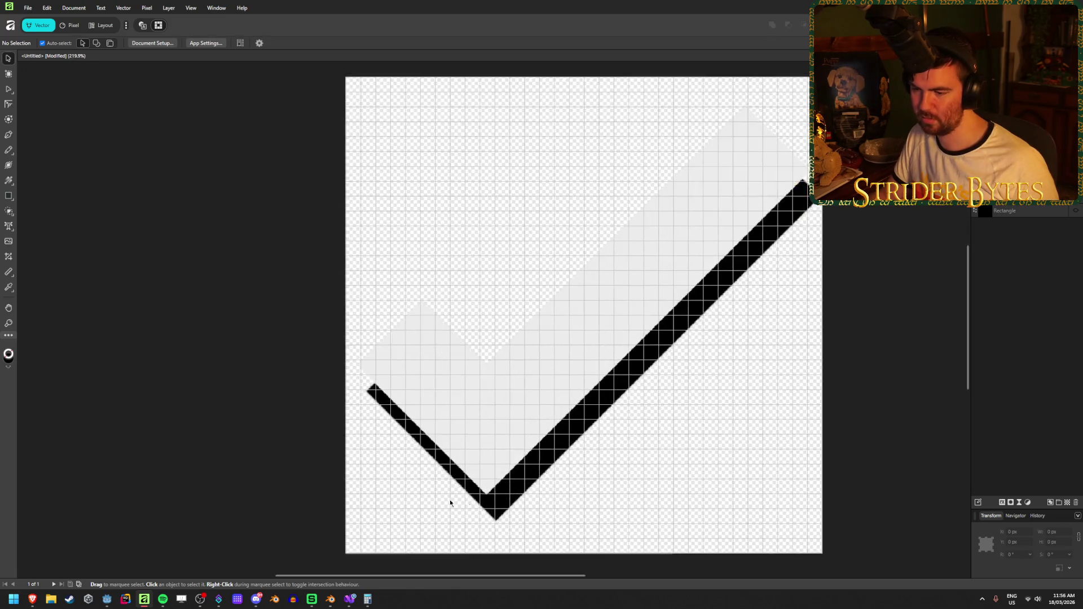
left_click(1072, 212)
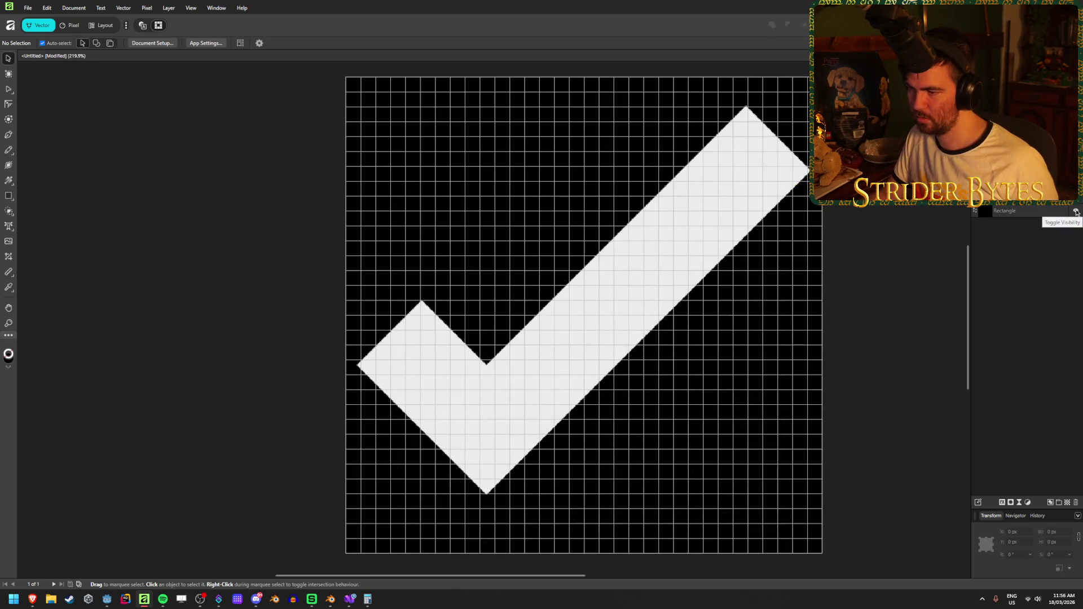
left_click(1076, 213)
left_click(582, 307)
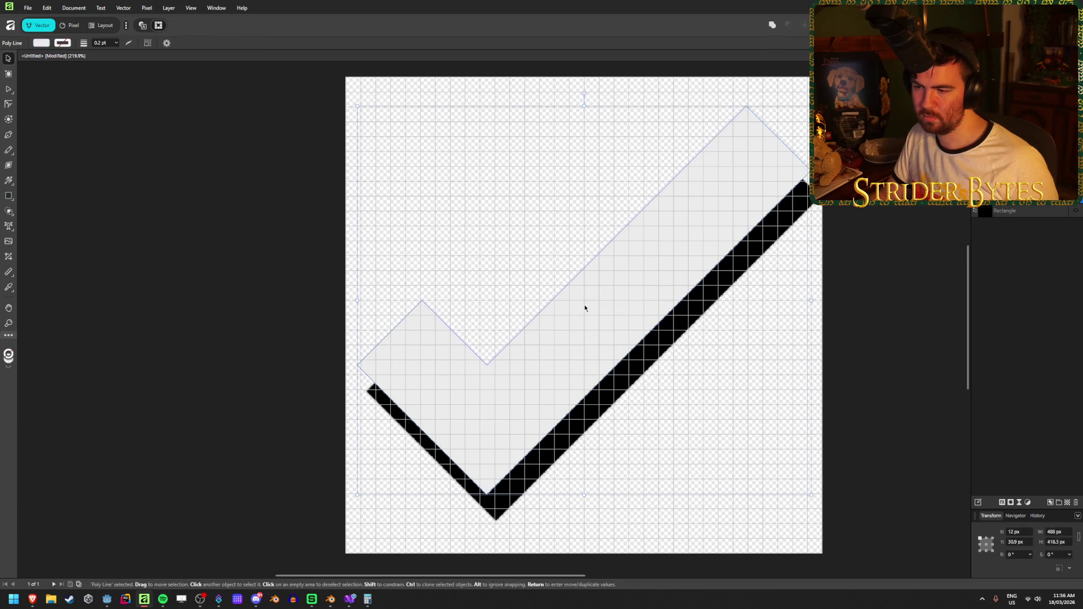
mouse_move(332, 599)
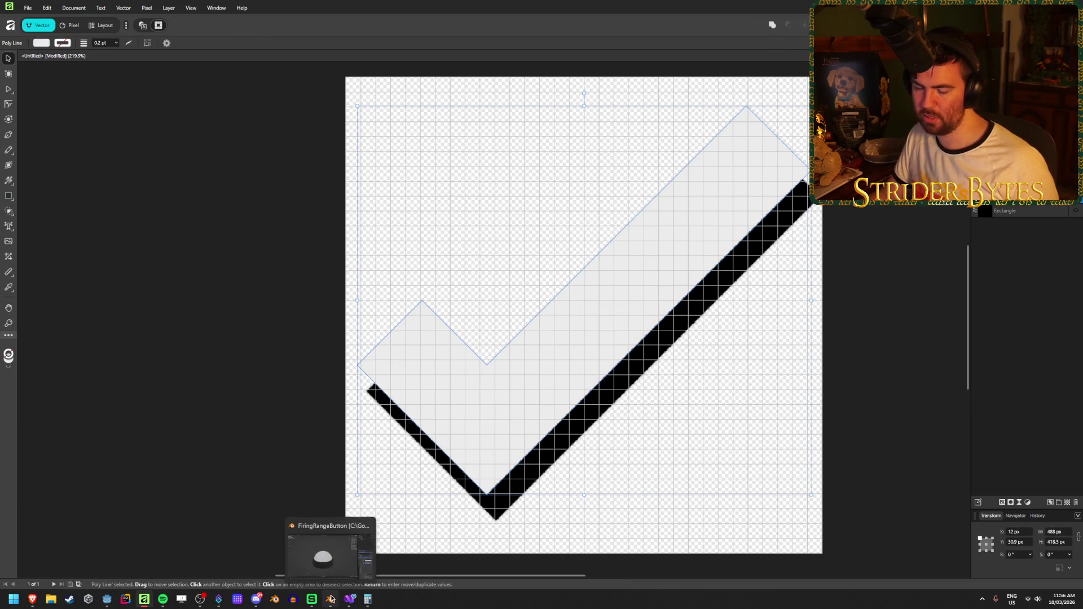
left_click(107, 599)
scroll(448, 306, "down", 5)
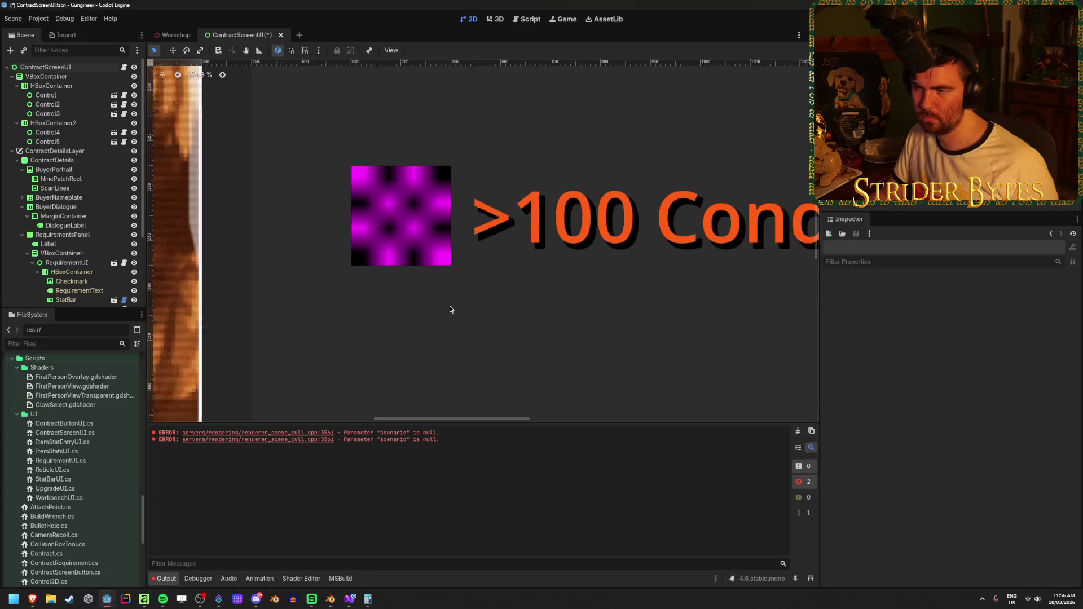
Select the ContractScreenUI root, review its script and drawing, then save and run with F5.
left_click(27, 68)
scroll(853, 408, "up", 4)
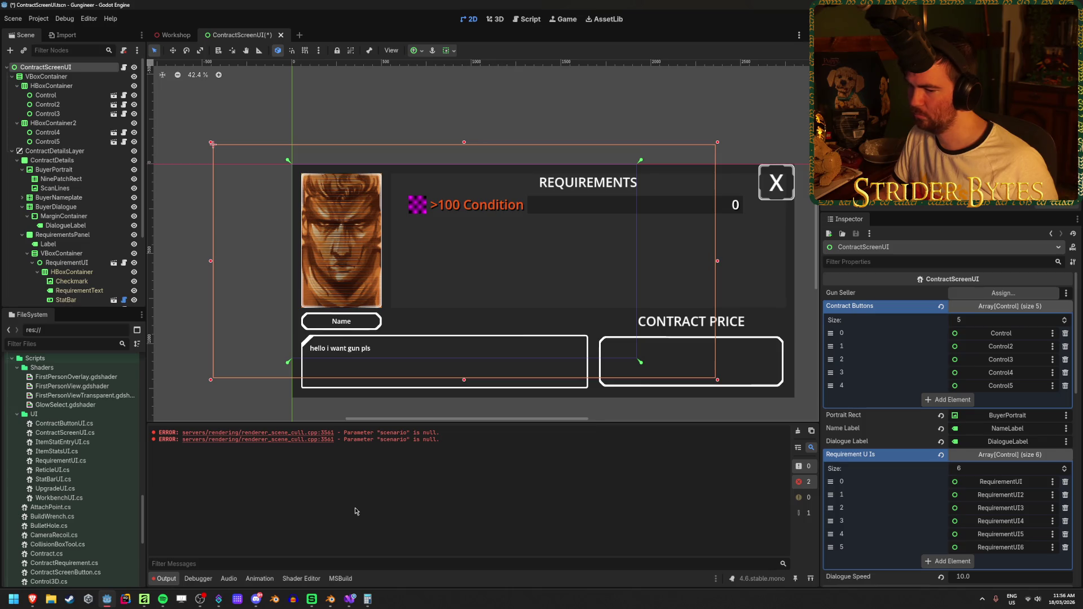
left_click(353, 600)
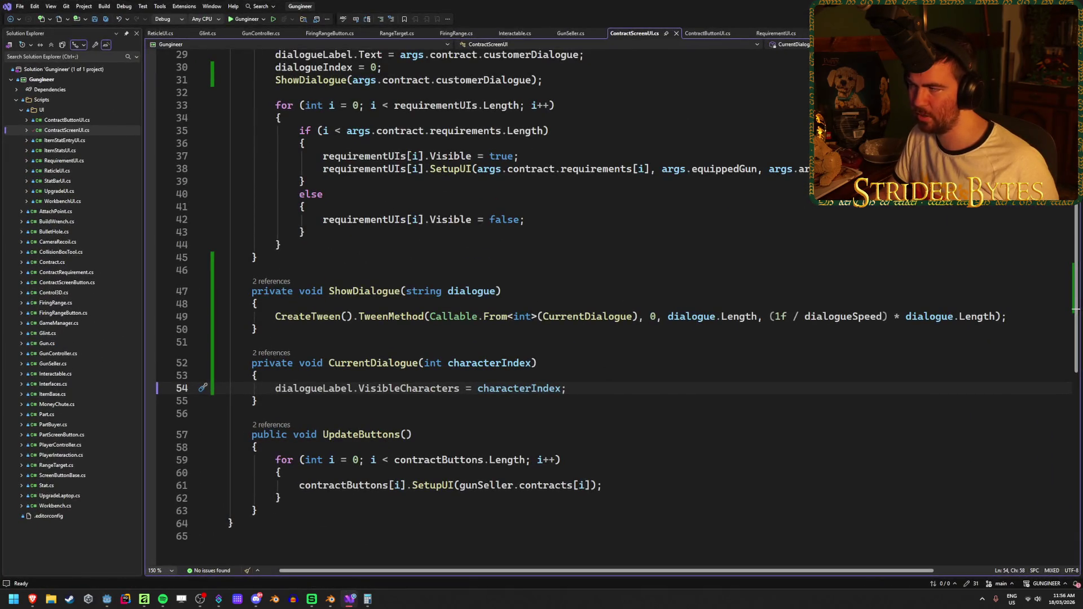
key("alt+Tab")
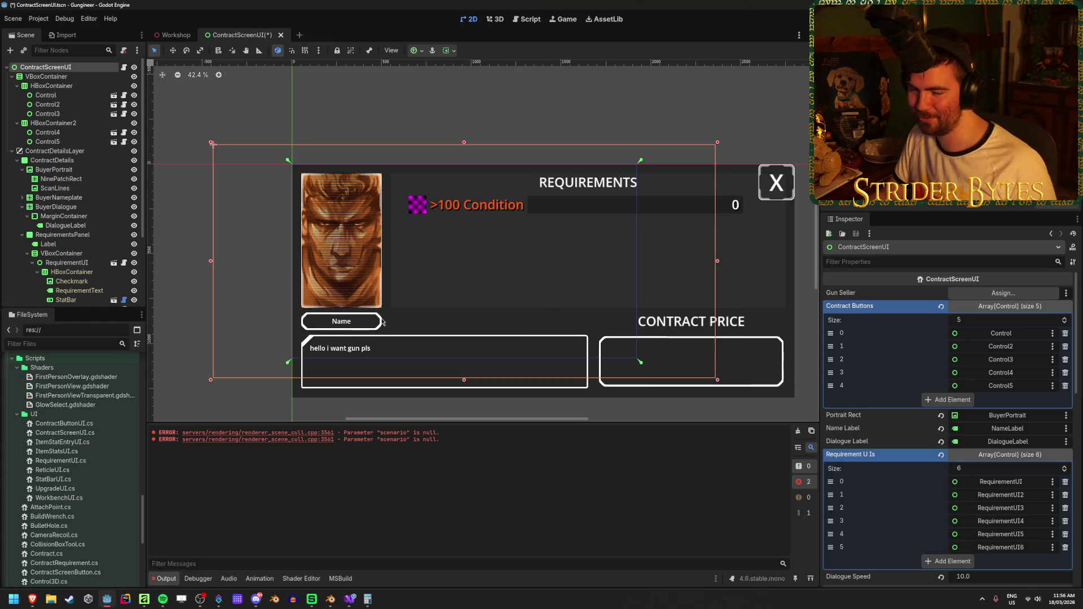
left_click(143, 598)
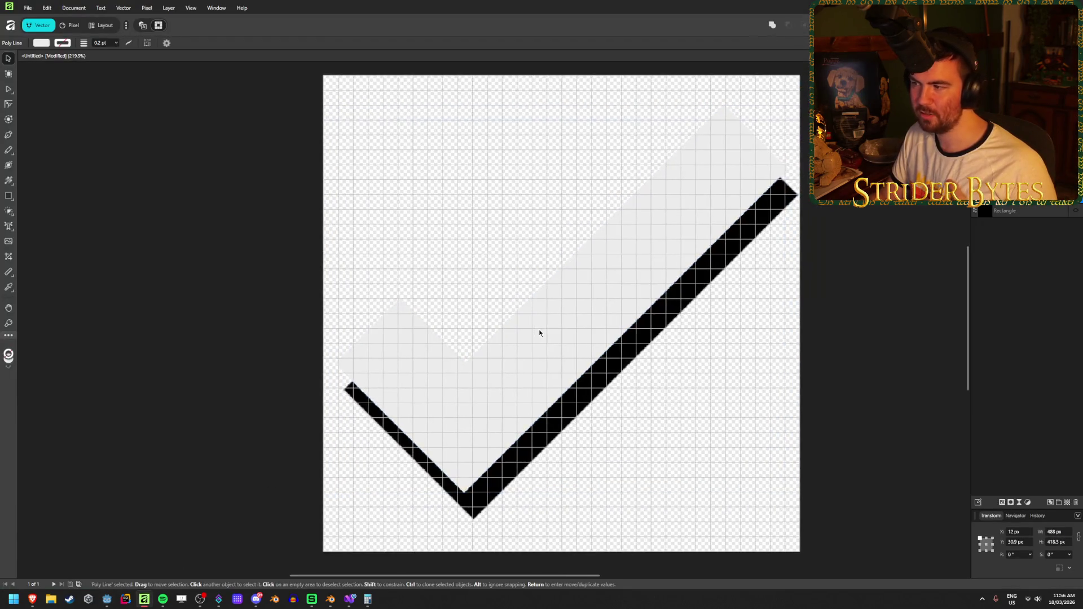
left_click(107, 601)
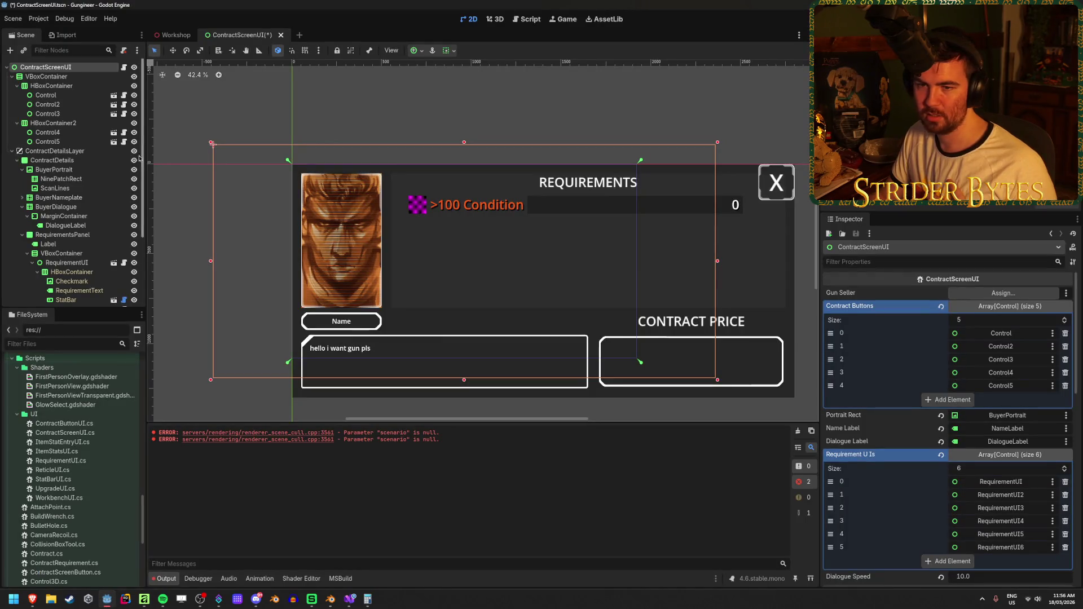
key("ctrl+z")
key("F5")
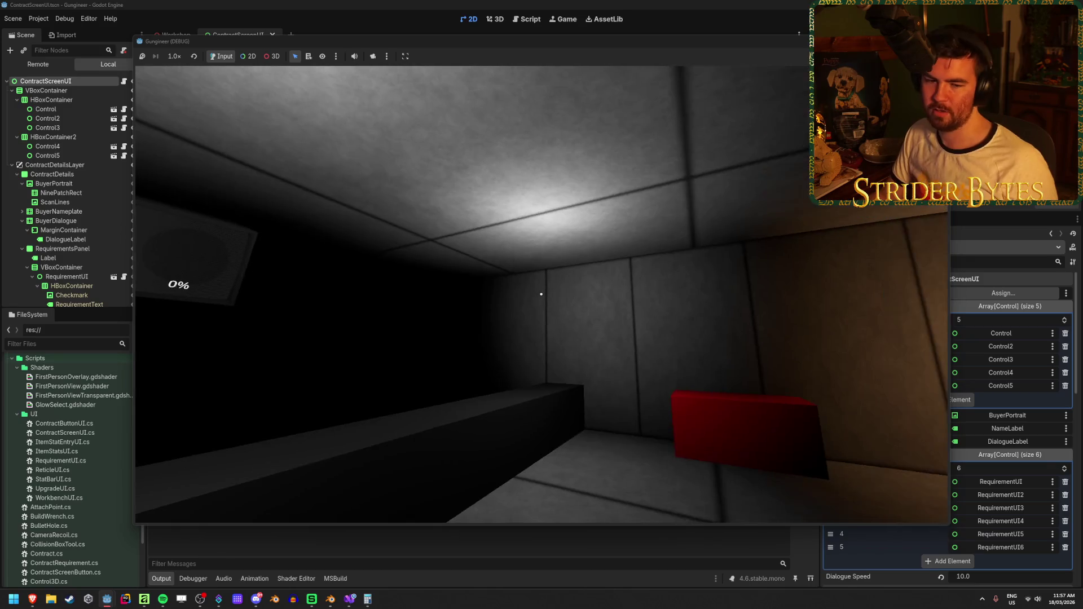
Playtest the Gas Snake, Agent 420 and Cpt. Cost contracts in-game, then stop with F8.
key("e")
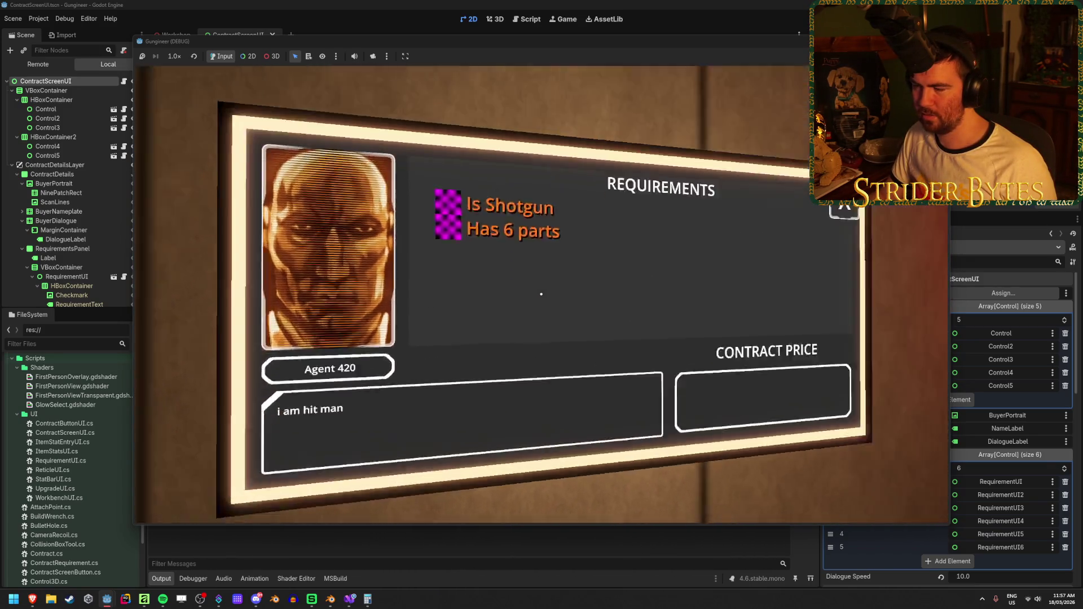
key("e")
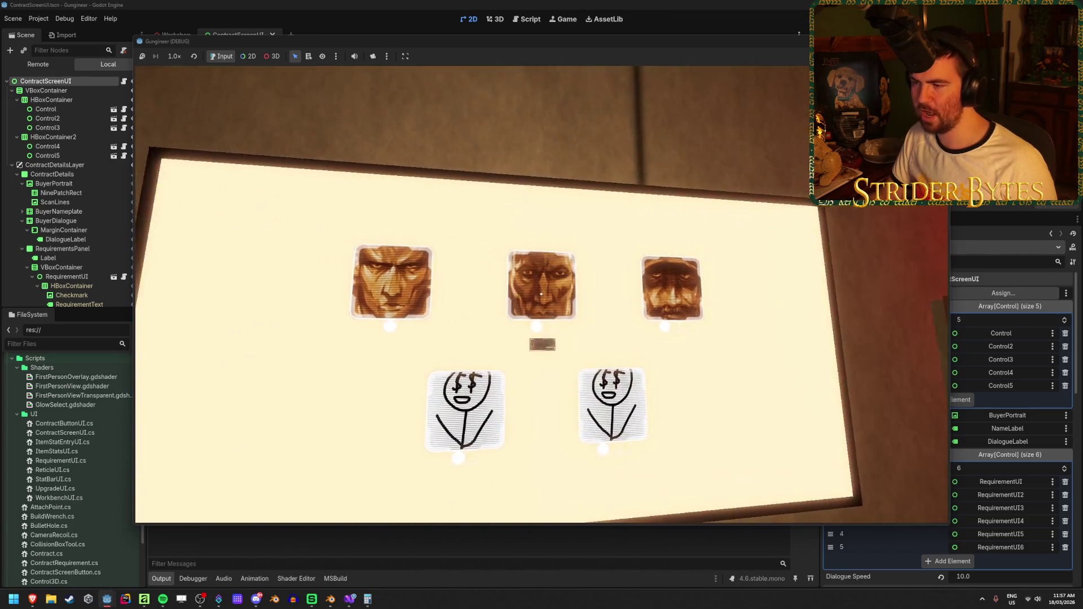
key("e")
key("e")
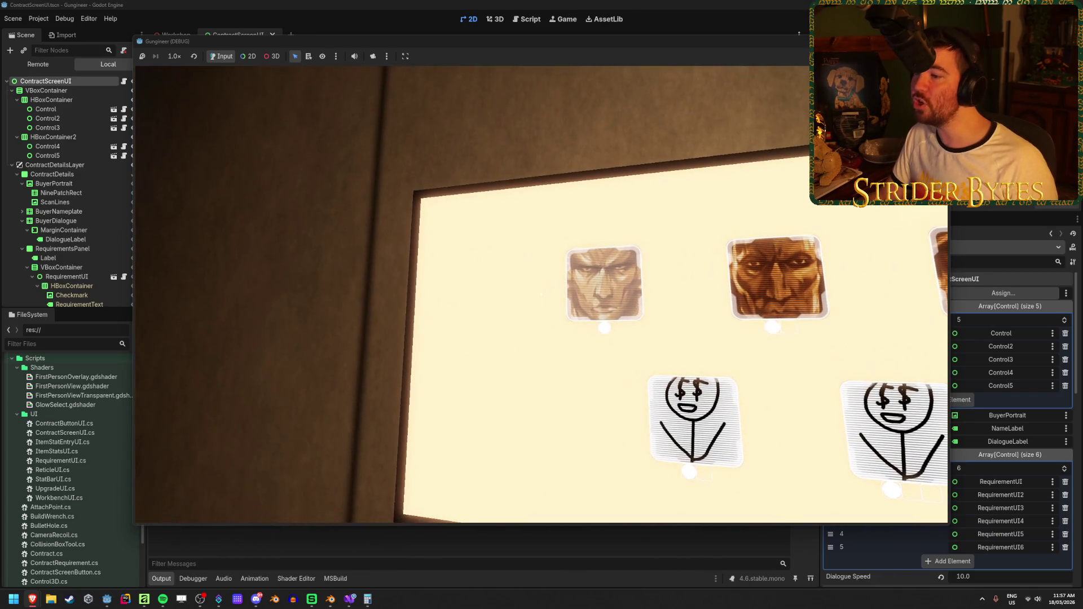
left_click(540, 294)
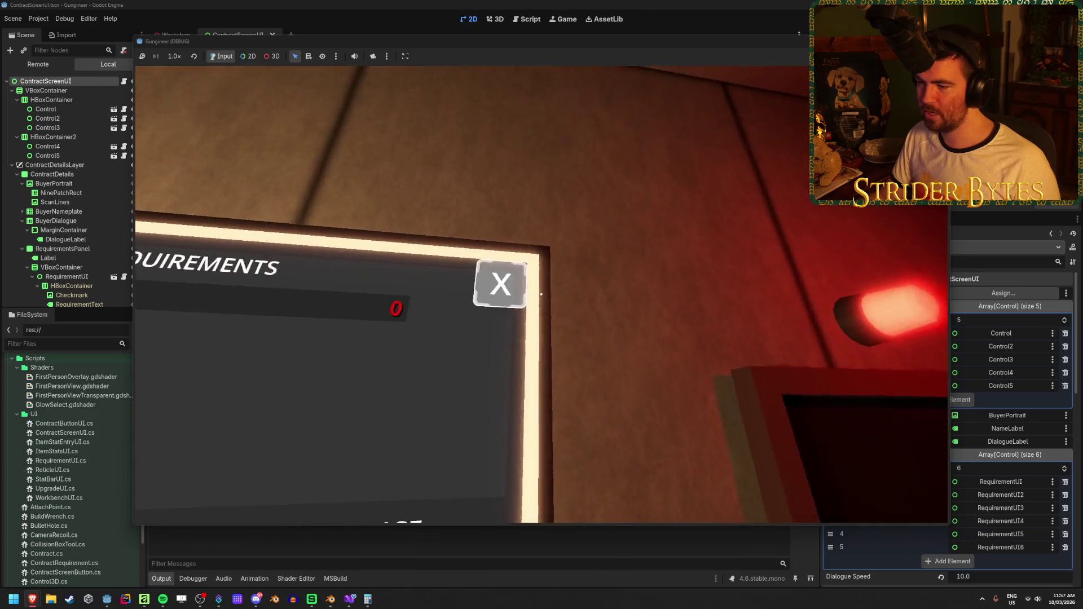
left_click(541, 293)
left_click(540, 294)
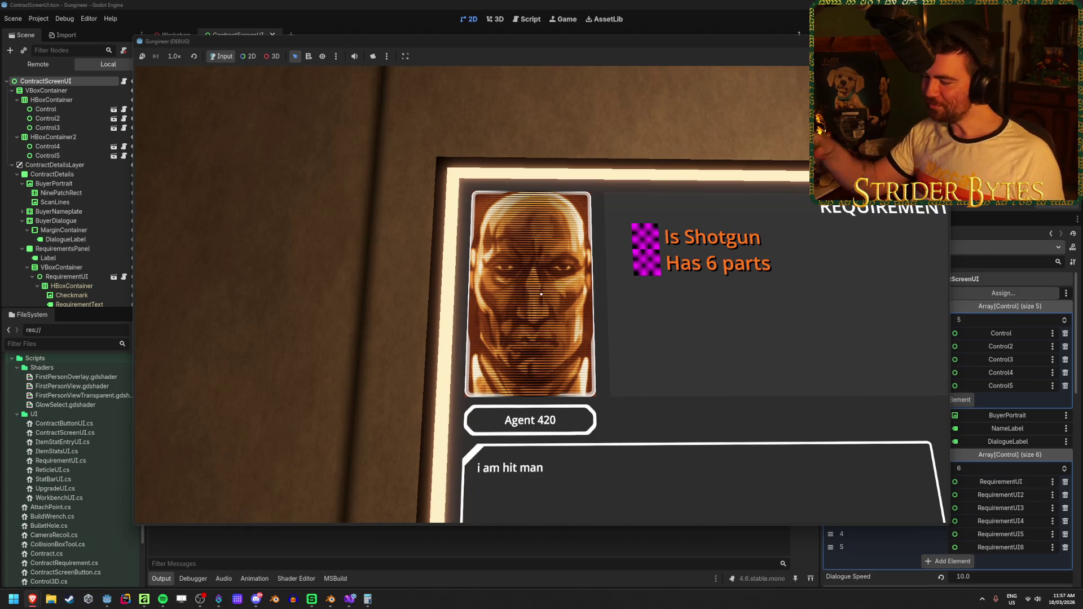
key("Escape")
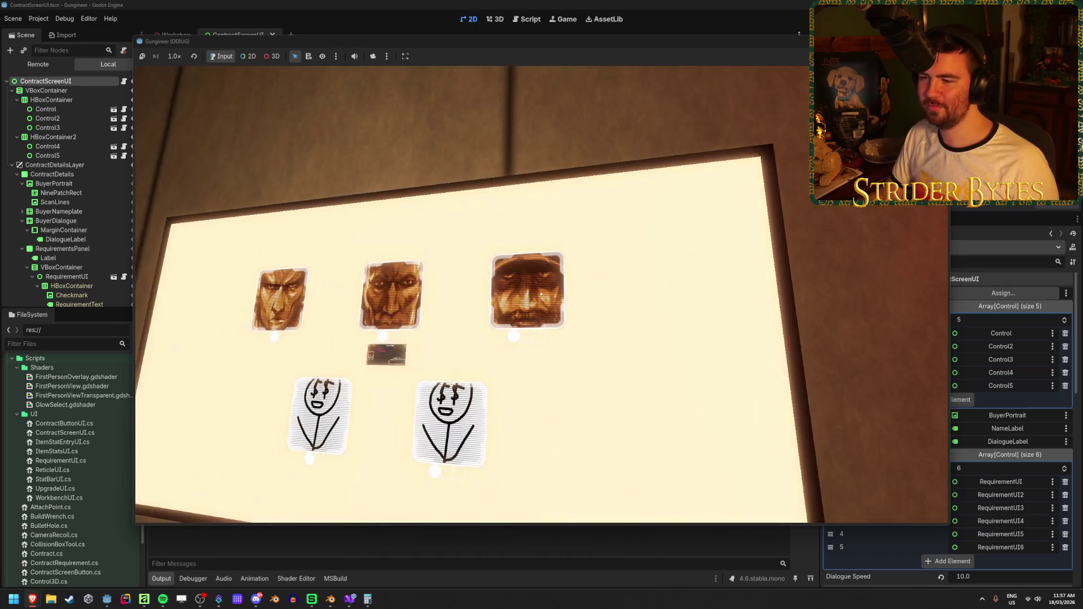
left_click(541, 293)
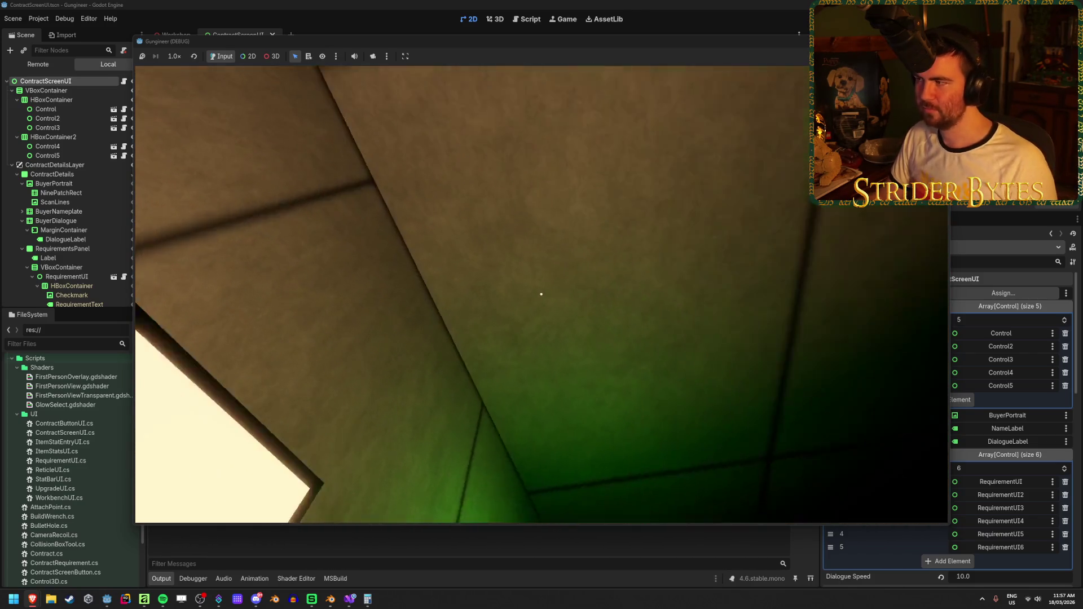
key("F8")
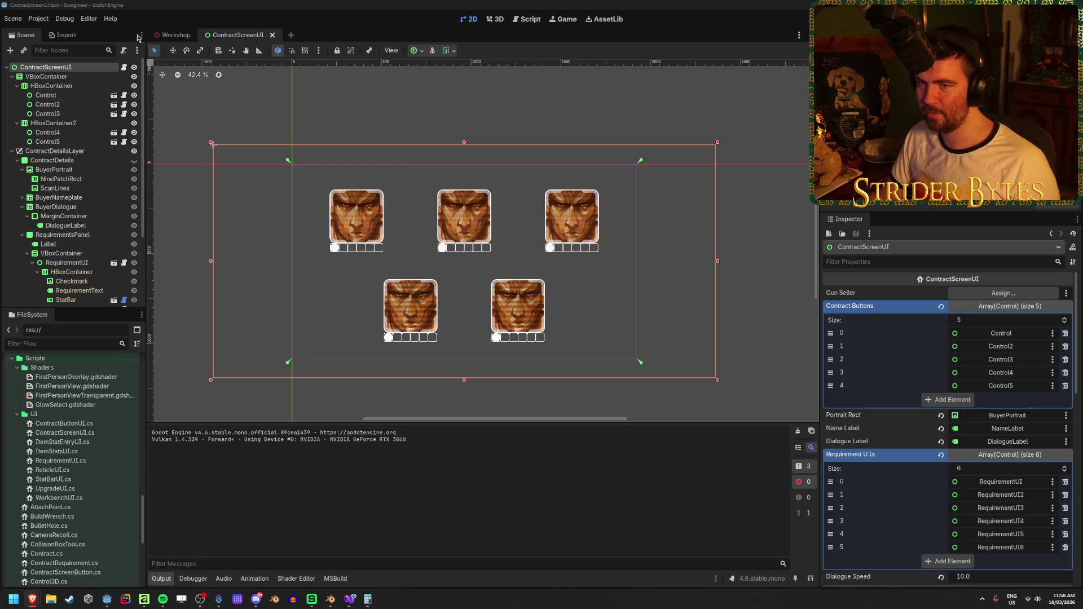
In Workshop, select GunSeller and expand its Gas Snake contract, undoing an accidental Contracts reset.
left_click(172, 35)
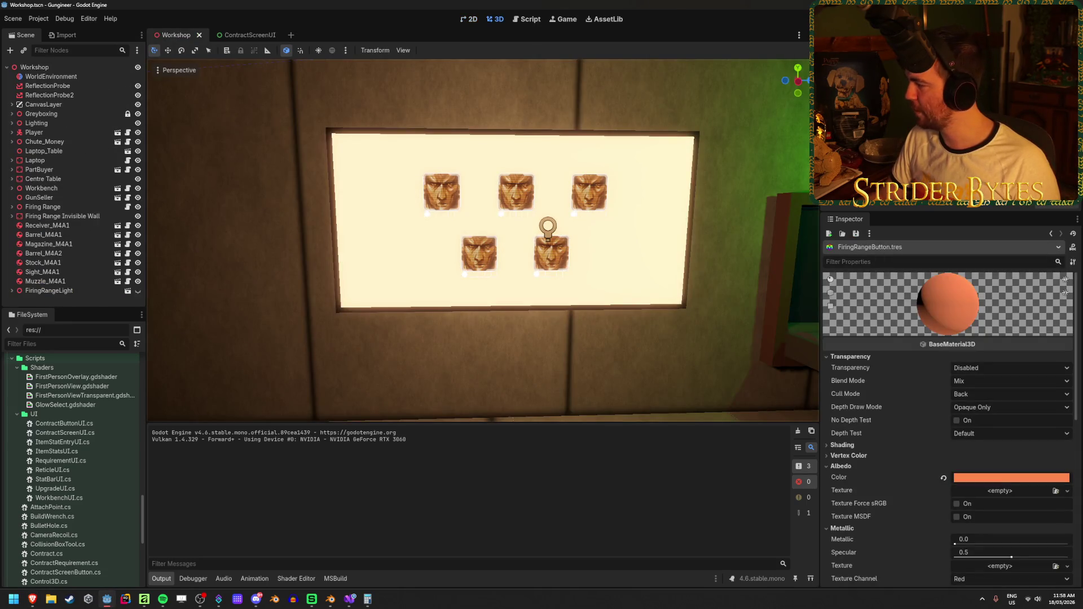
key("alt+Tab")
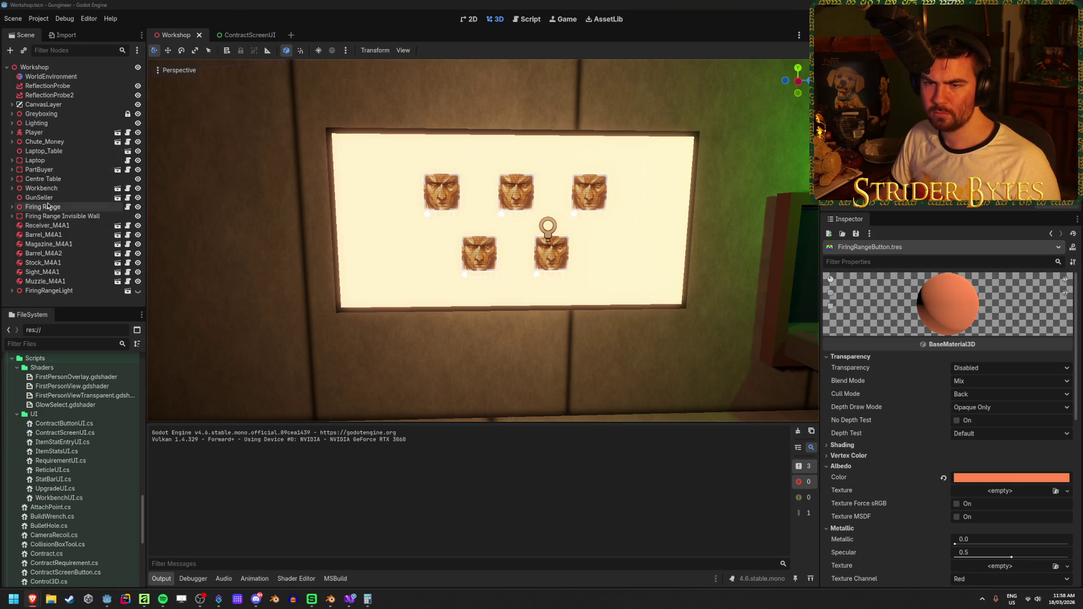
left_click(49, 200)
left_click(992, 360)
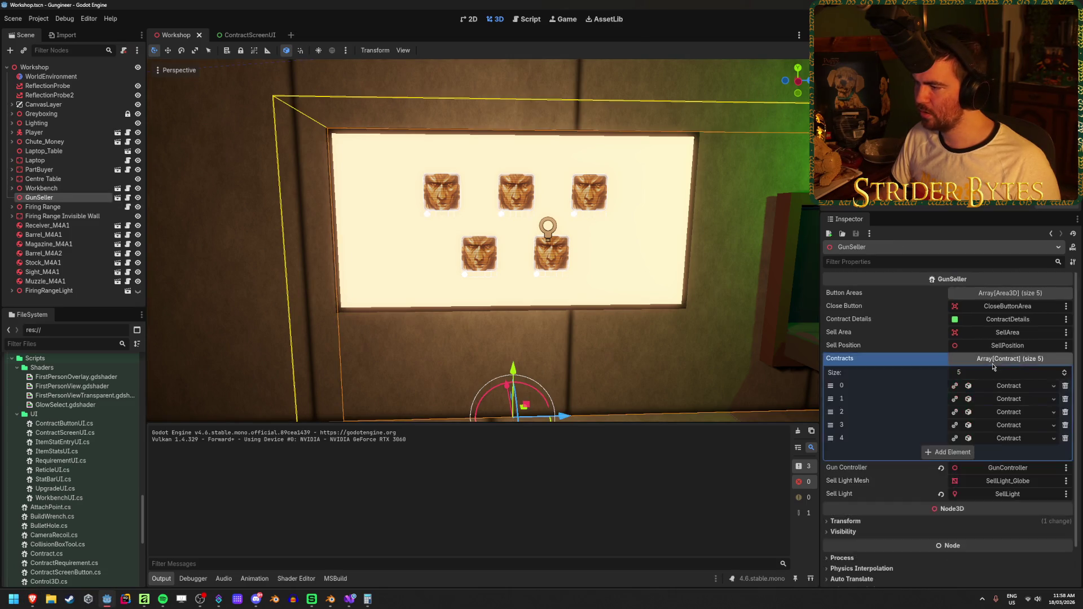
left_click(991, 386)
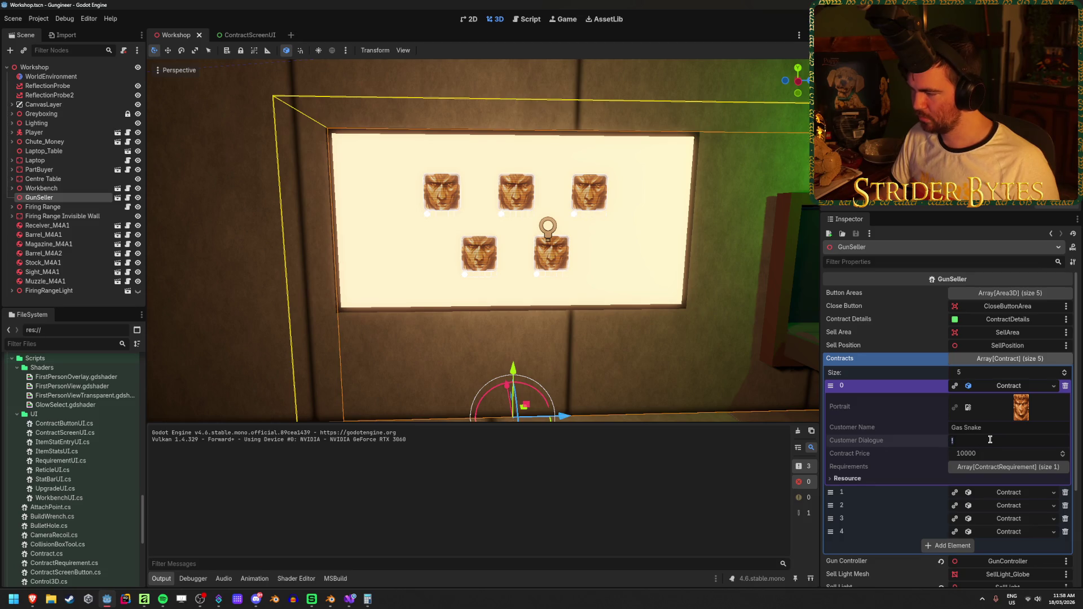
key("ctrl+z")
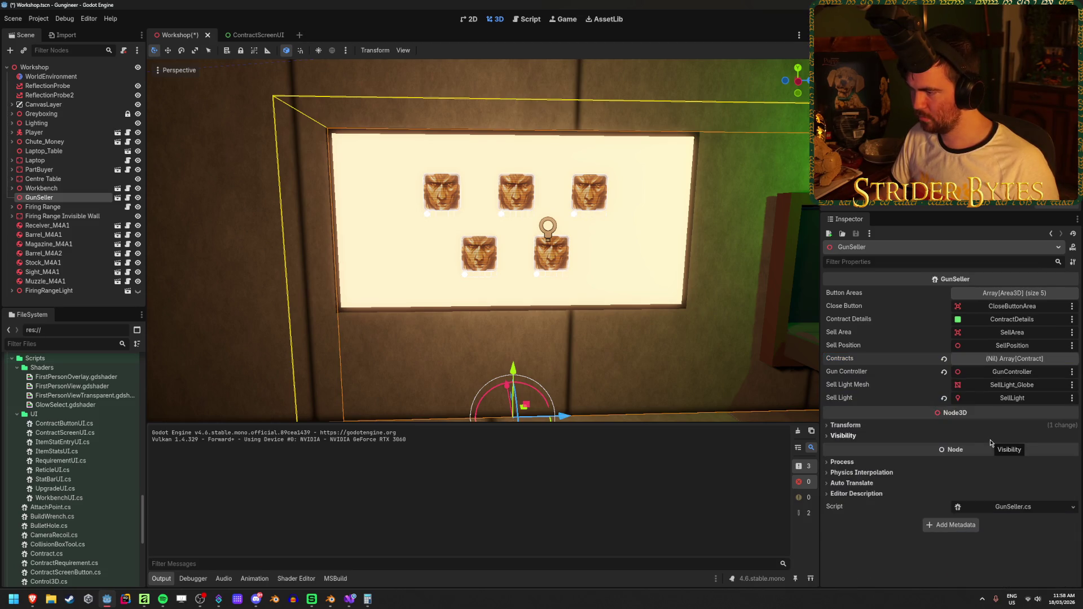
left_click(1027, 360)
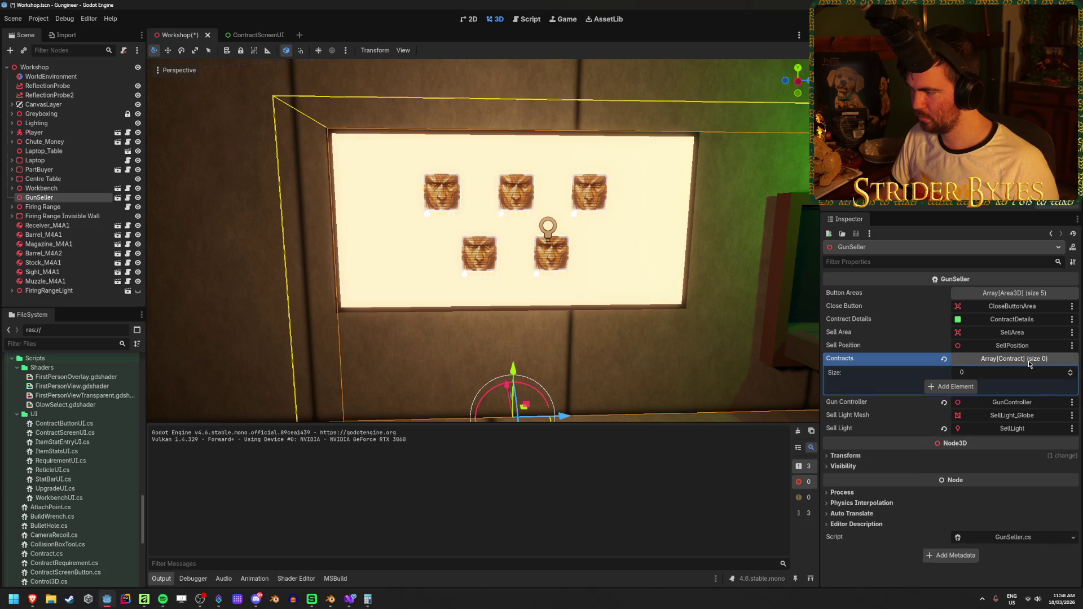
key("ctrl+z")
key("ctrl+shift+z")
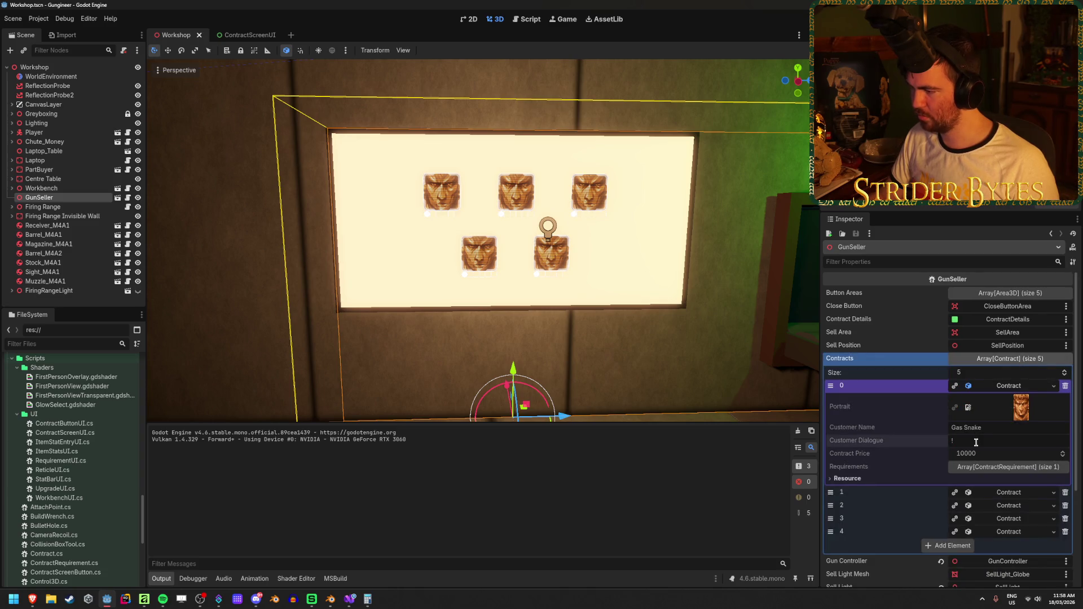
key("alt+Tab")
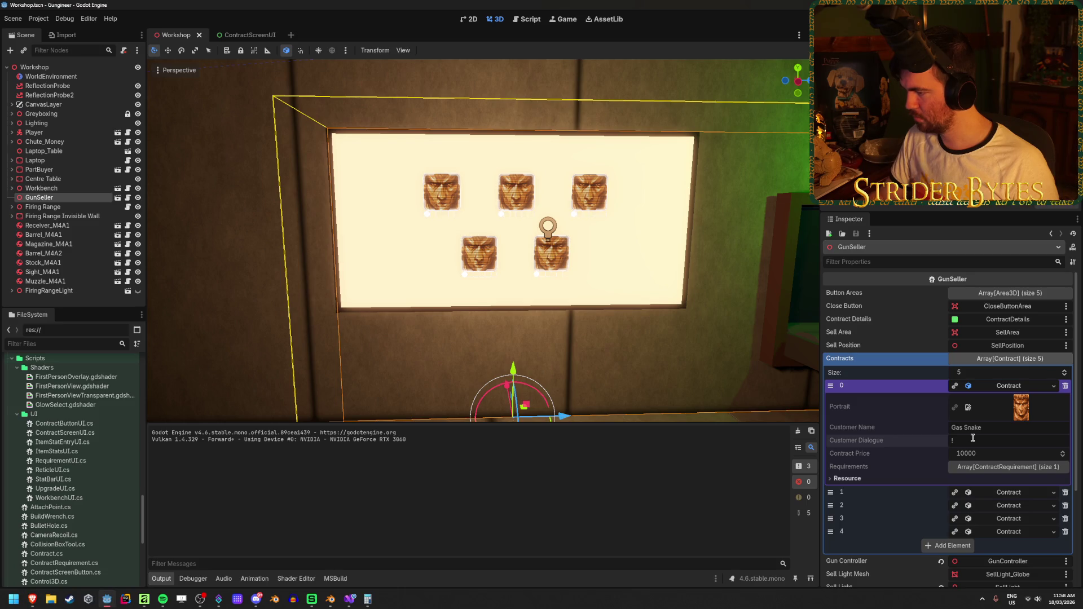
key("ctrl+z")
key("ctrl+shift+z")
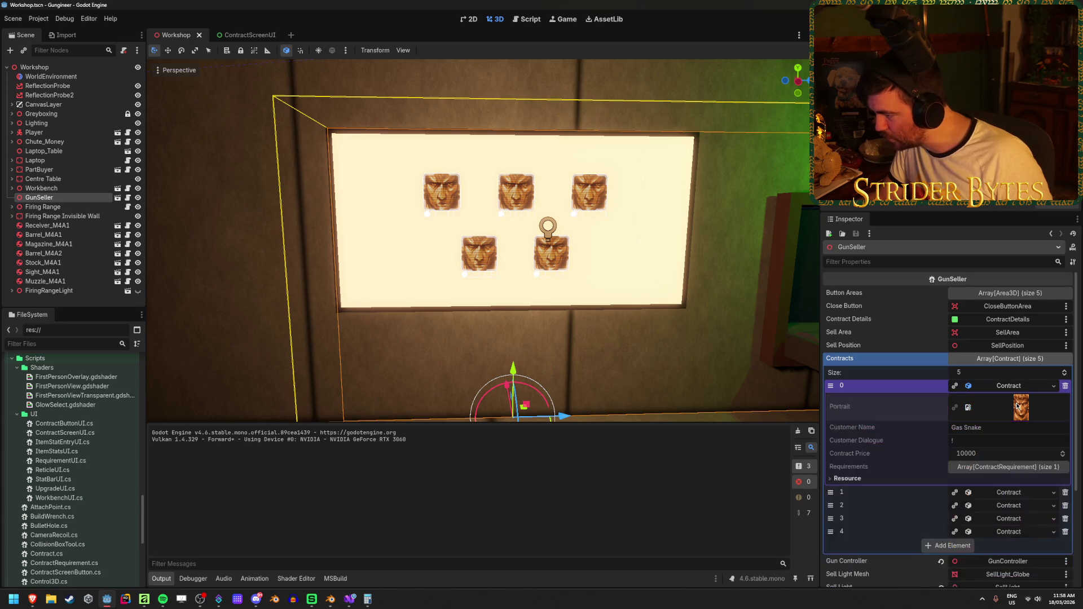
Make Gas Snake unique, paste lorem-ipsum Customer Dialogue, save, and rerun the game.
left_click(954, 386)
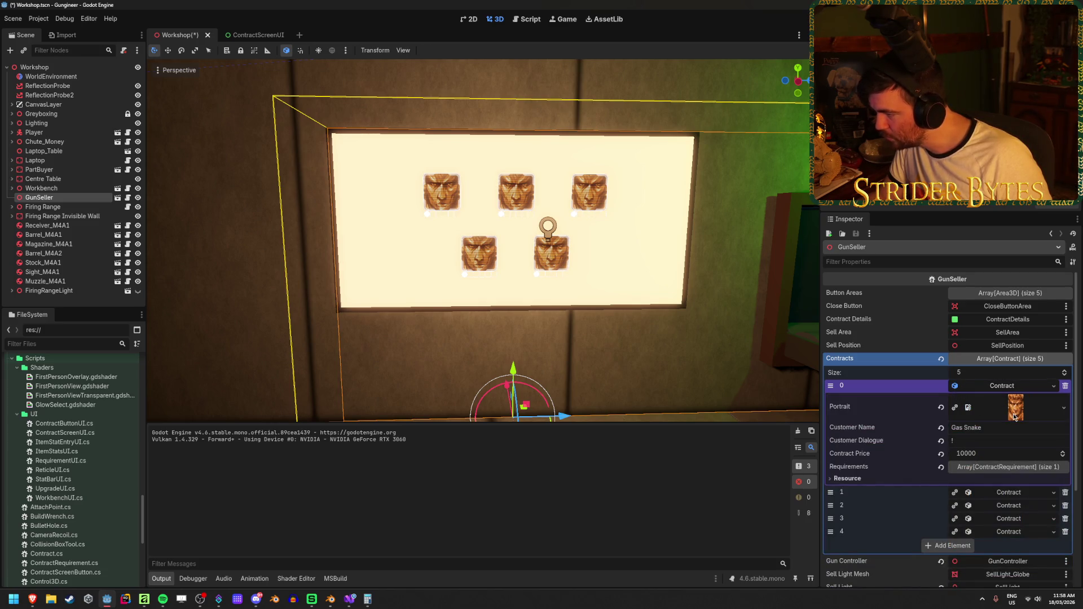
left_click(983, 440)
key("ctrl+v")
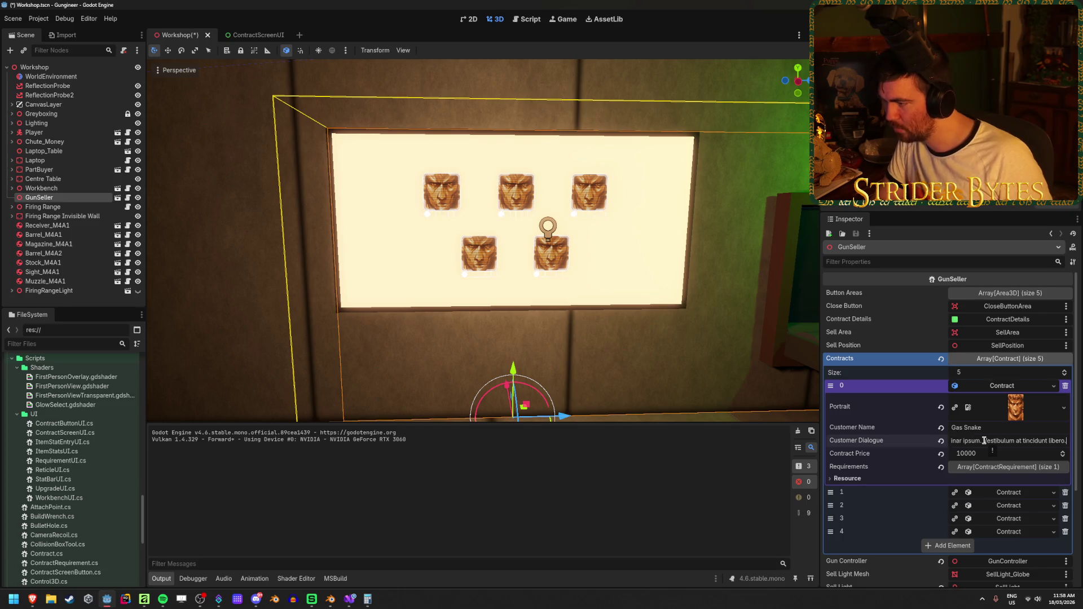
key("ctrl+s")
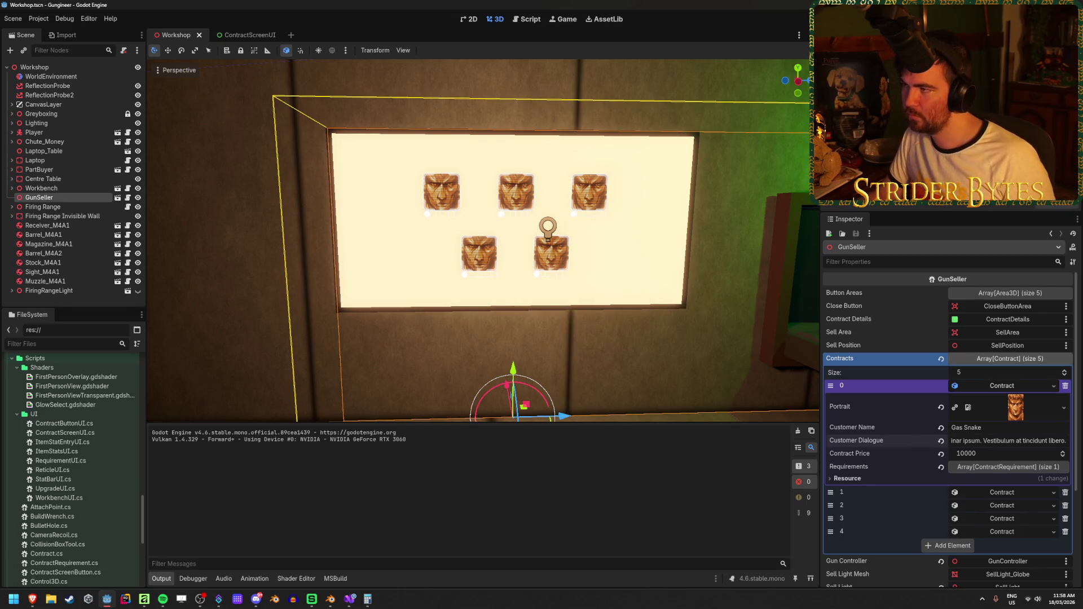
key("F5")
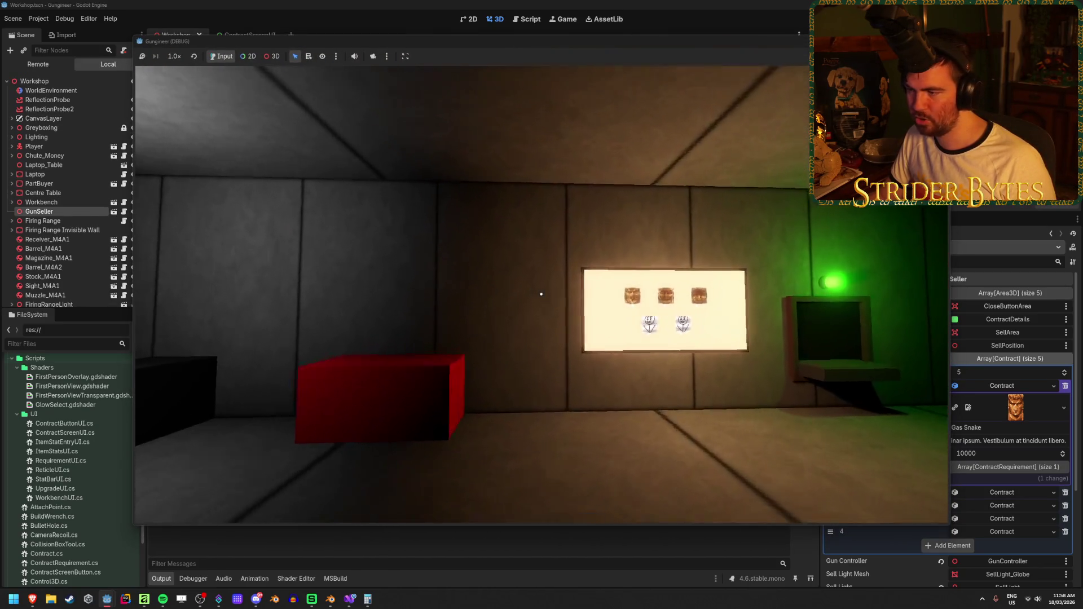
Open the Gas Snake contract in-game to inspect its long dialogue, then stop the game.
left_click(540, 293)
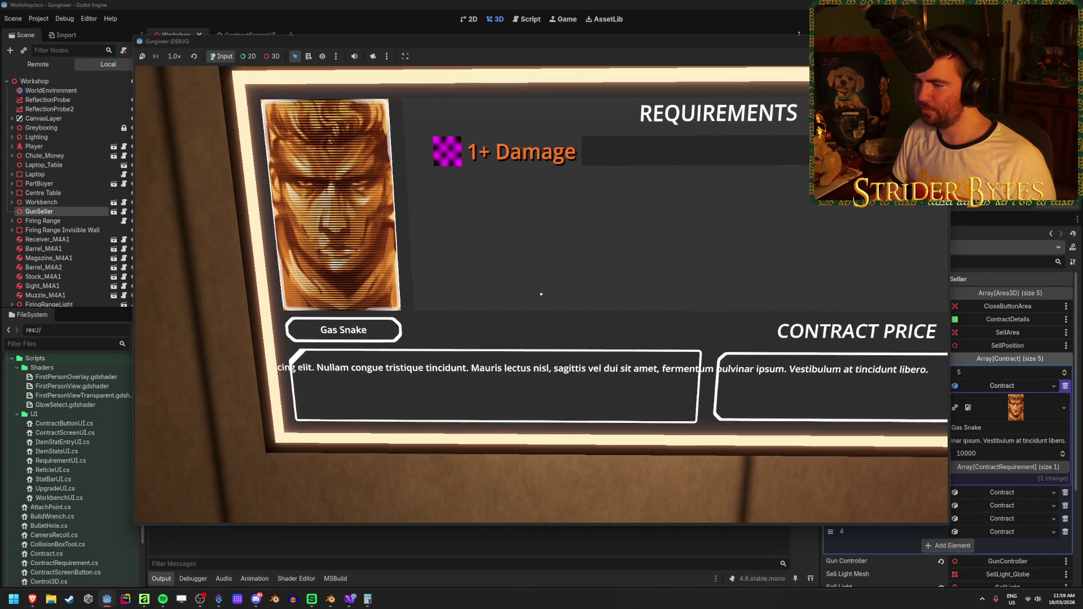
key("Escape")
key("F8")
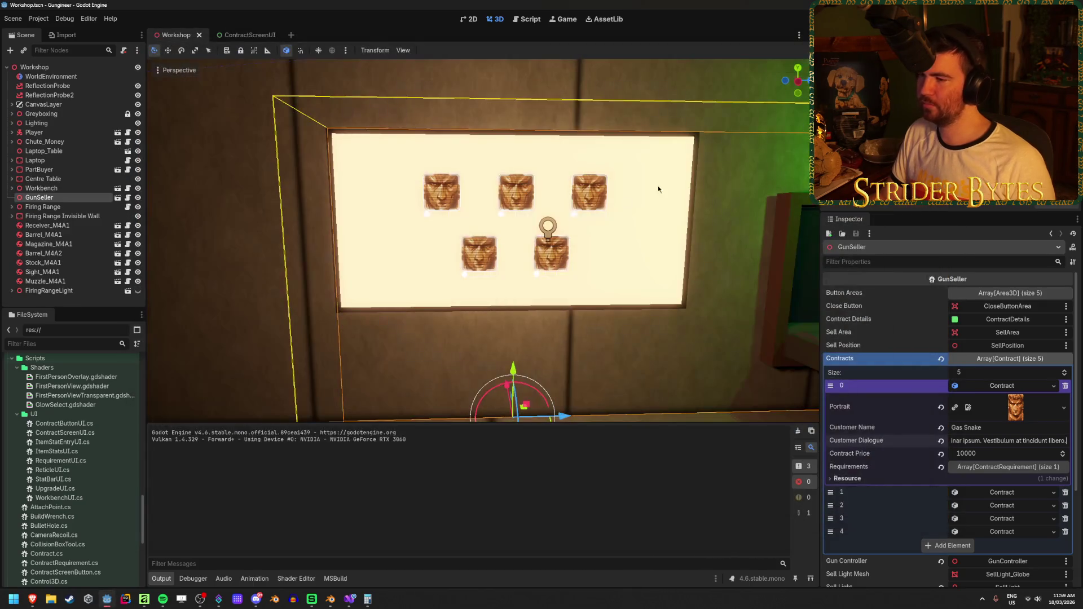
Open the ContractScreenUI scene, unhide ContractDetails, and select DialogueLabel.
left_click(239, 34)
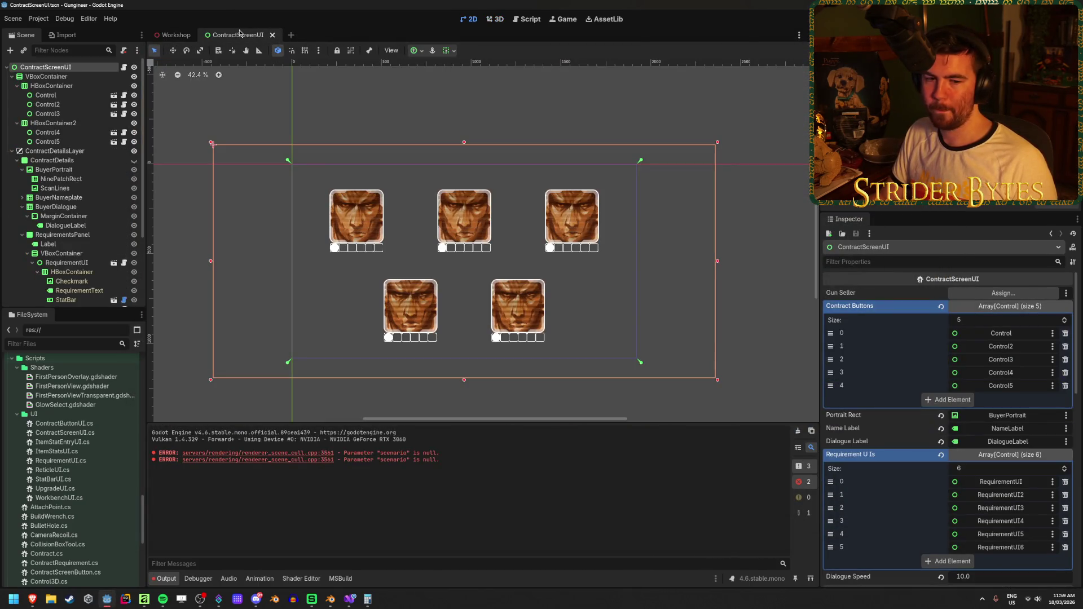
left_click(133, 160)
left_click(79, 225)
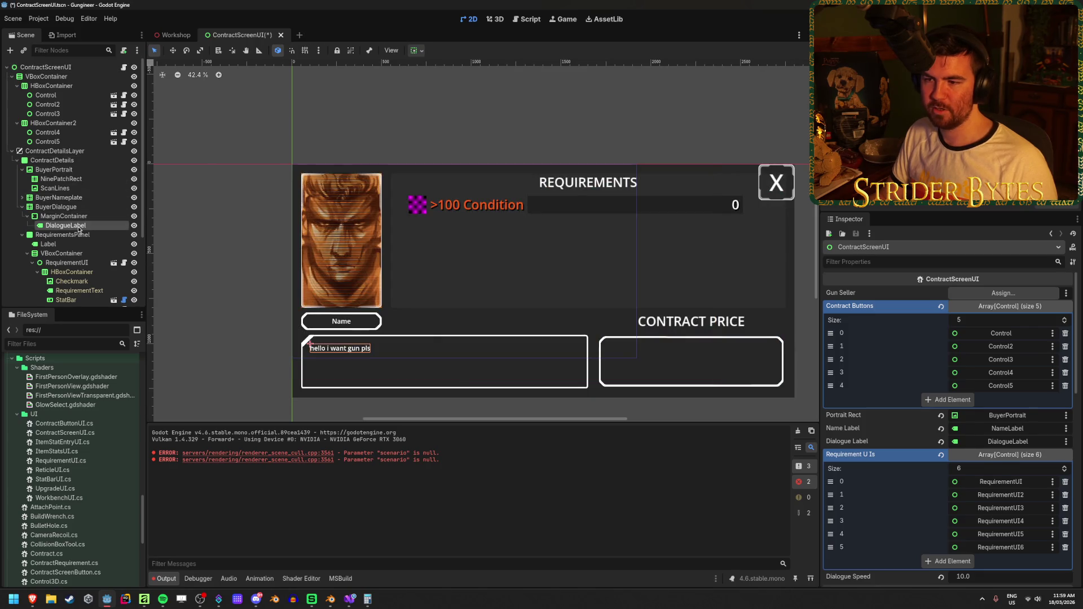
scroll(399, 303, "up", 3)
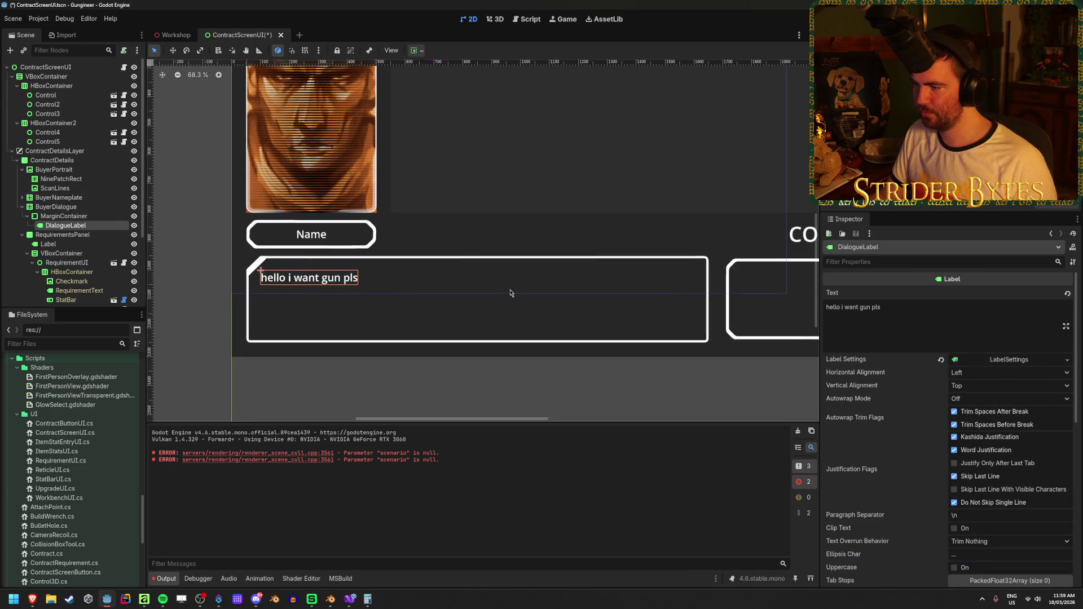
Set DialogueLabel's Autowrap Mode to Word.
left_click(956, 398)
left_click(957, 401)
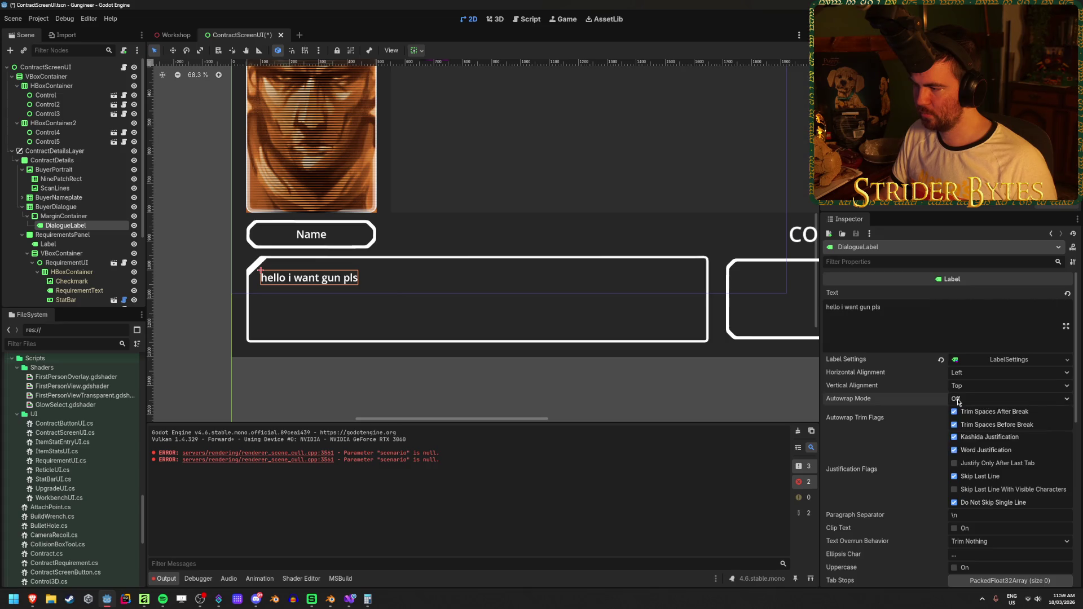
mouse_move(863, 402)
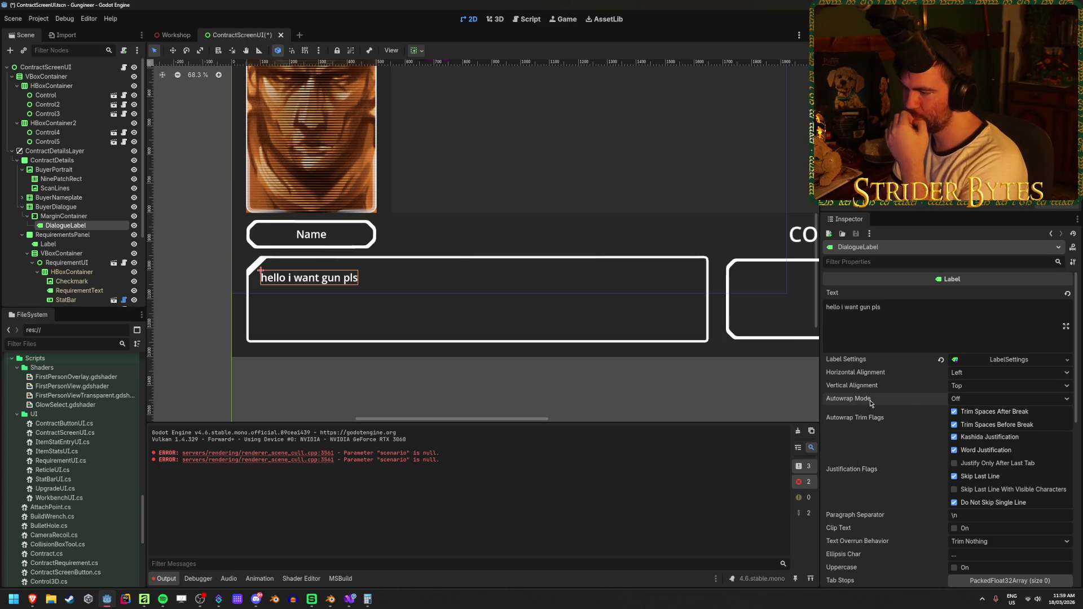
mouse_move(870, 402)
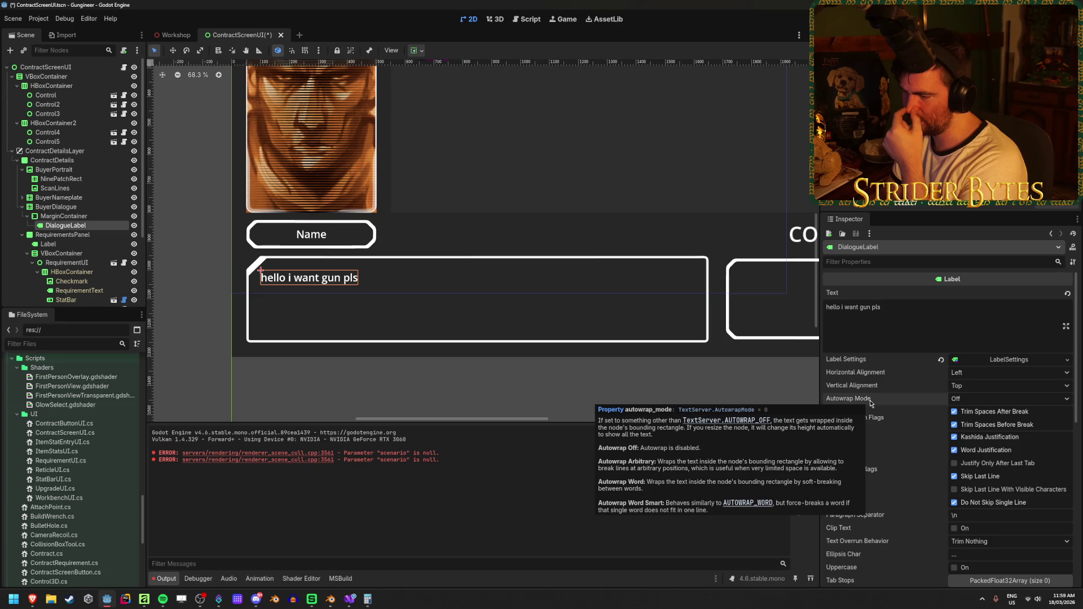
left_click(981, 399)
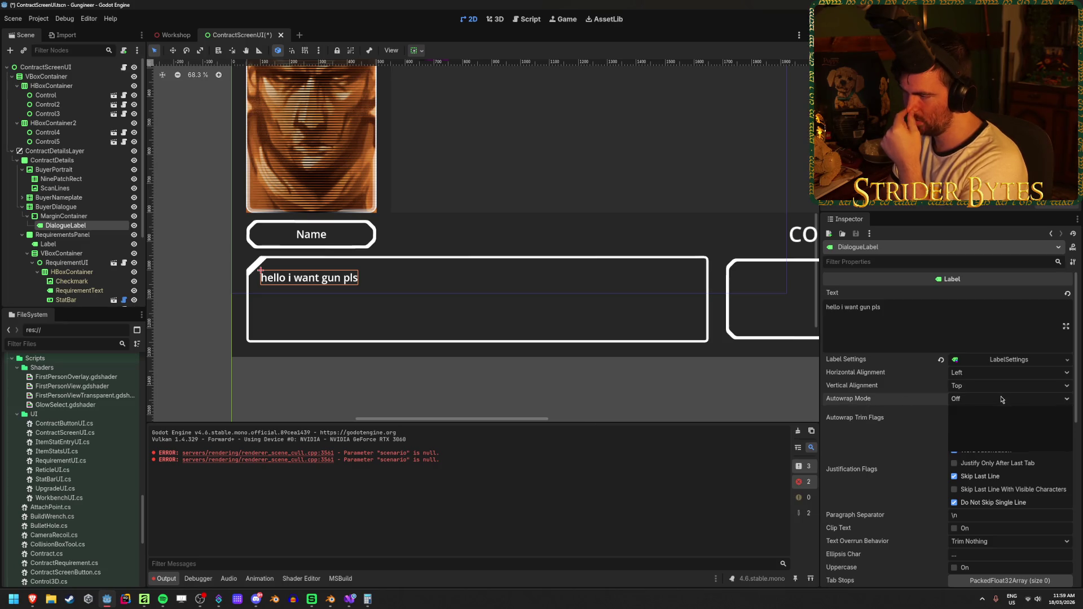
left_click(908, 398)
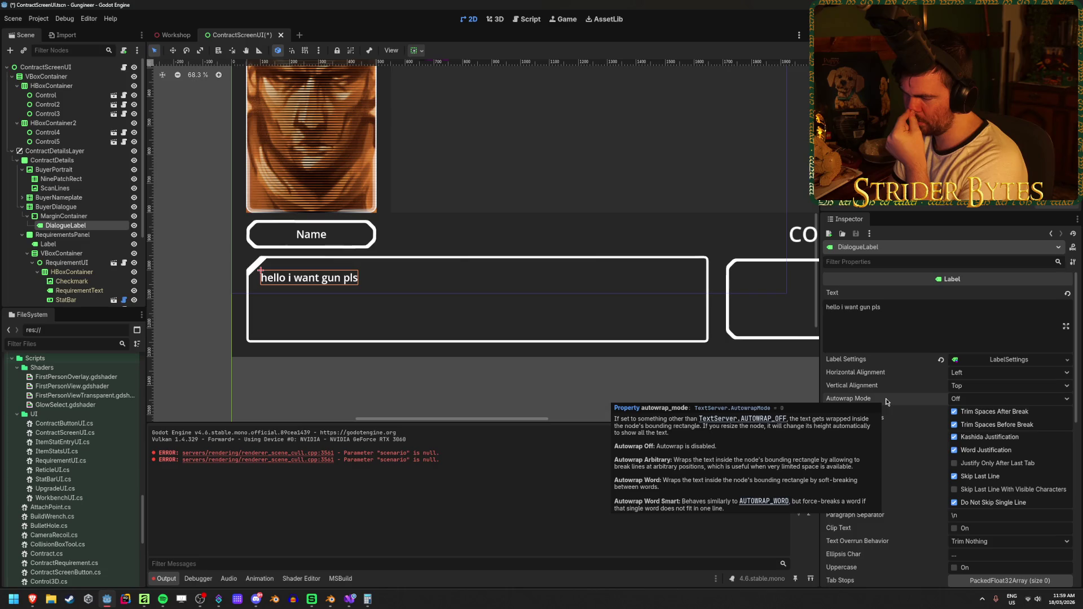
left_click(982, 398)
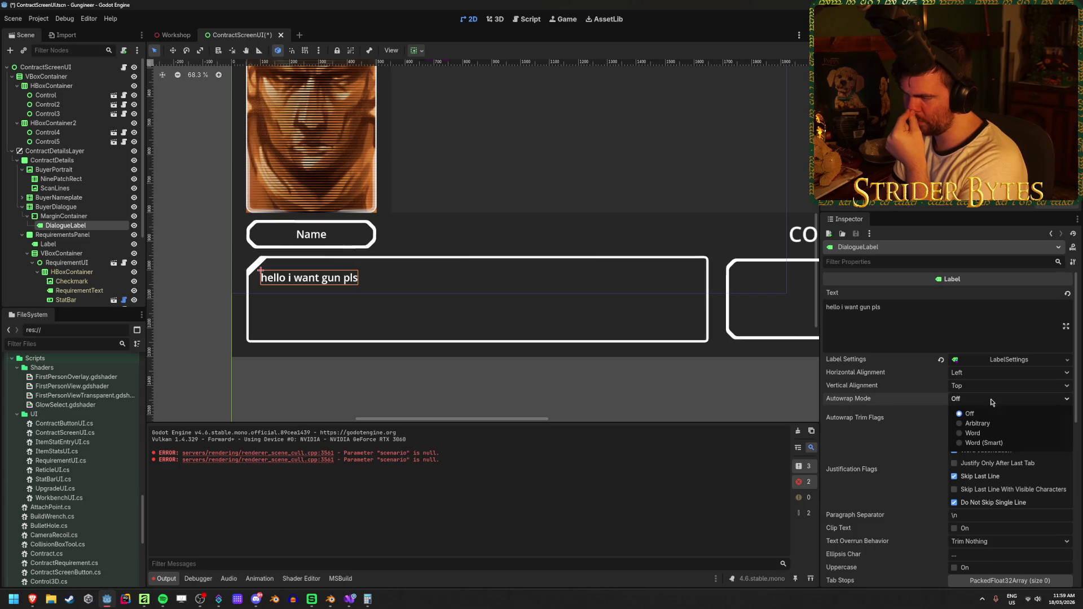
left_click(975, 435)
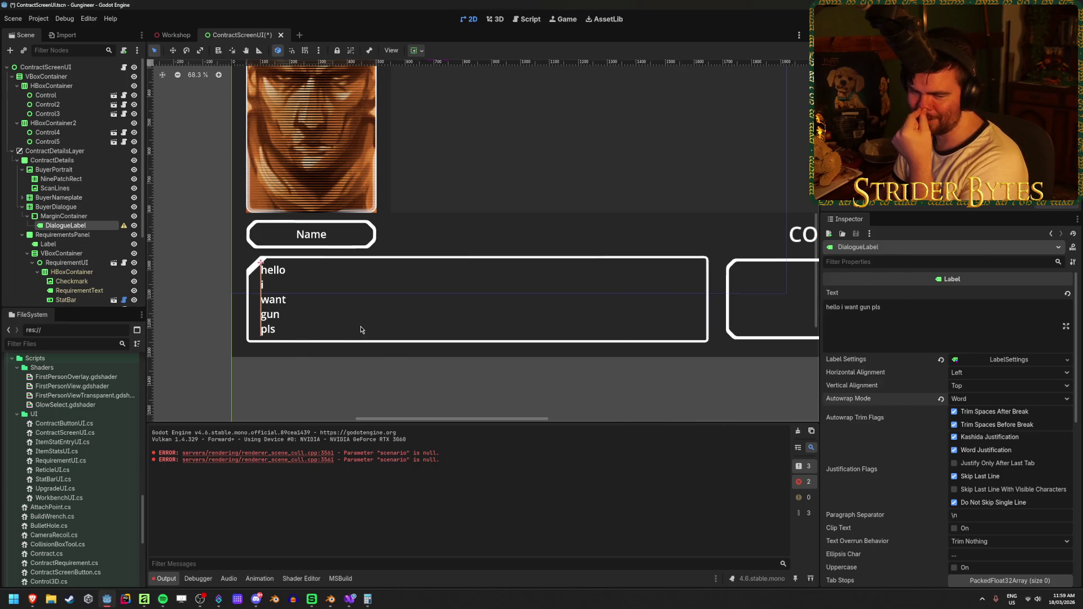
Drag DialogueLabel's Custom Minimum Size width upward, briefly checking the MarginContainer.
scroll(884, 443, "down", 3)
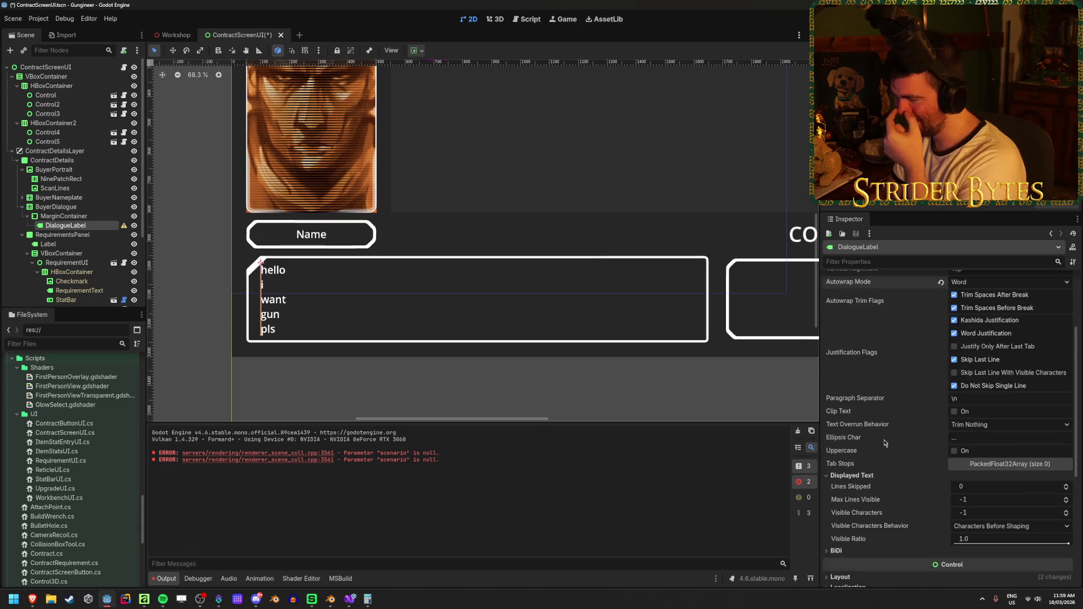
scroll(882, 439, "down", 3)
scroll(883, 437, "up", 8)
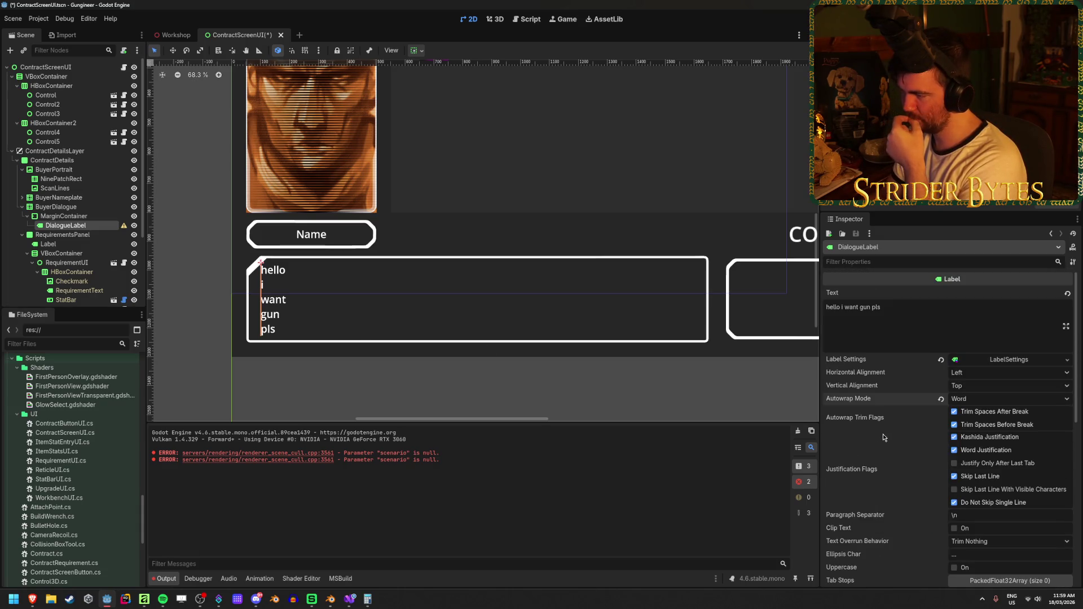
scroll(883, 437, "down", 7)
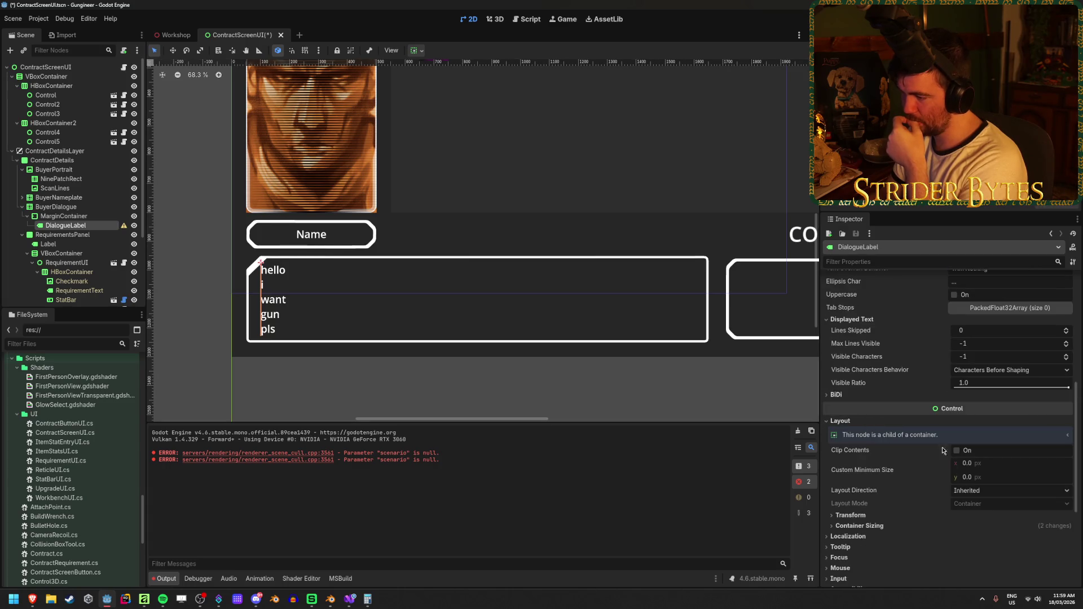
left_click_drag(989, 468, 1015, 468)
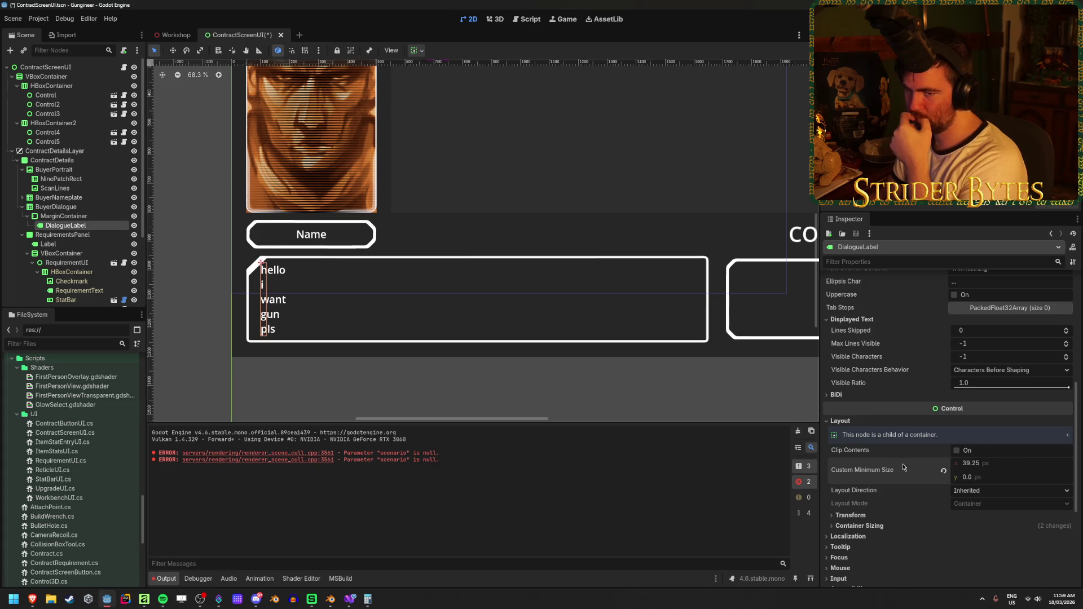
left_click(63, 218)
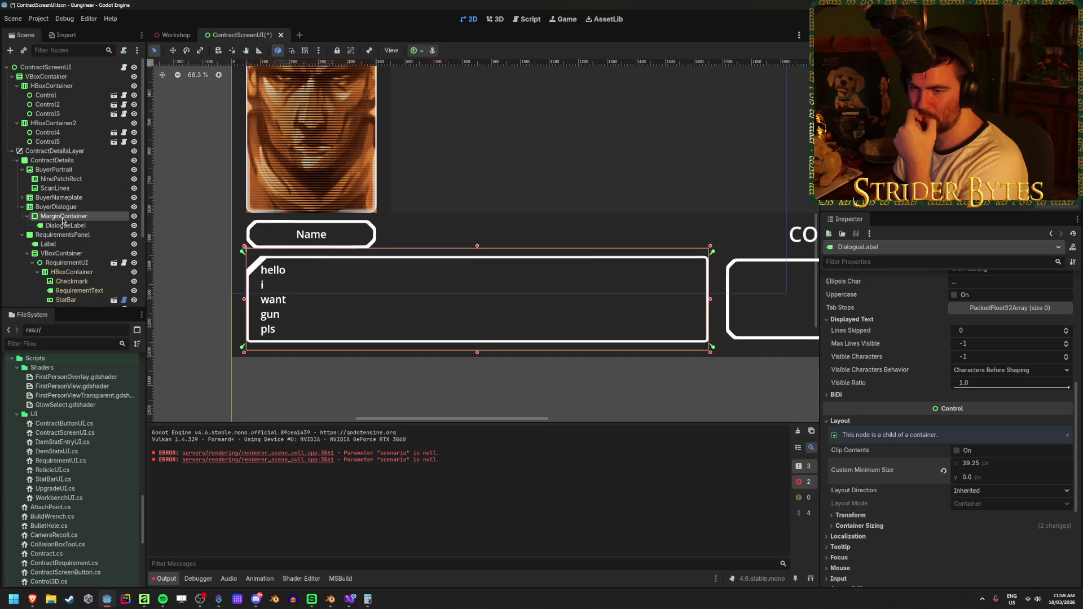
left_click(64, 227)
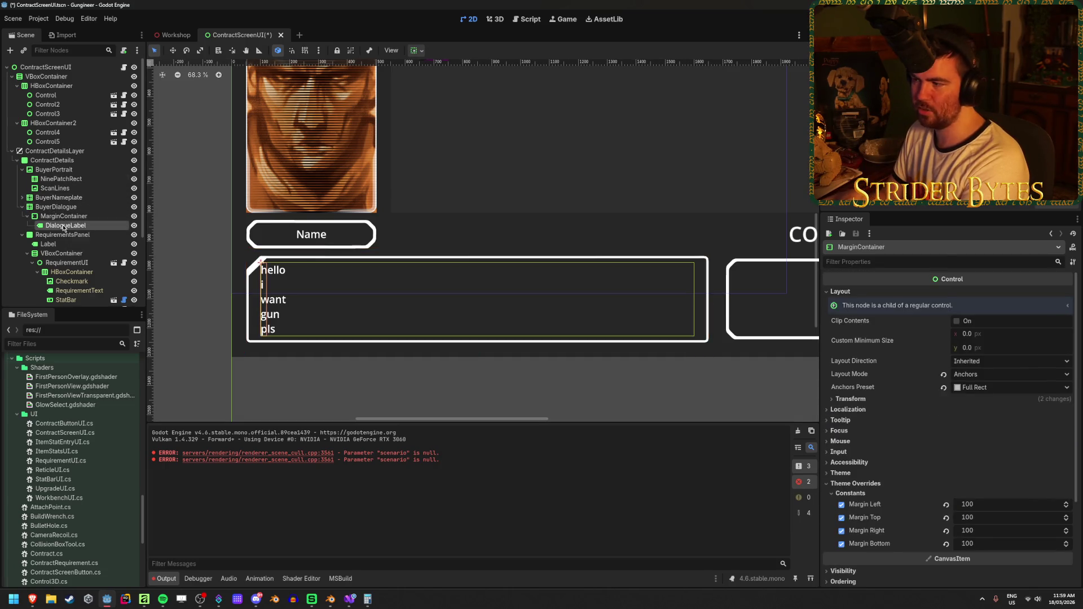
Revert the label's minimum width to 0, expand Transform, and clear MarginContainer's left margin override.
scroll(909, 426, "down", 5)
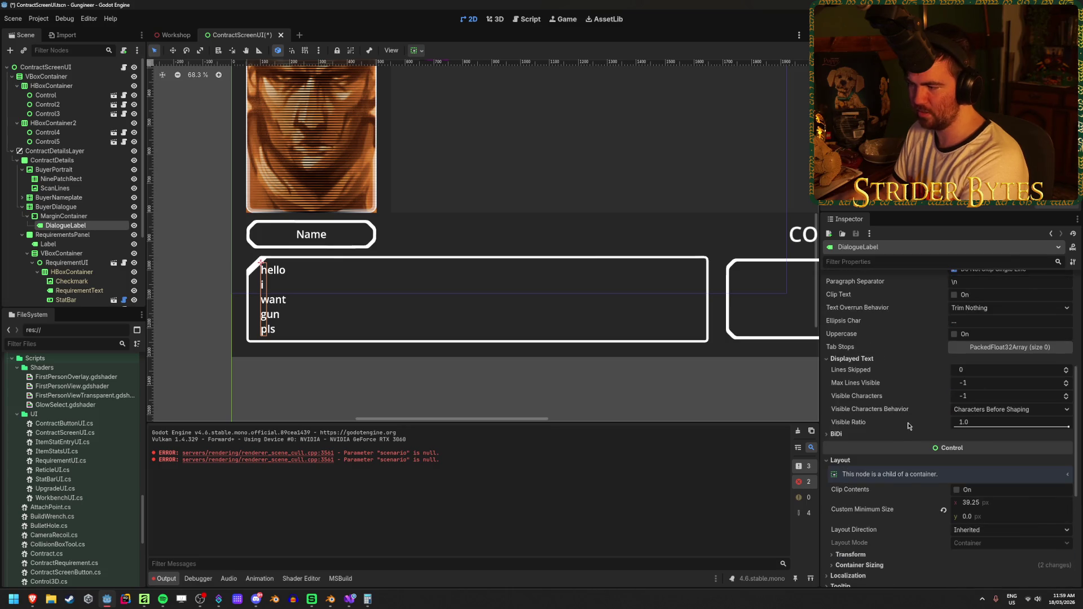
left_click(418, 53)
left_click(418, 54)
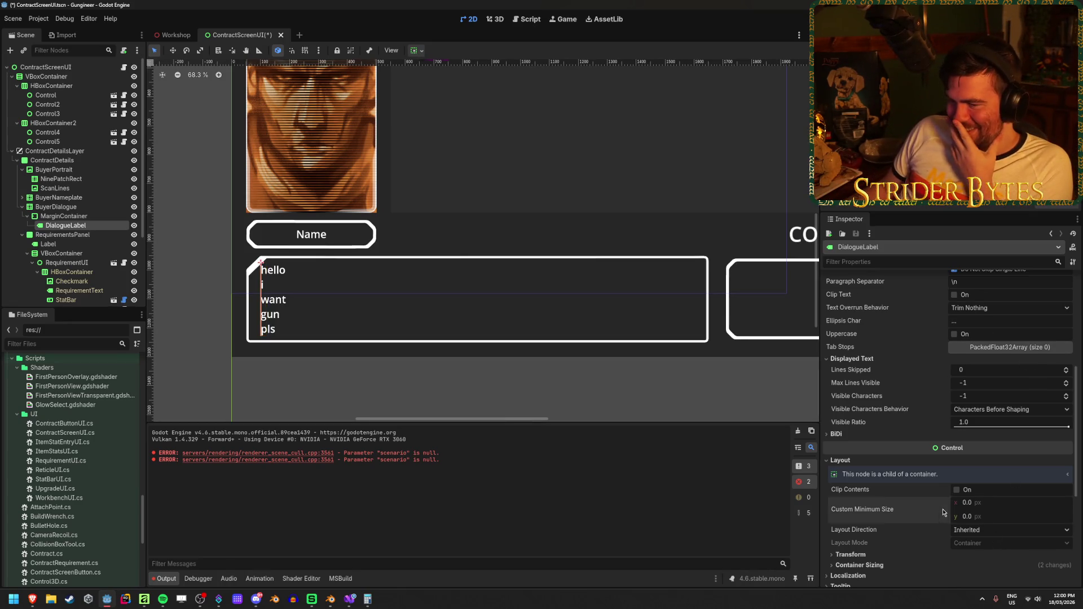
left_click(942, 508)
scroll(925, 497, "down", 3)
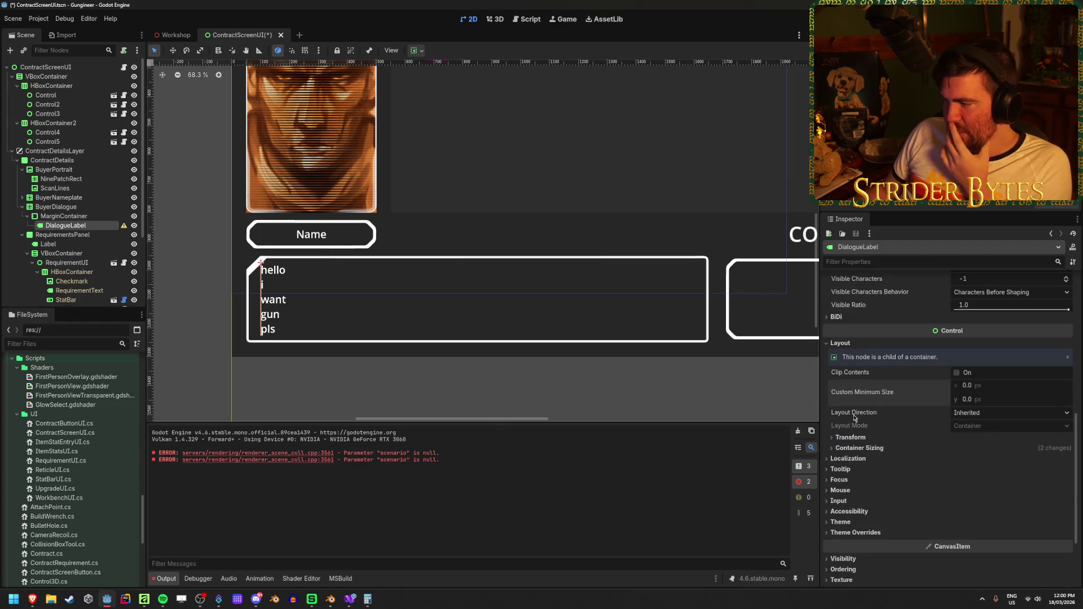
left_click(850, 438)
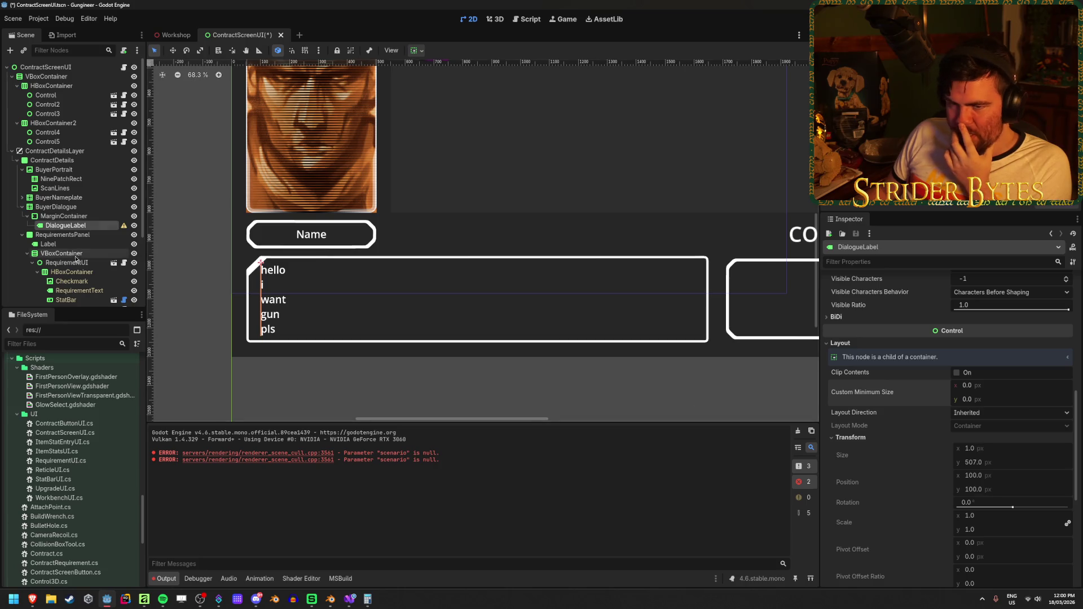
left_click(65, 217)
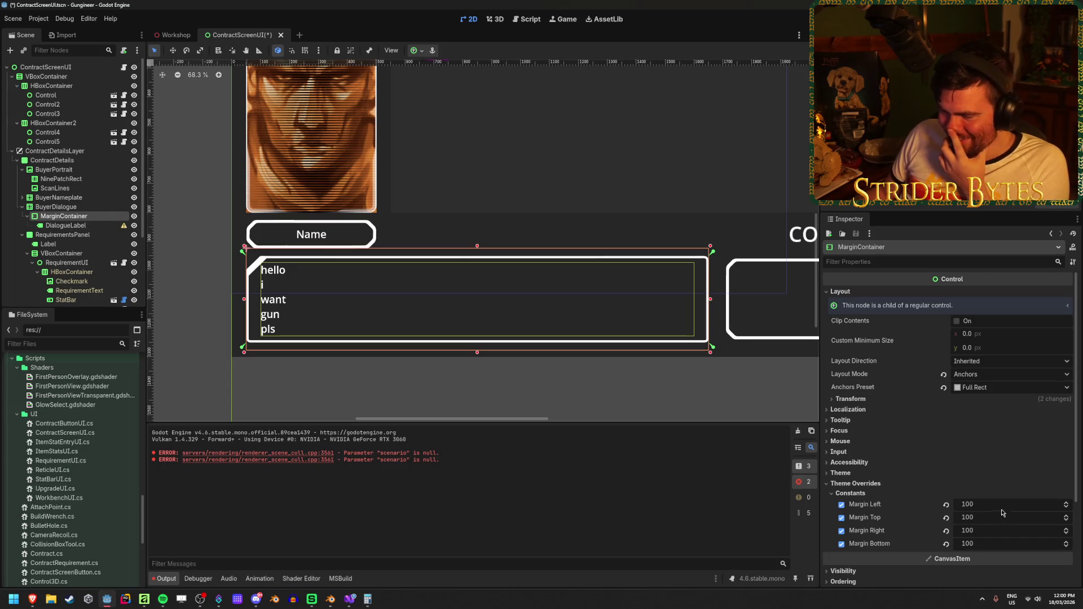
left_click(946, 505)
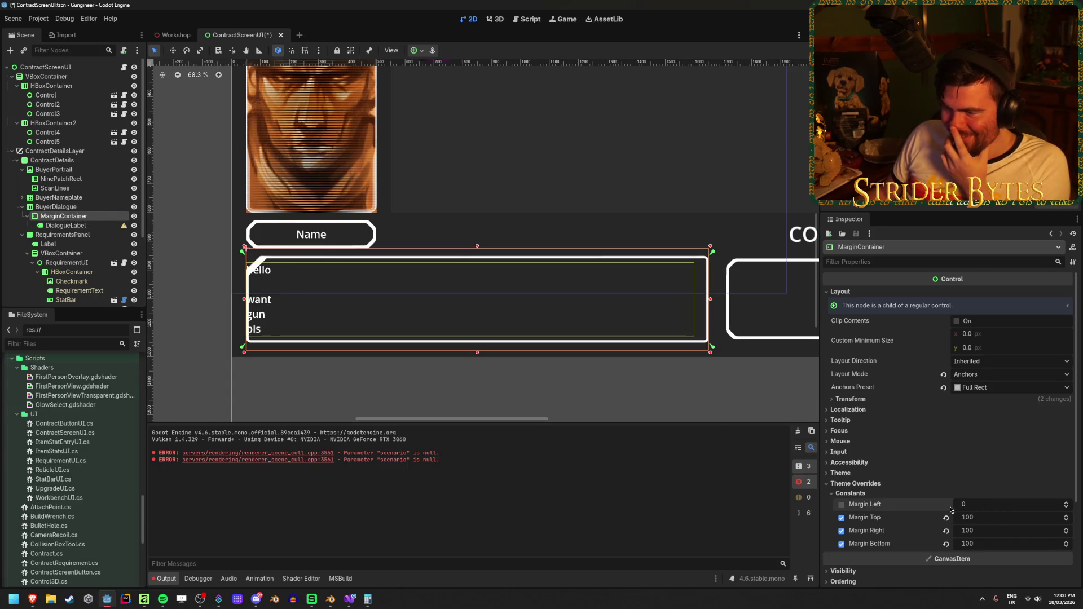
Enter 100 as MarginContainer's left margin, then compare against DialogueLabel.
left_click(988, 505)
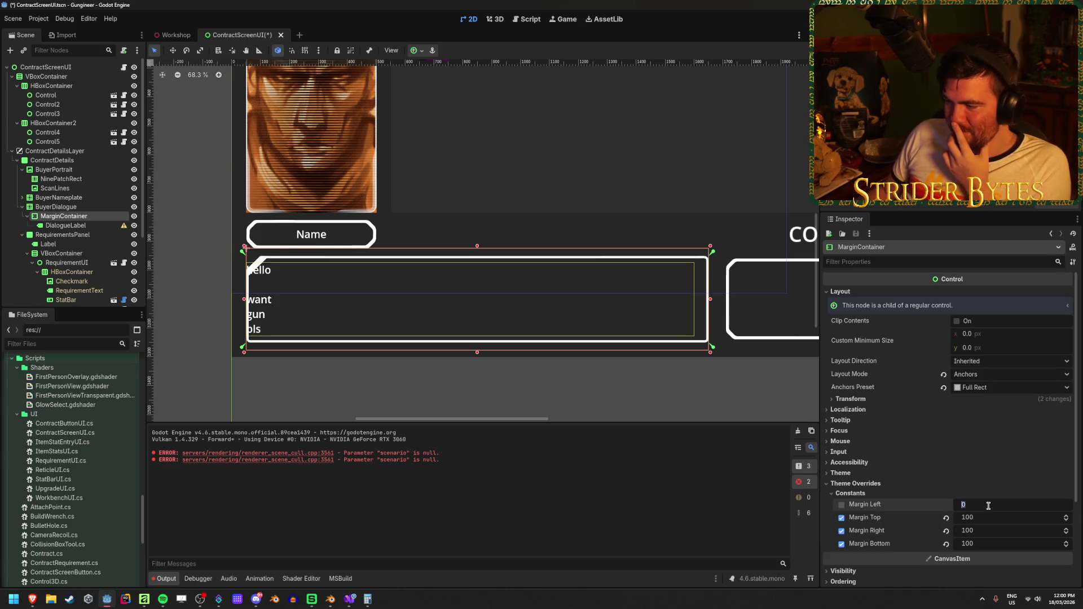
type("100")
key("Return")
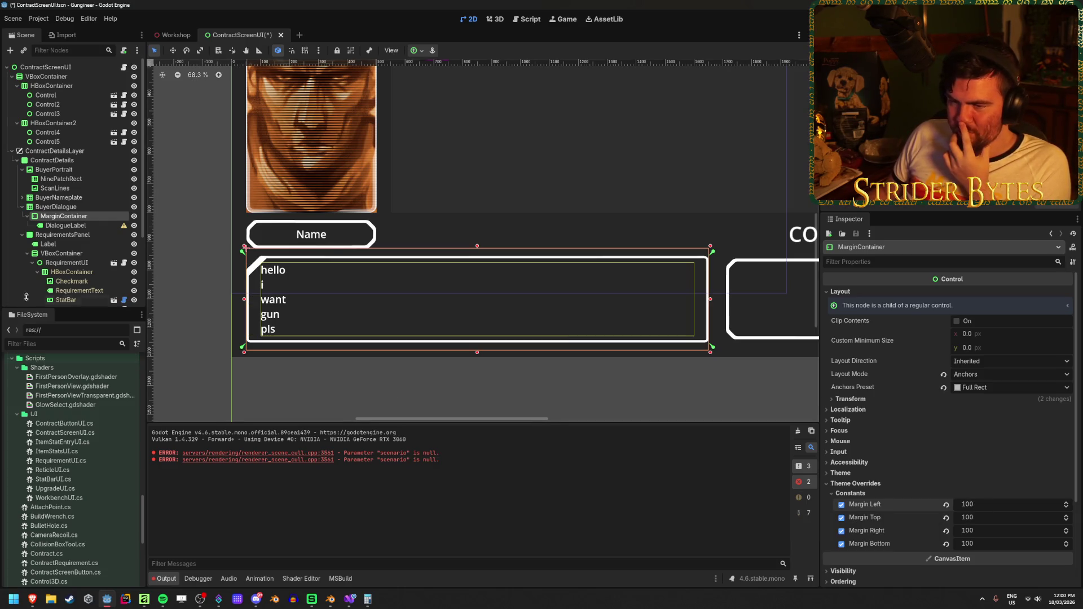
left_click(92, 228)
mouse_move(124, 227)
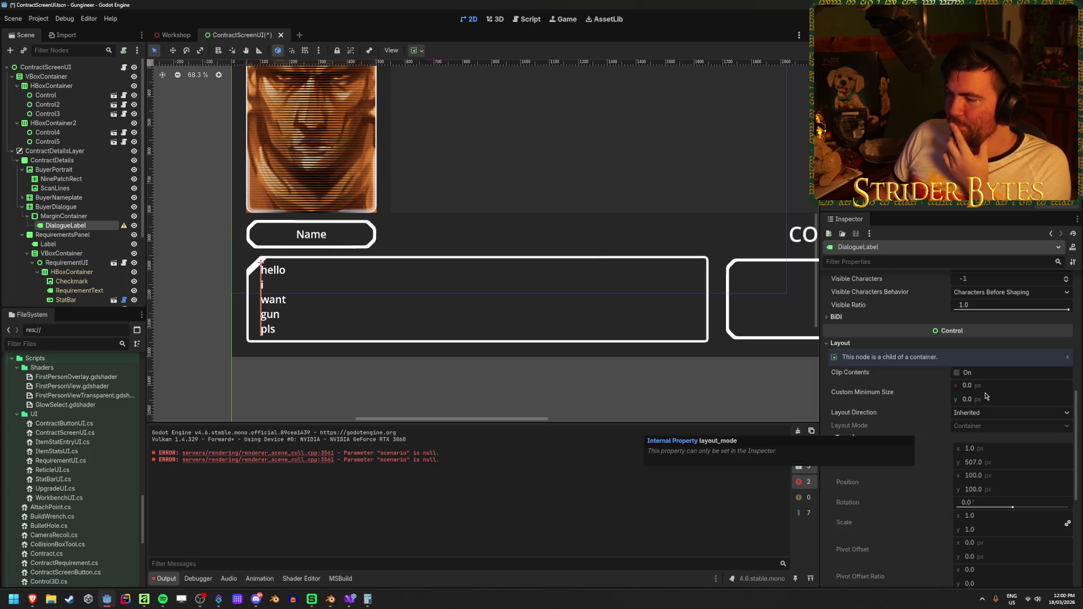
left_click(94, 216)
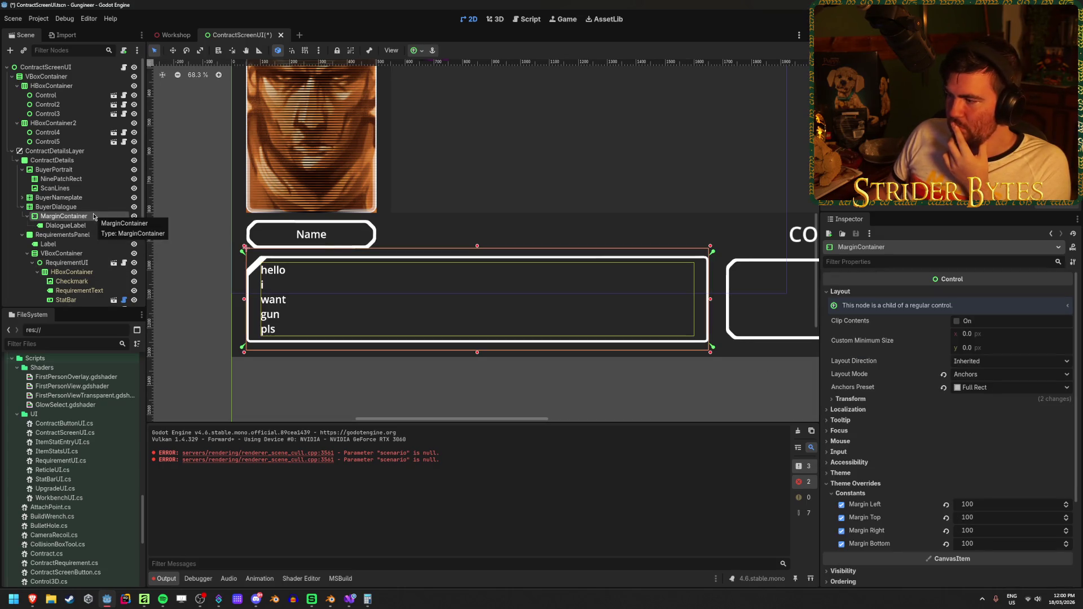
Expand the container's Transform and margin overrides, resetting Margin Left and re-entering 100.
left_click(849, 399)
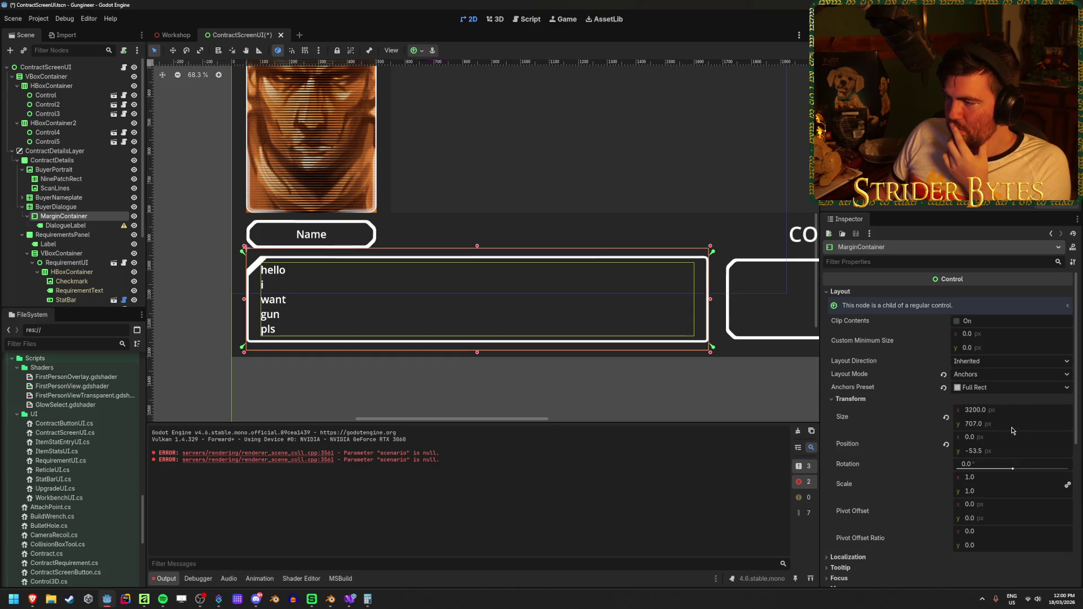
scroll(930, 480, "down", 1)
scroll(877, 518, "down", 2)
left_click(880, 515)
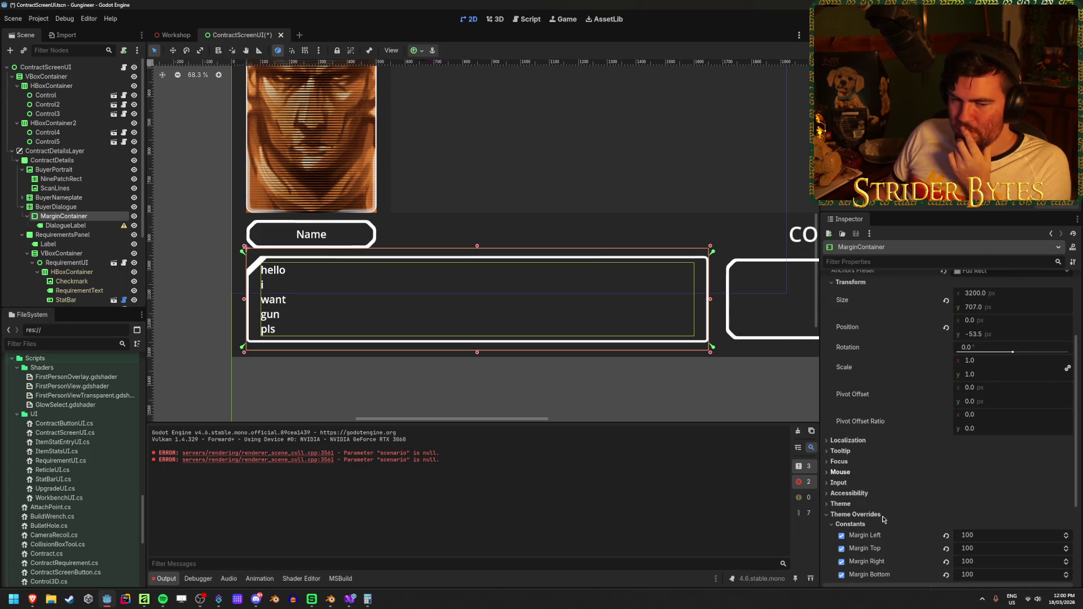
scroll(884, 518, "down", 1)
mouse_move(993, 496)
left_mouse_down()
mouse_move(981, 495)
mouse_move(1038, 495)
mouse_move(981, 496)
left_mouse_up()
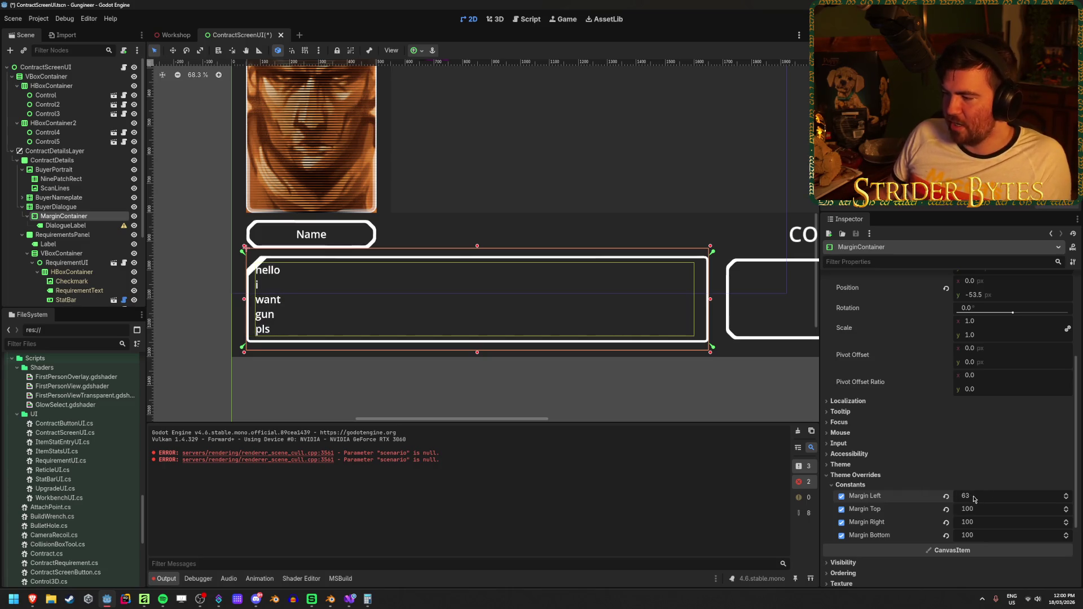
left_click(945, 496)
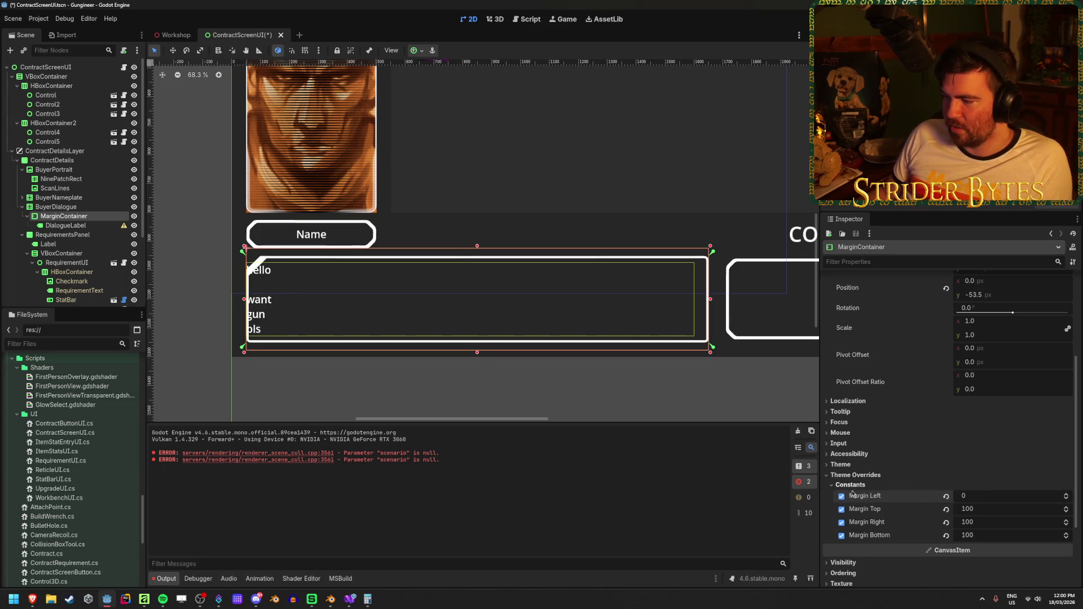
left_click(981, 496)
type("100")
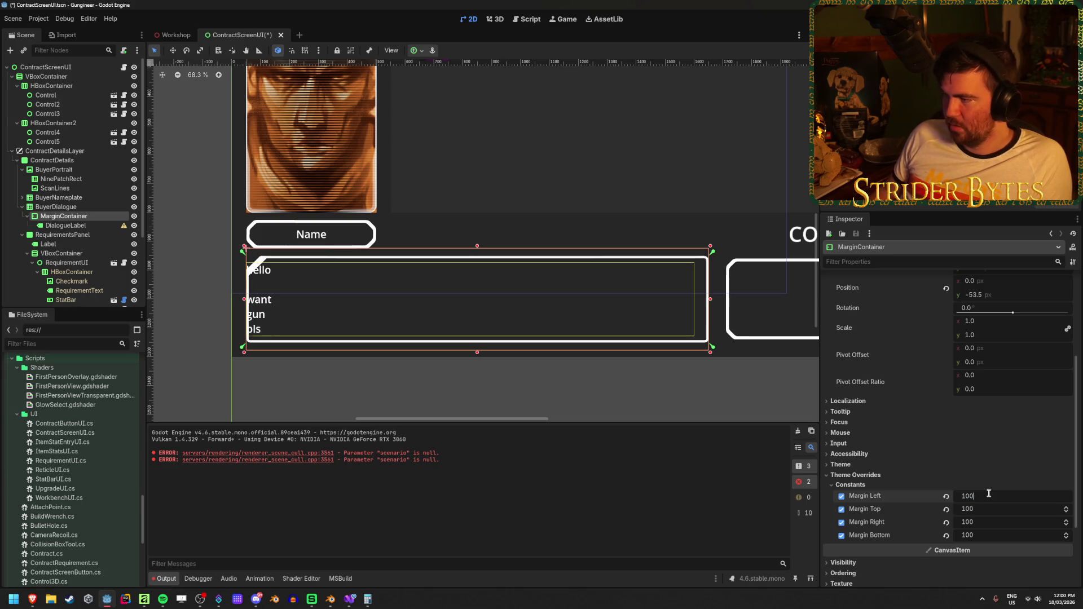
key("Return")
Try resetting the container's position and width, undo it, and dismiss the anchor presets unused.
scroll(965, 441, "up", 3)
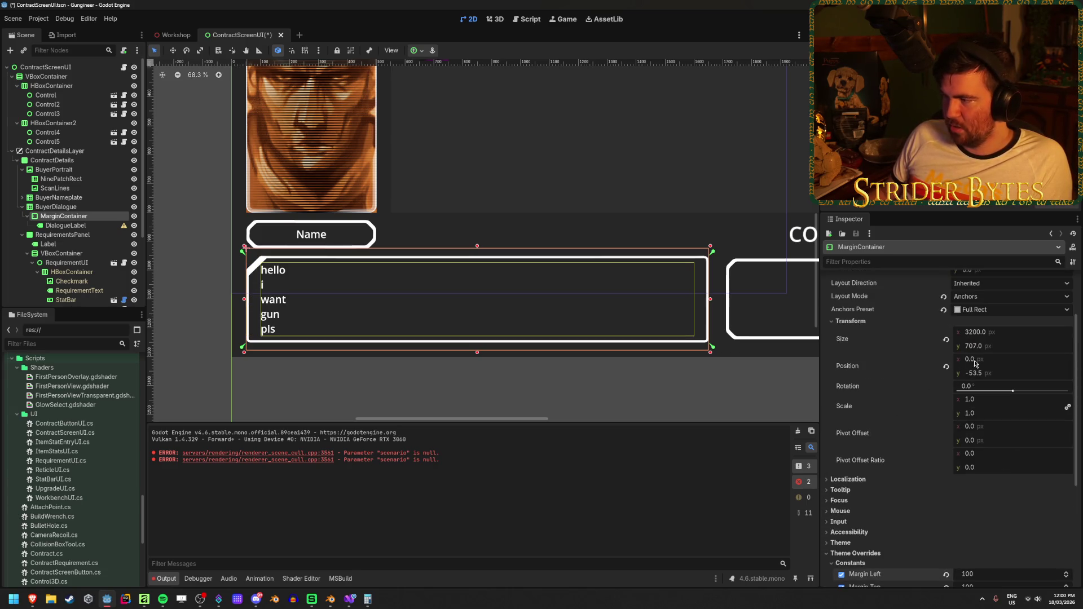
left_click(947, 368)
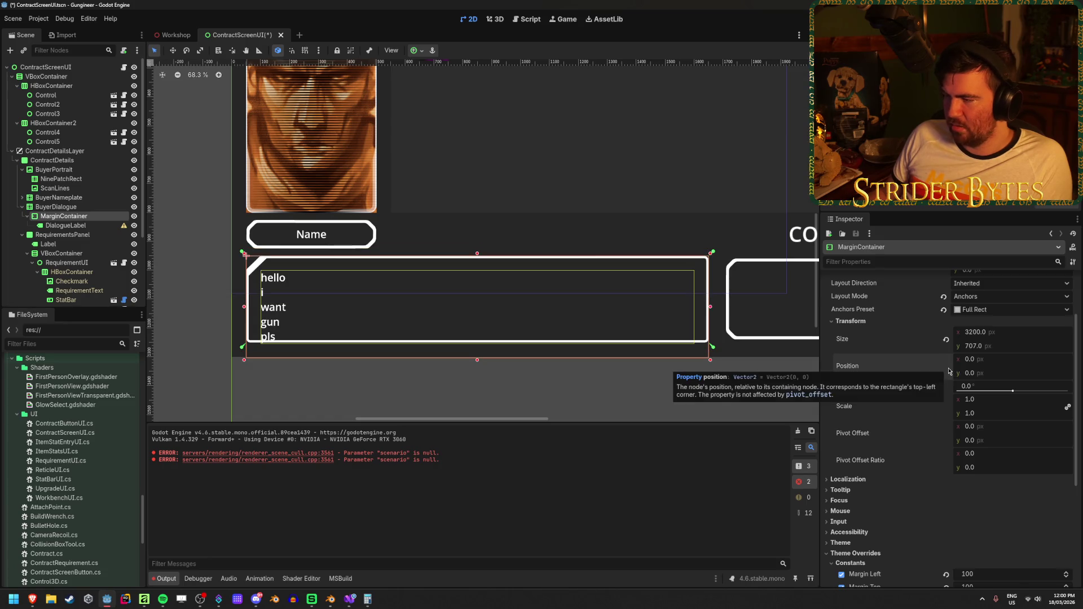
left_click(946, 339)
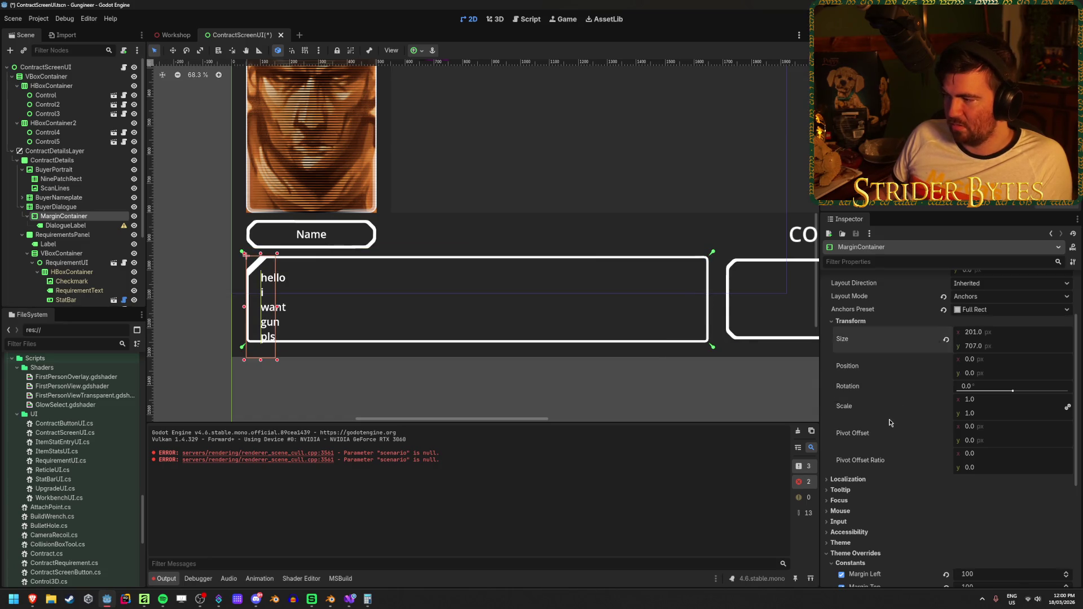
key("ctrl+z")
key("ctrl+z")
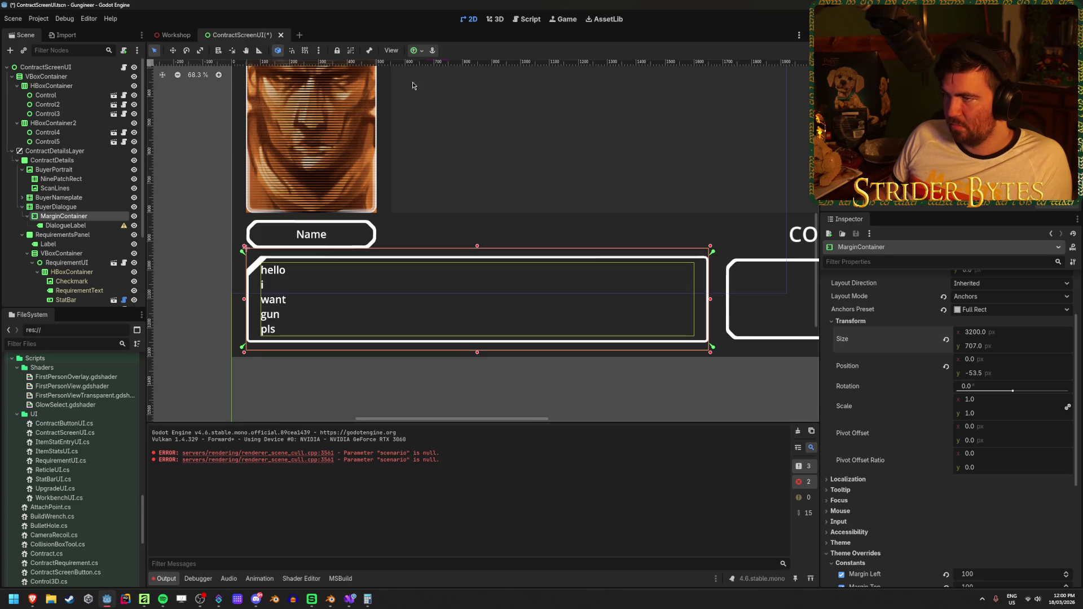
left_click(419, 49)
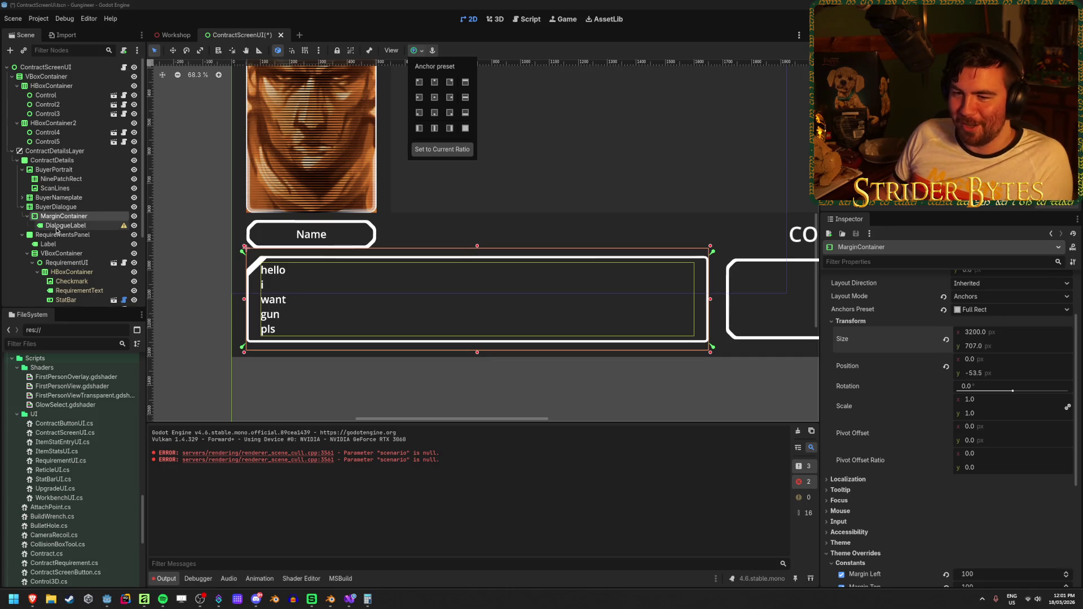
left_click(57, 228)
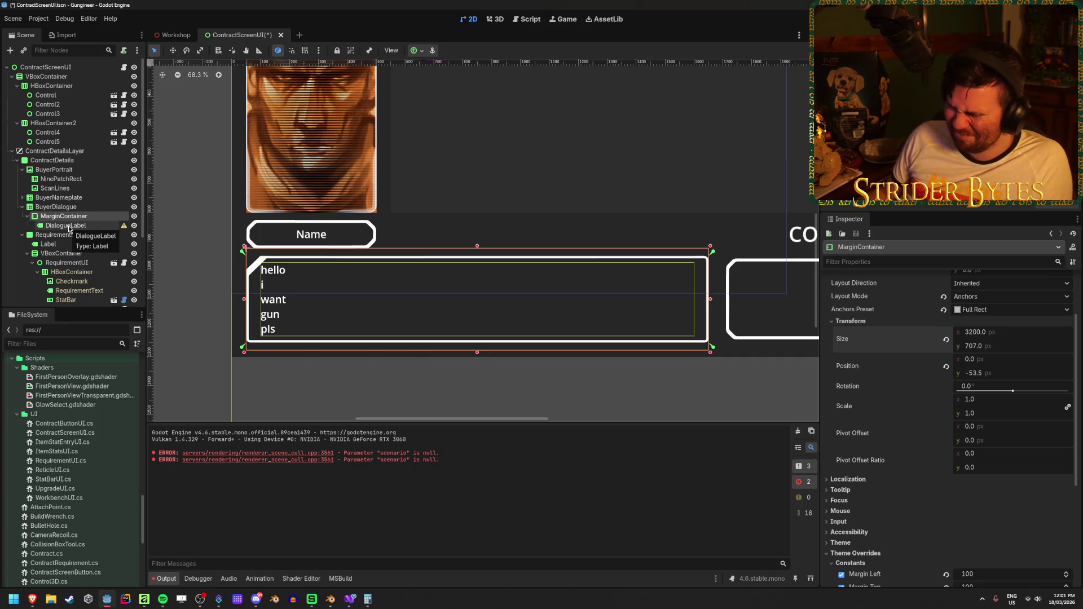
left_click(69, 226)
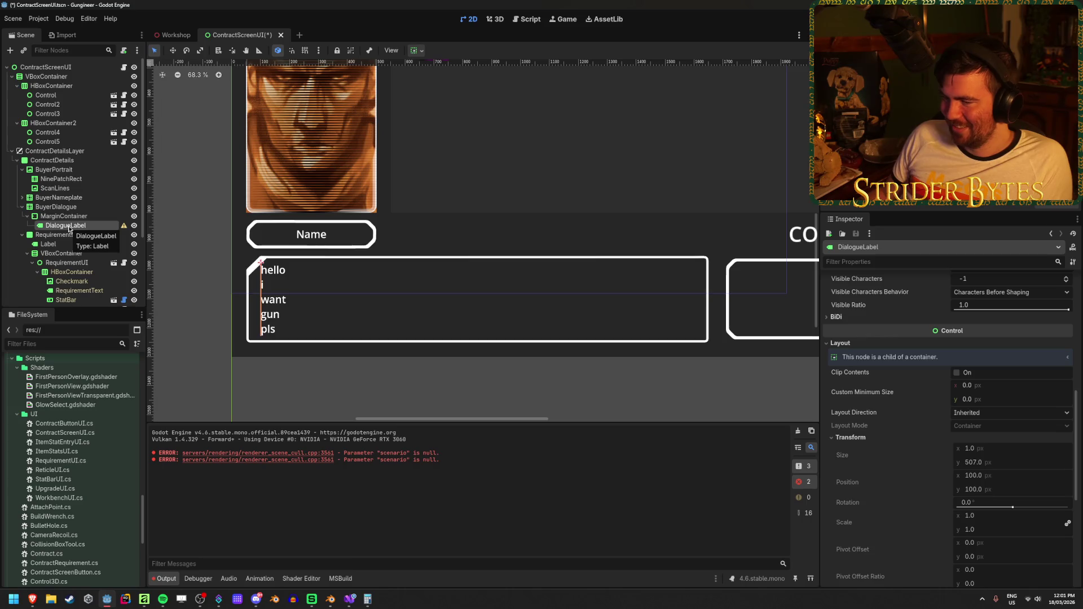
Set DialogueLabel's Custom Minimum Size width to 3000, after trying 800 and 3200.
left_click(997, 386)
type("8")
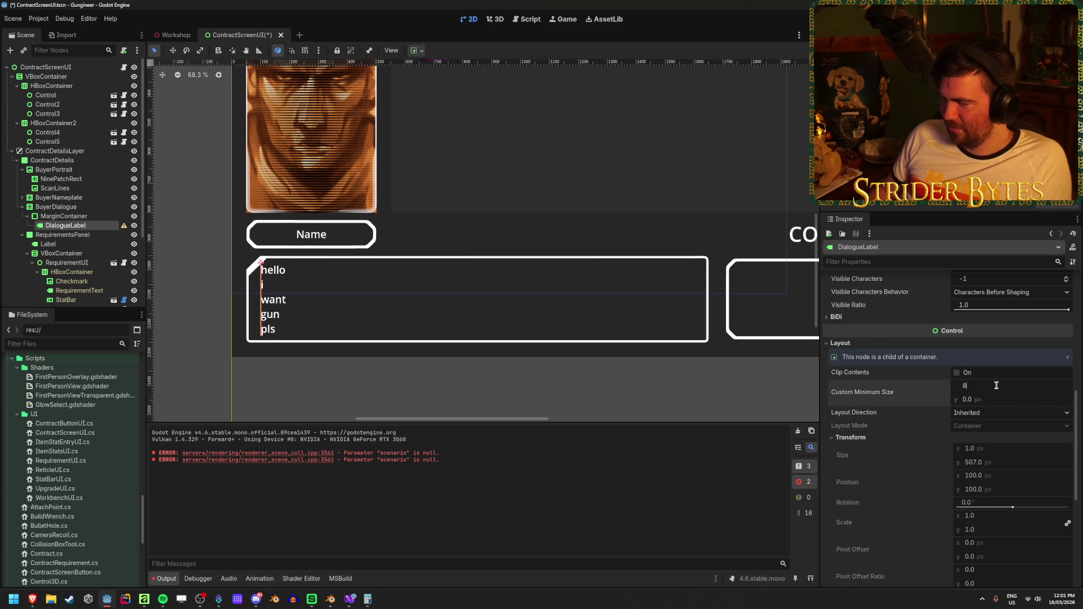
type("00")
key("Return")
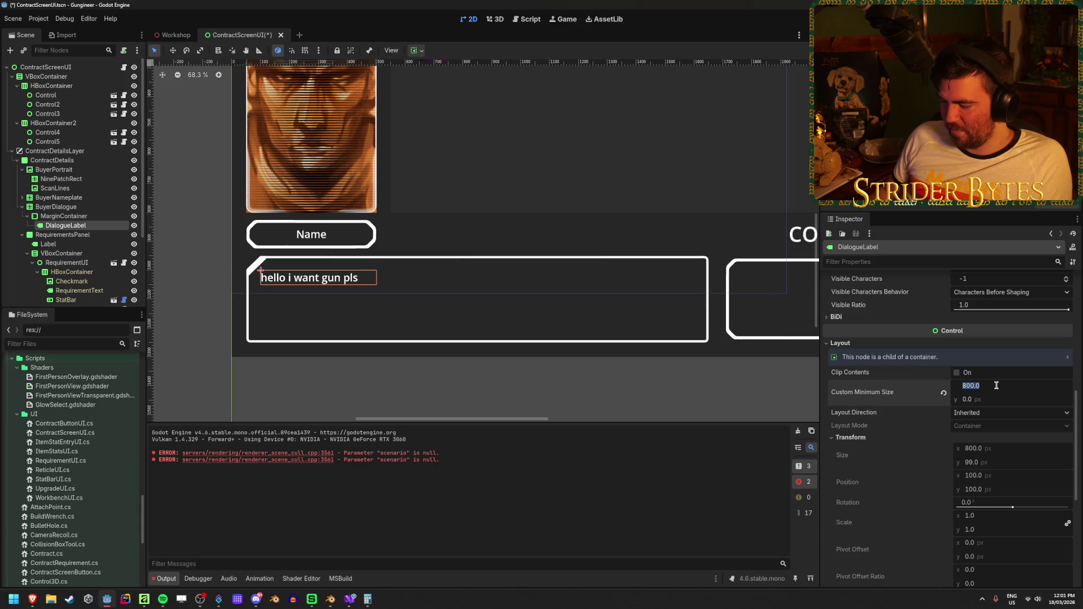
type("3200")
key("Return")
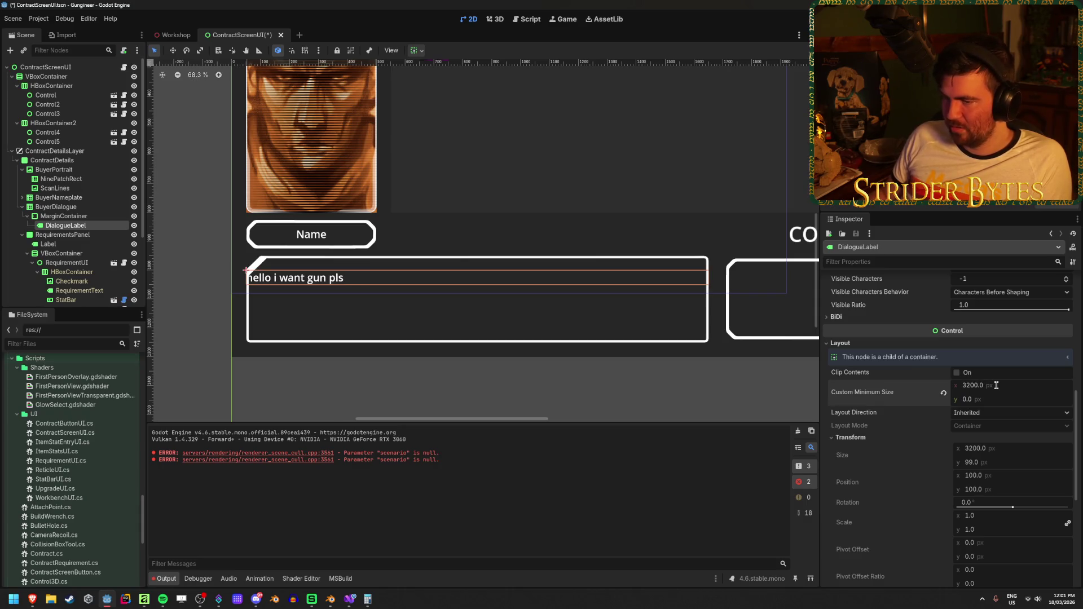
left_click(996, 385)
type("3000")
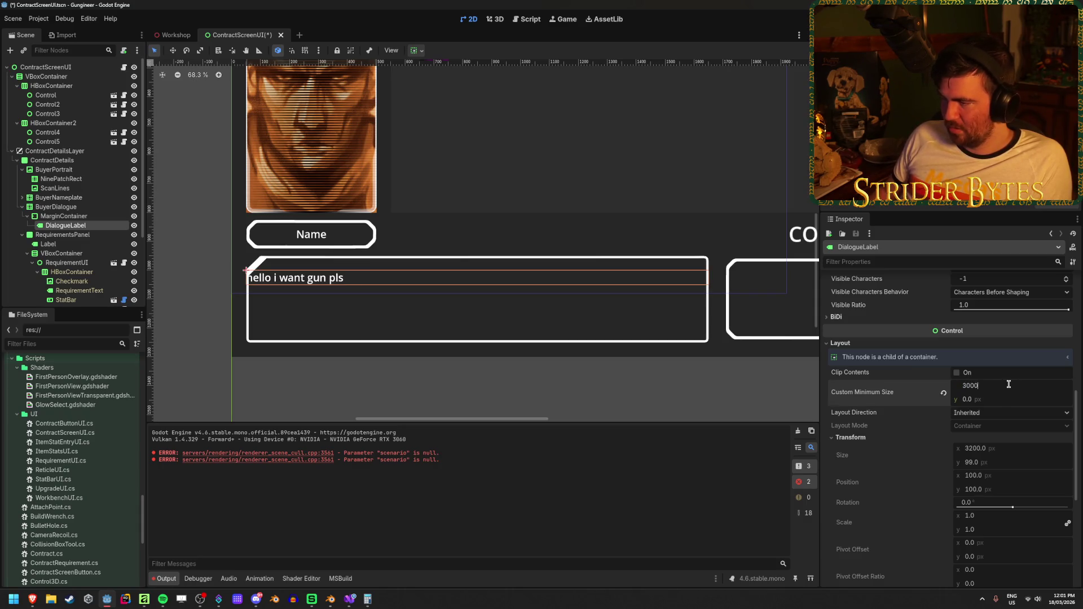
key("Return")
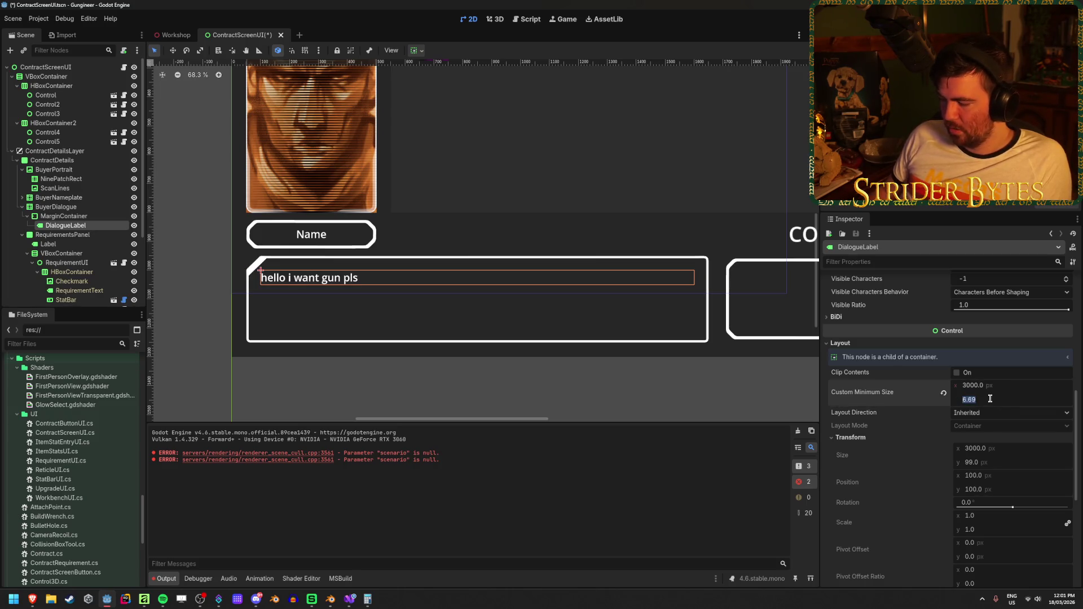
Set the label's minimum height to 400 instead of 500 and check the Autowrap Mode tooltip.
type("500")
key("Return")
left_click(990, 398)
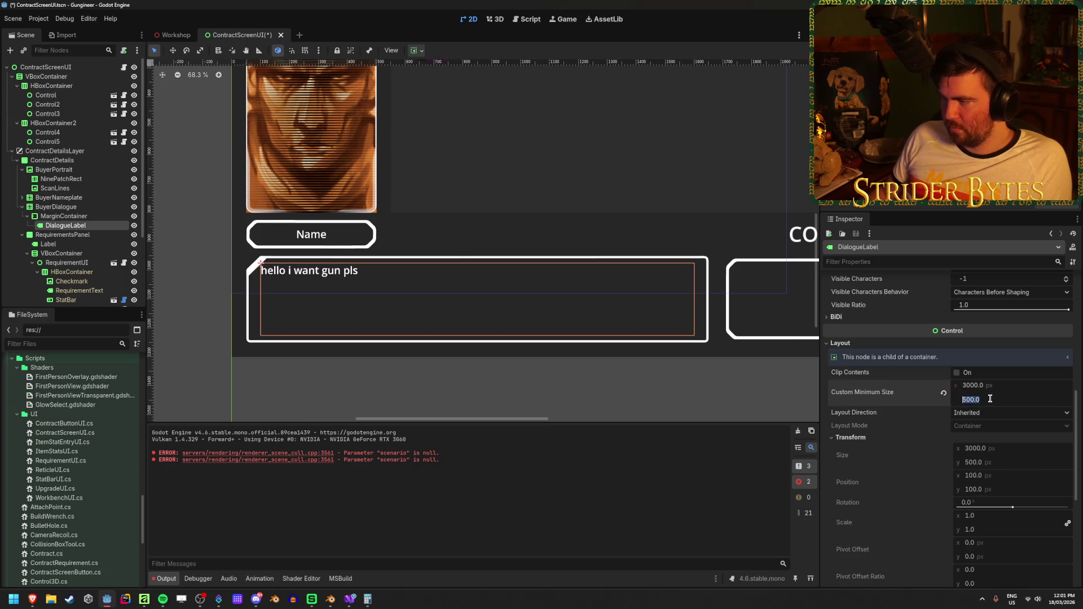
type("400")
key("Return")
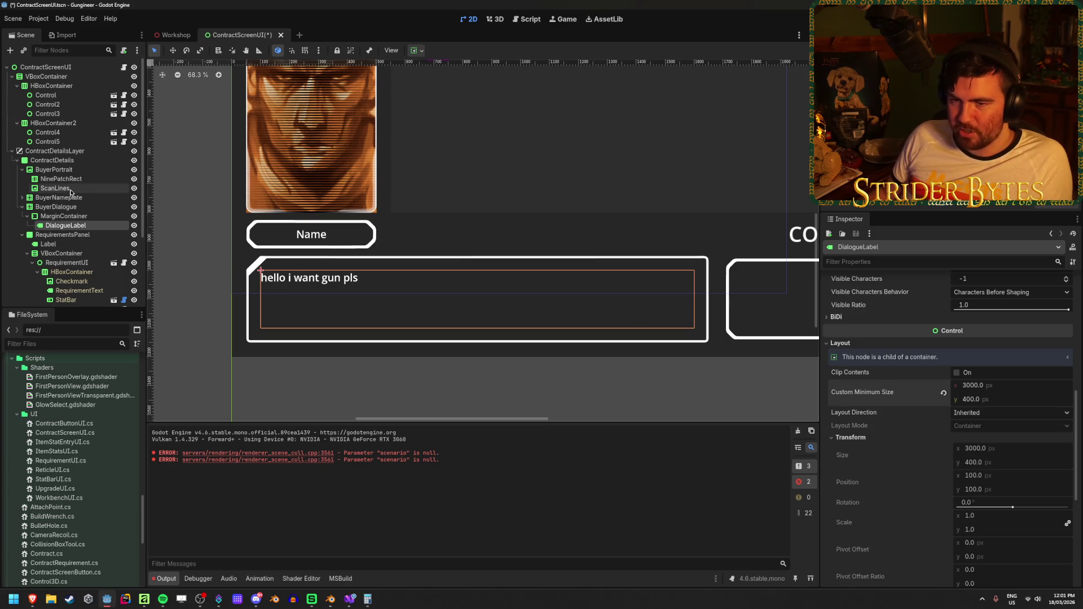
scroll(900, 449, "down", 5)
scroll(899, 446, "up", 9)
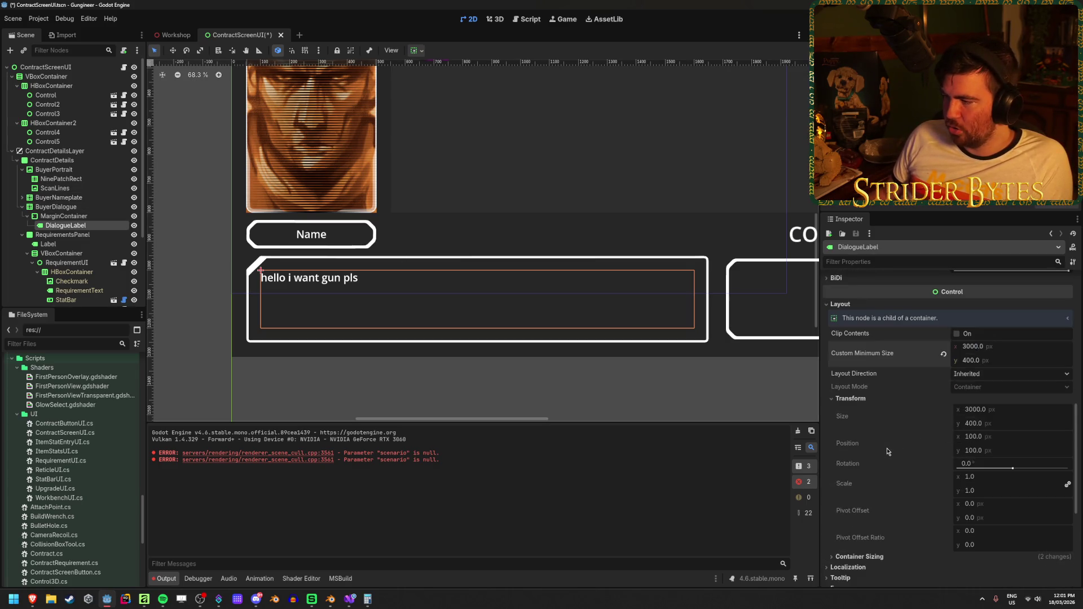
scroll(898, 432, "up", 8)
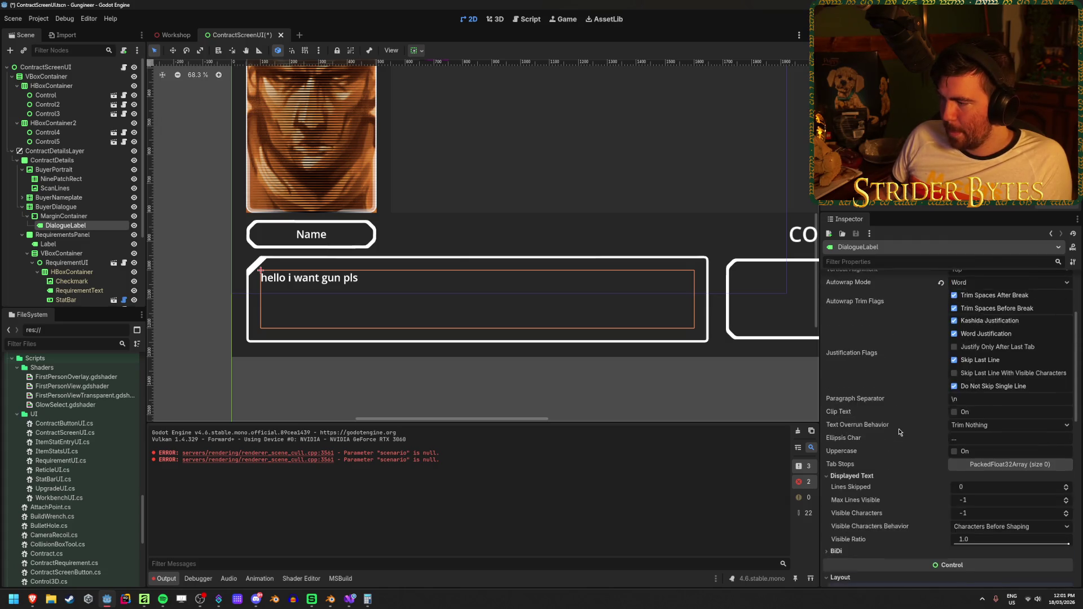
mouse_move(853, 401)
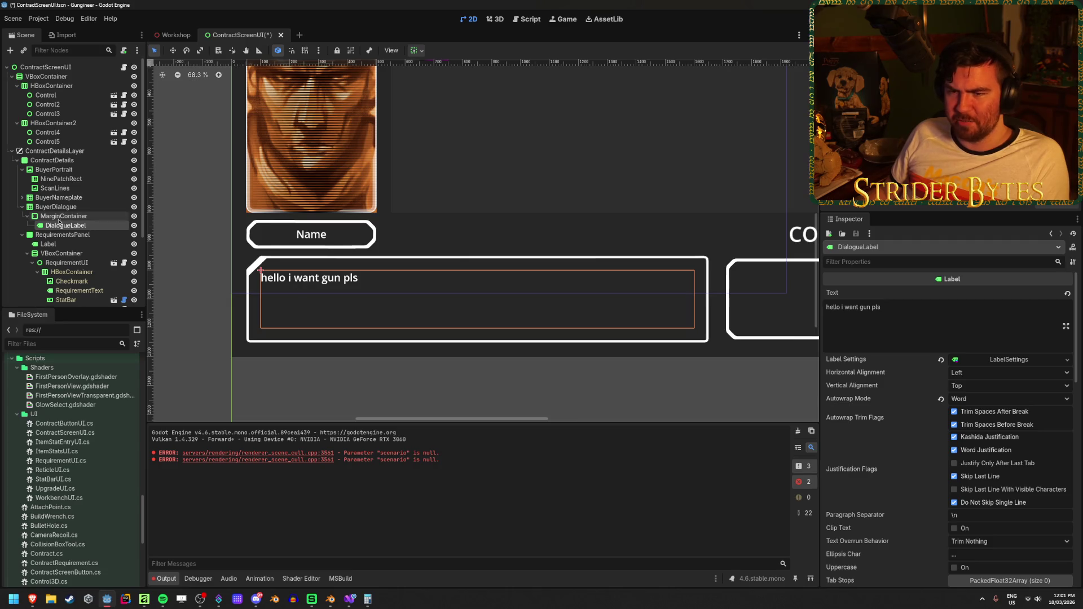
left_click(89, 216)
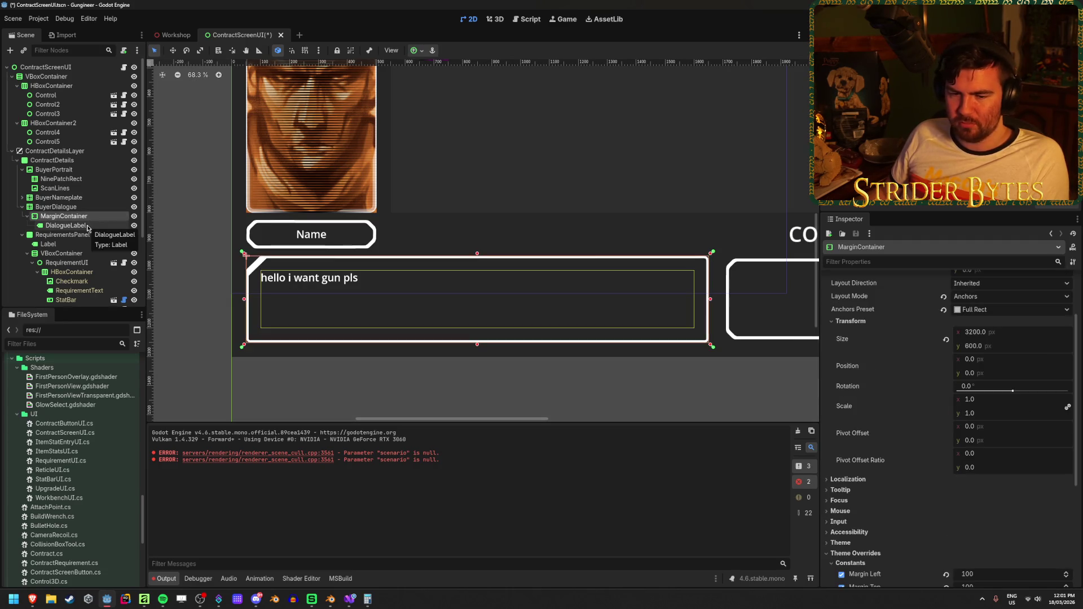
left_click(85, 226)
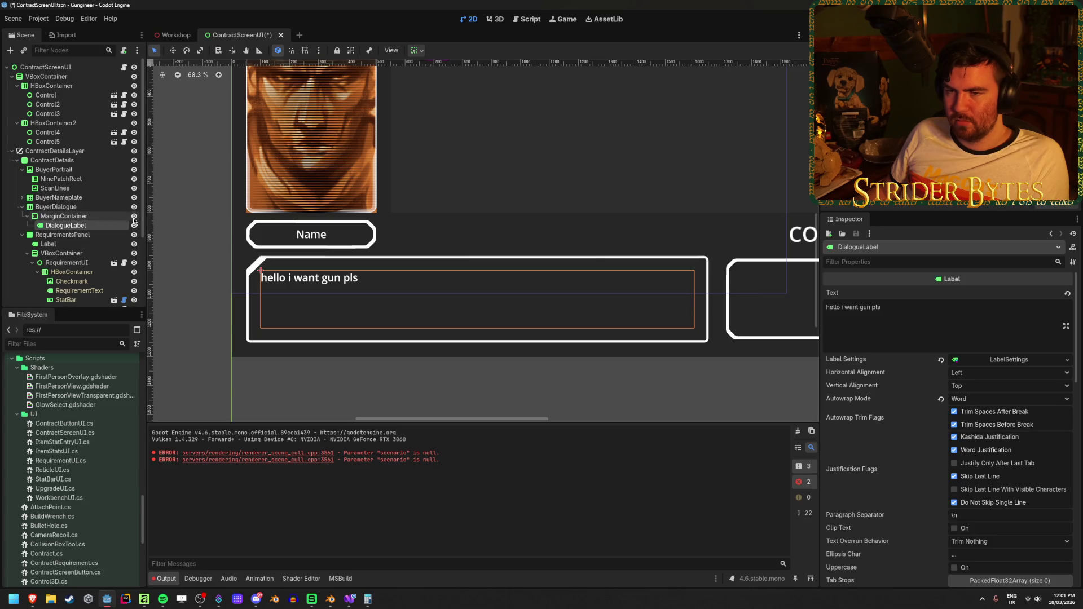
key("f")
left_click_drag(88, 213, 89, 213)
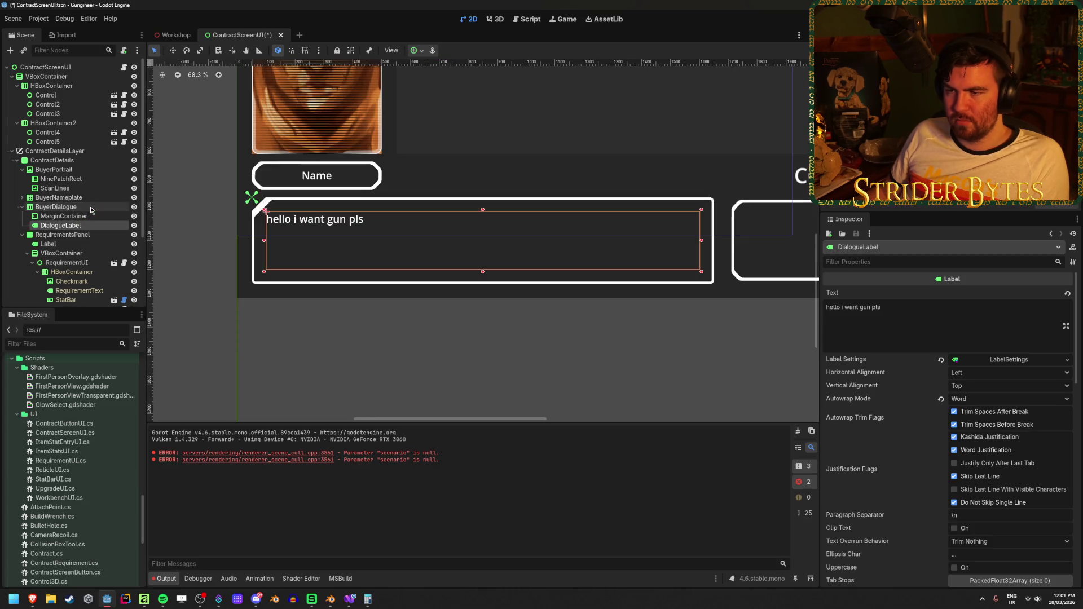
left_click(417, 51)
left_click(465, 129)
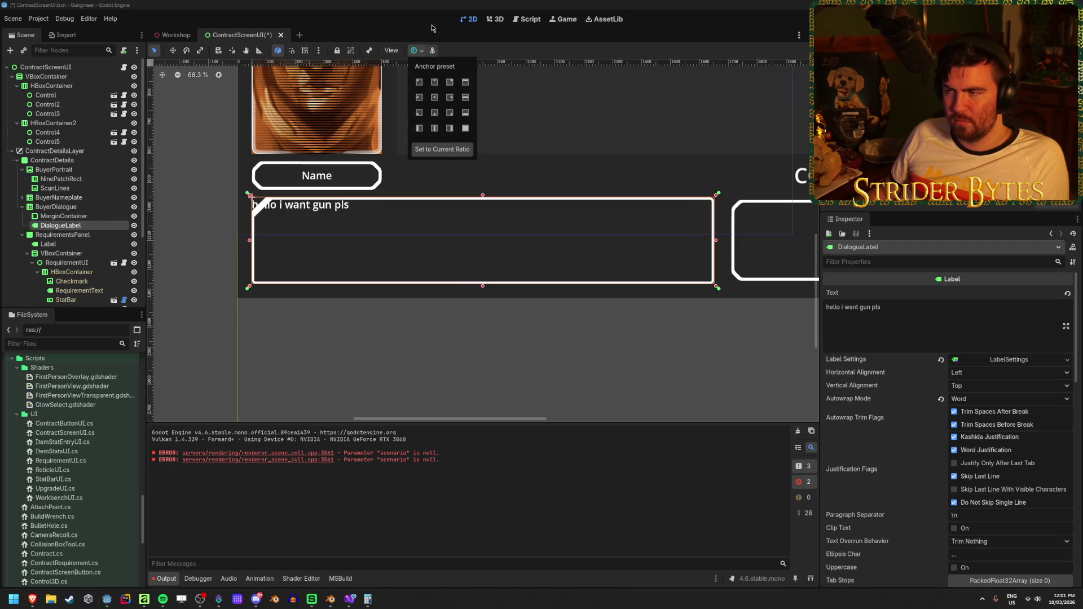
key("ctrl+z")
key("ctrl+z")
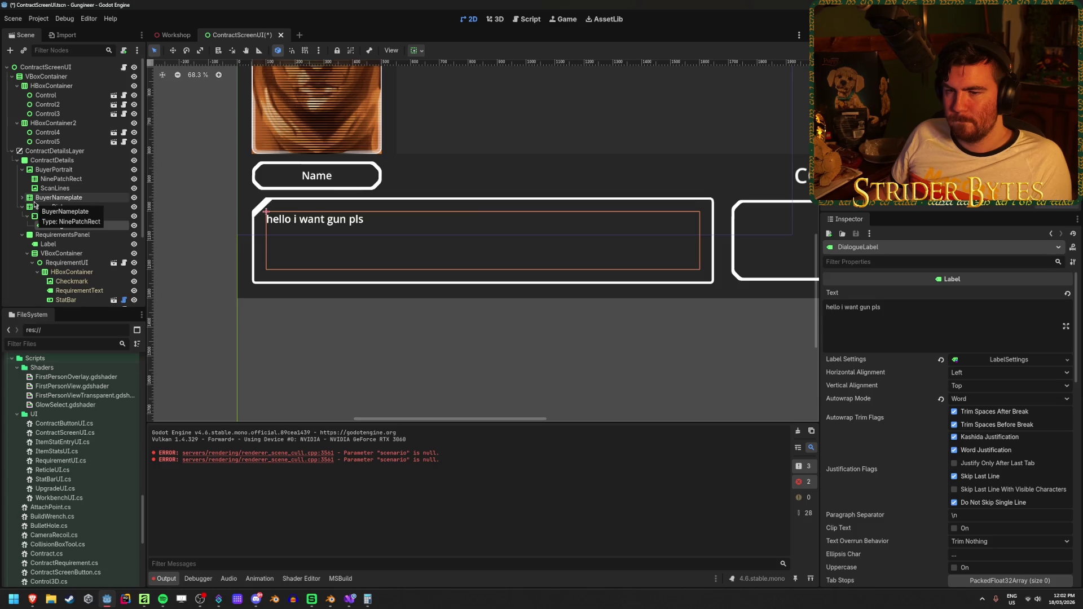
left_click(63, 217)
left_click(72, 224)
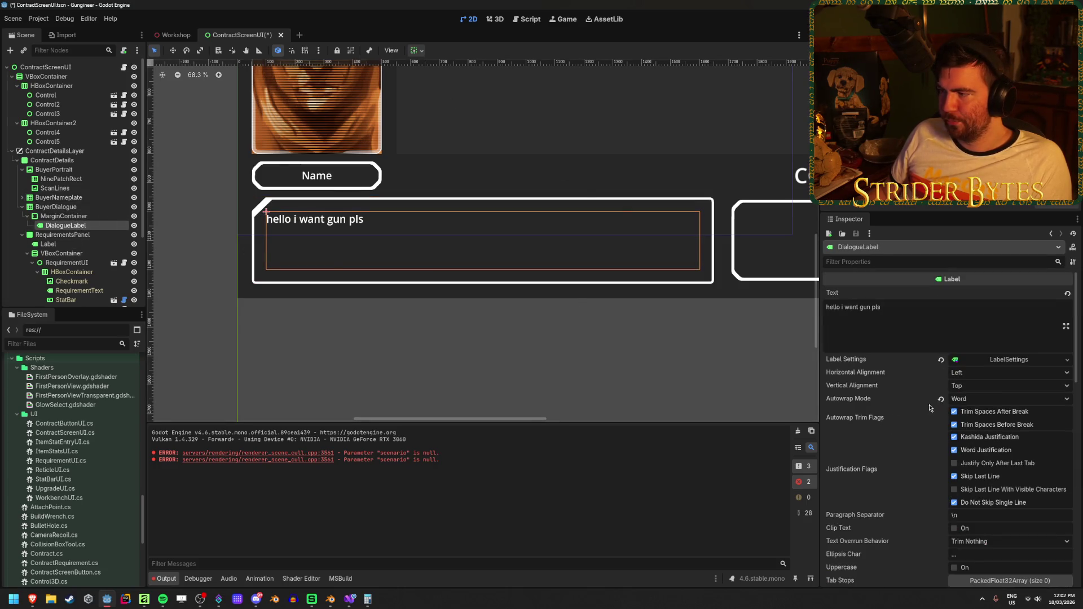
scroll(904, 415, "down", 4)
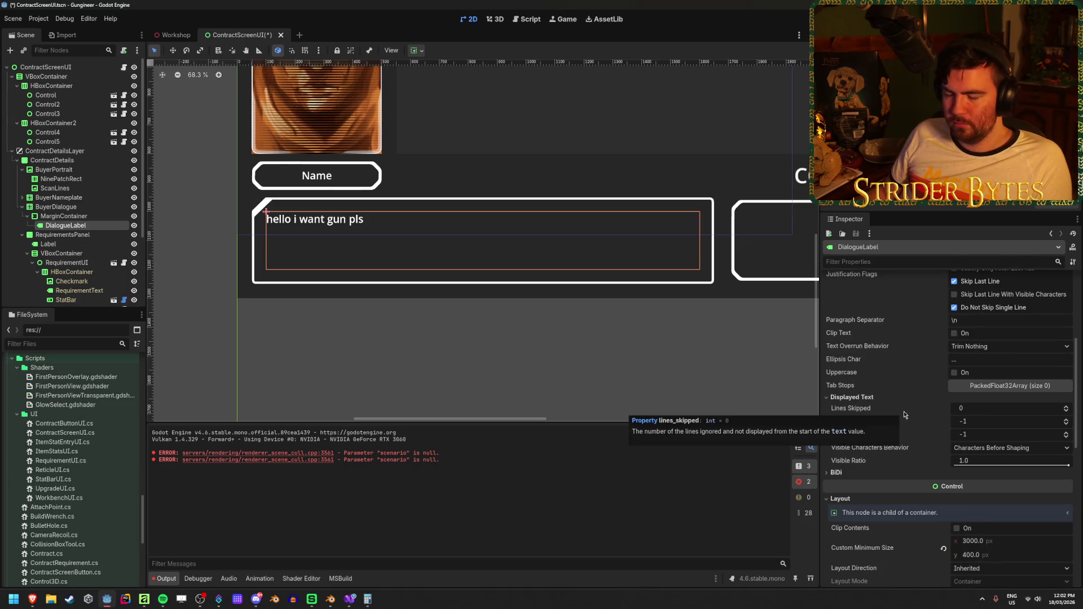
scroll(904, 414, "down", 2)
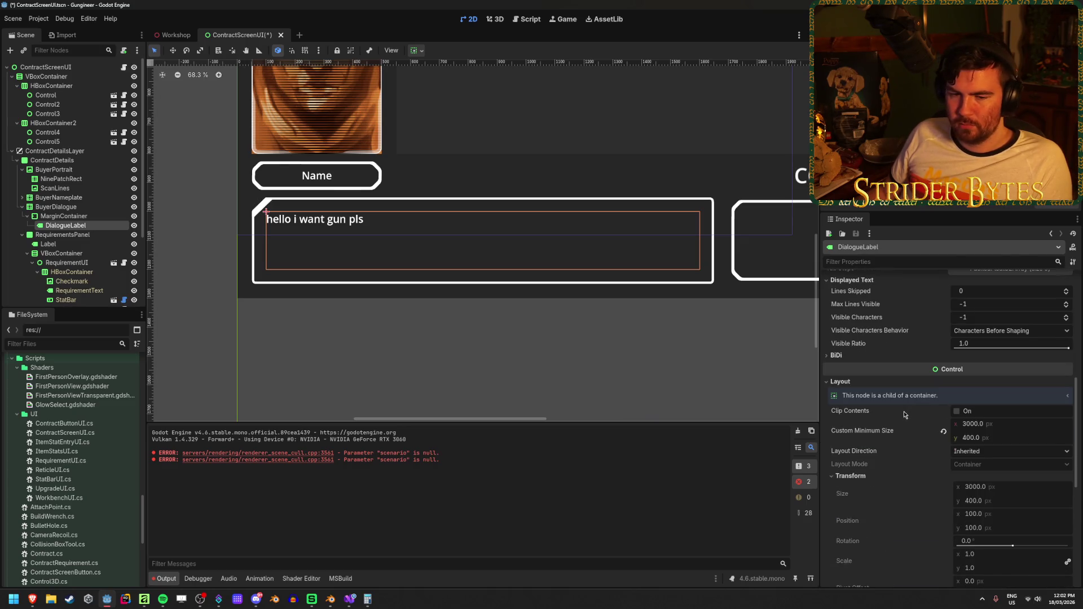
scroll(903, 414, "up", 6)
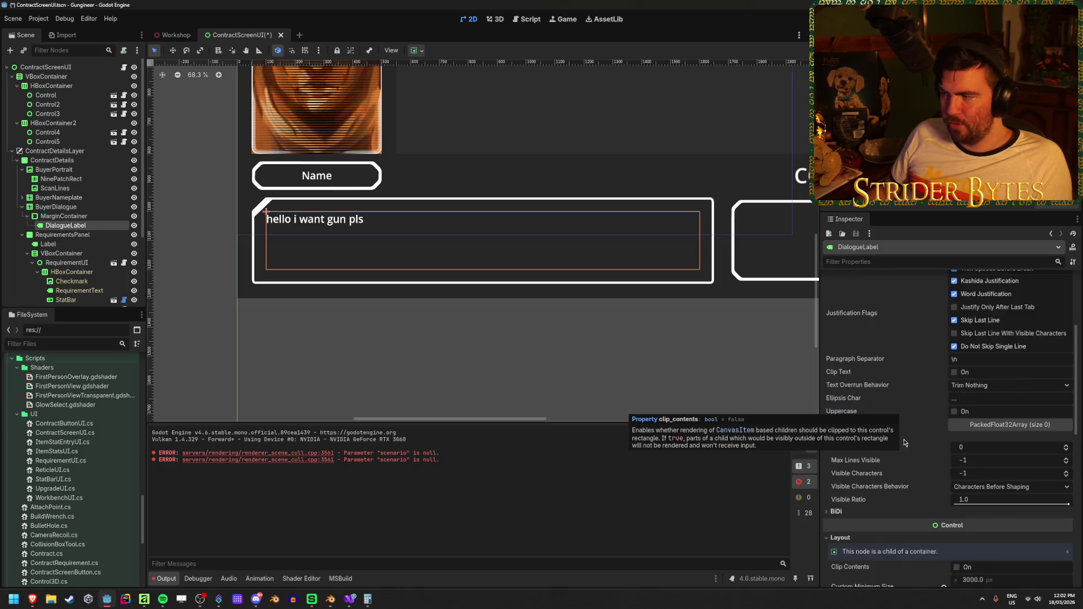
Append three lines of long gibberish text to the DialogueLabel's Text field.
left_click(935, 327)
type("kjfgsd")
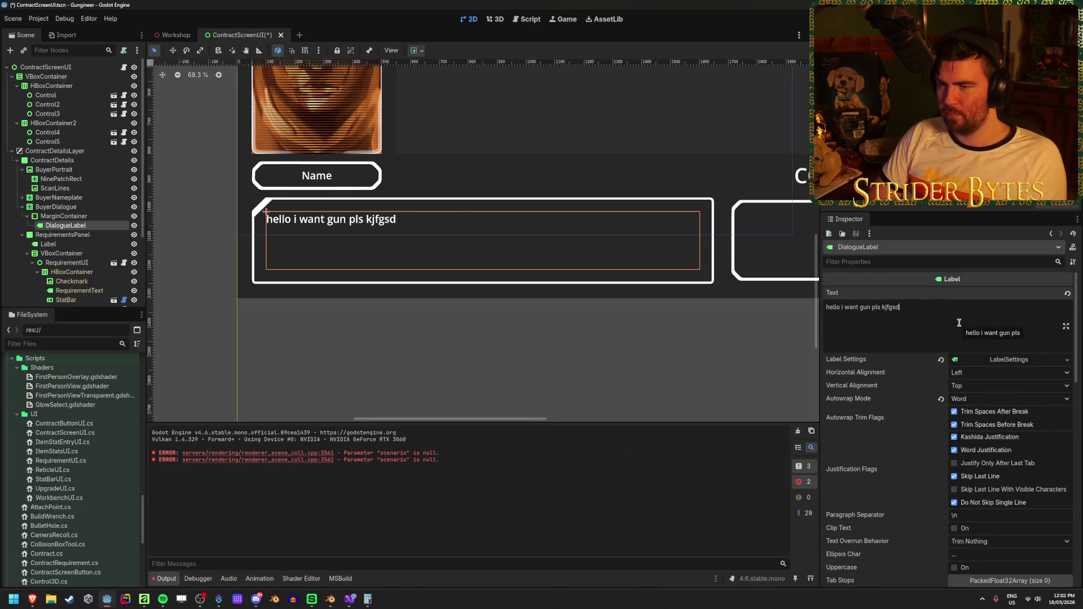
type("jhlkfgdskjhf kjdshfkjsdhfkjhsadkjflhaslkjdfhdkjslhf lkjasdhfkajlsdhf lkjashdflkjasdhfkjlhdsfkj lhsdfkj")
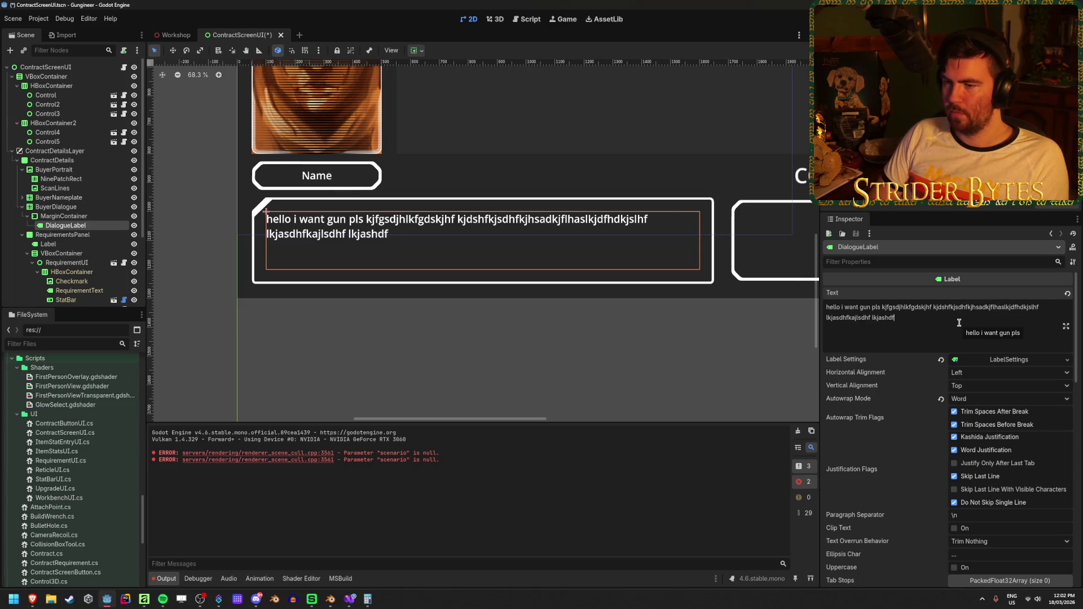
key("Return")
type("dsfgsdfjhgdsajhfg dsf")
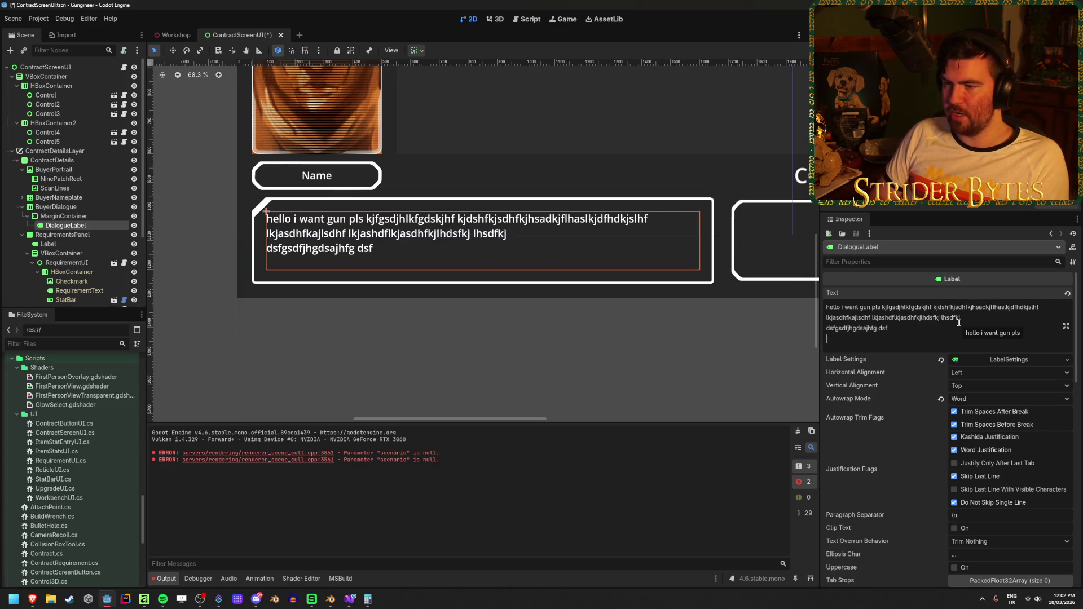
key("Return")
type("hdsbgfj hsdagfjhgdsfhjgdsfjhgdshjfds")
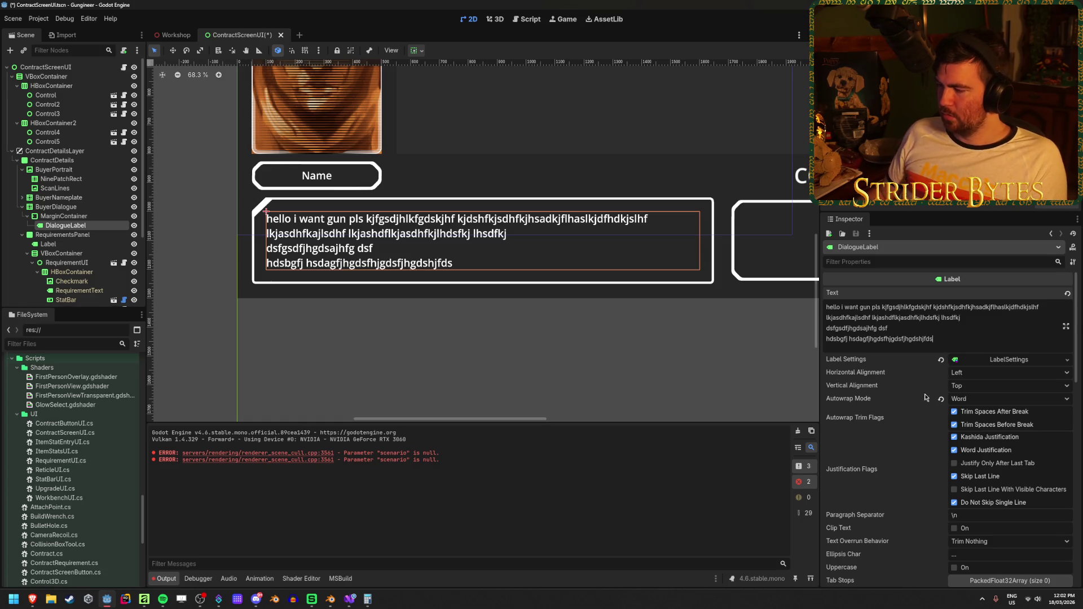
Expand the label's LabelSettings and go to the Layout minimum height value.
scroll(883, 387, "down", 5)
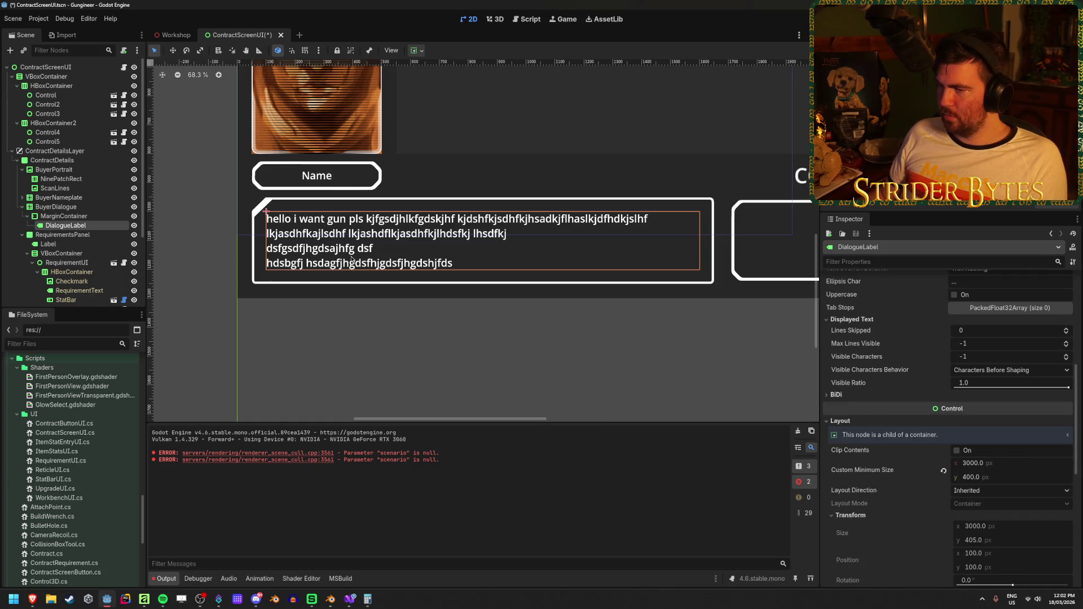
scroll(919, 377, "down", 3)
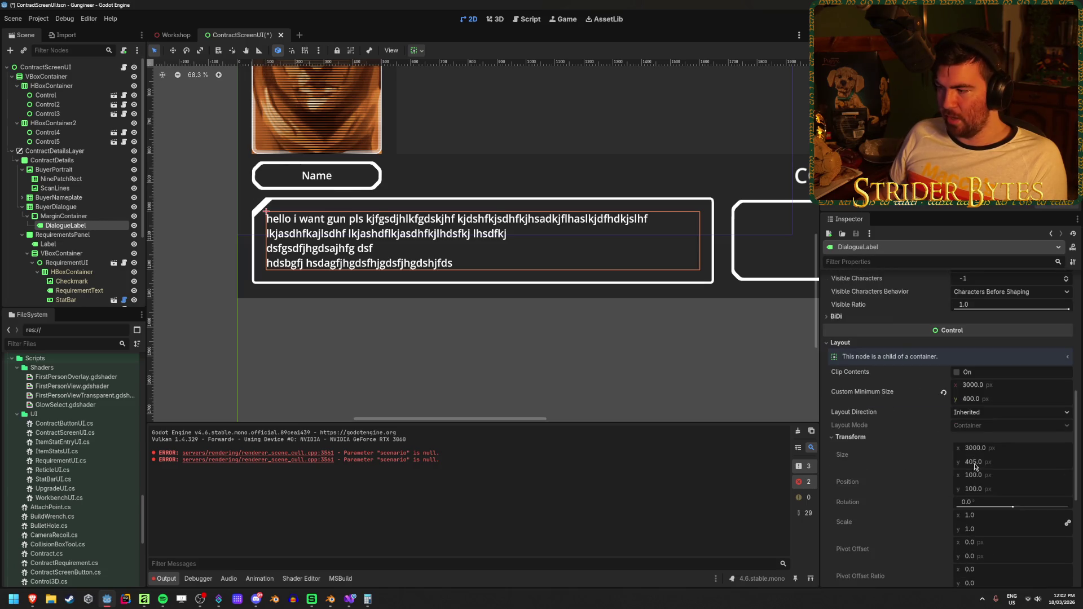
scroll(936, 412, "up", 10)
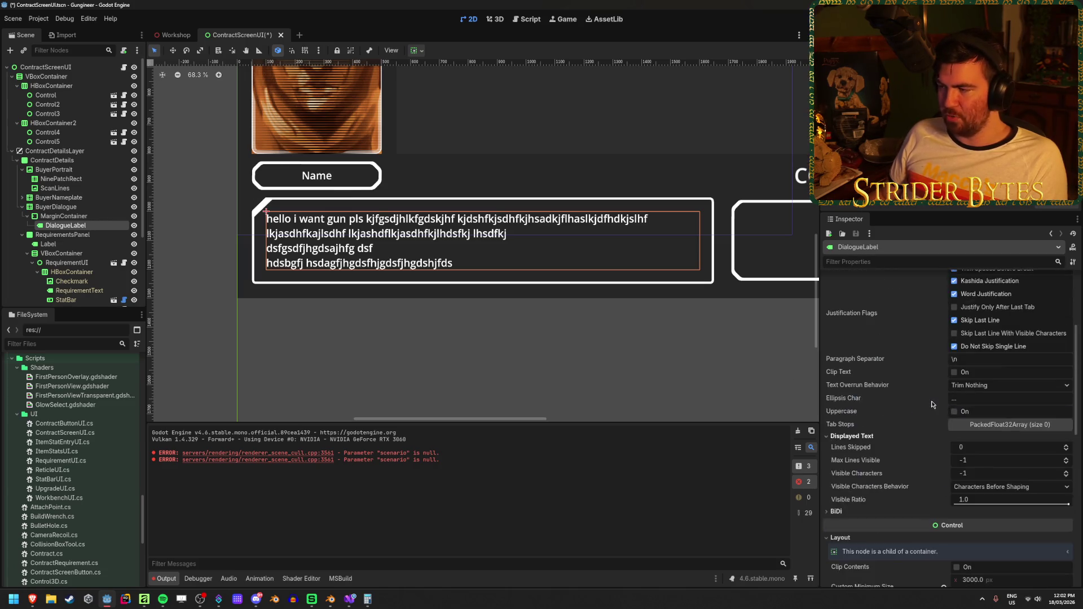
left_click(1009, 359)
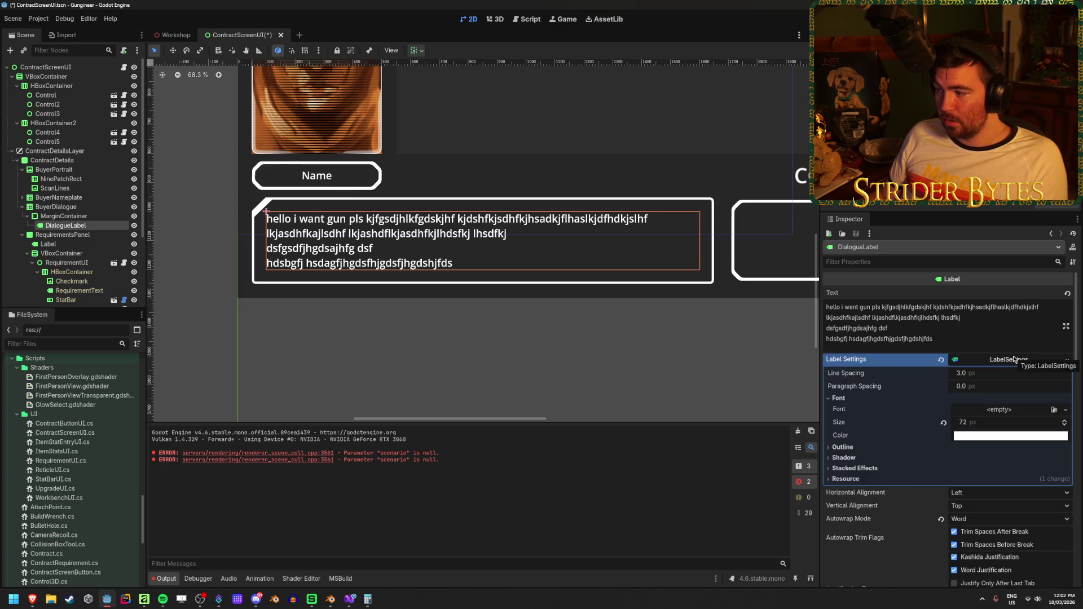
scroll(925, 389, "down", 10)
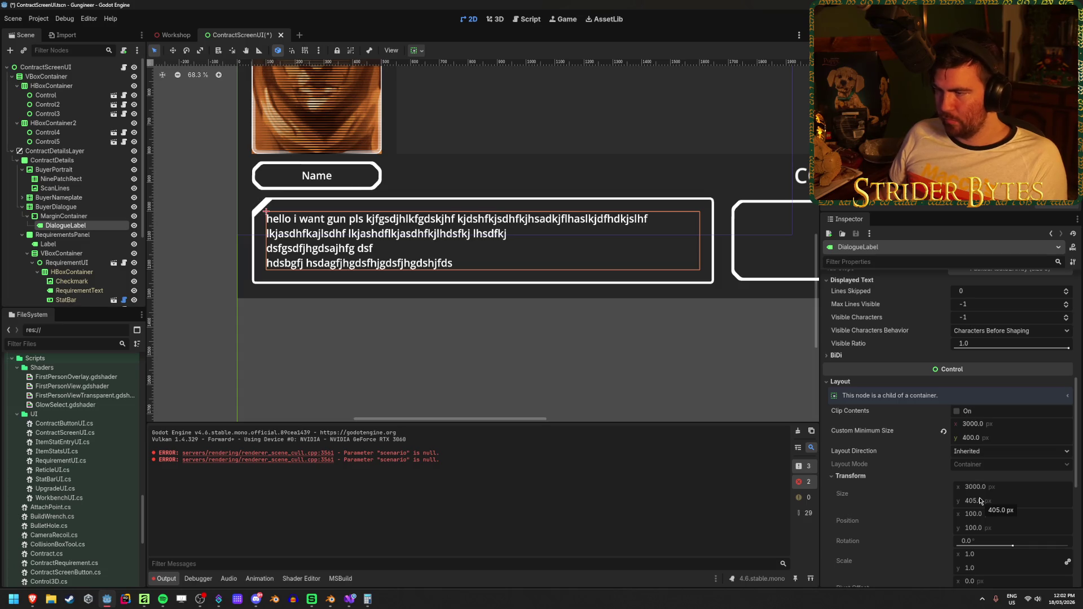
scroll(931, 469, "up", 3)
scroll(907, 462, "down", 1)
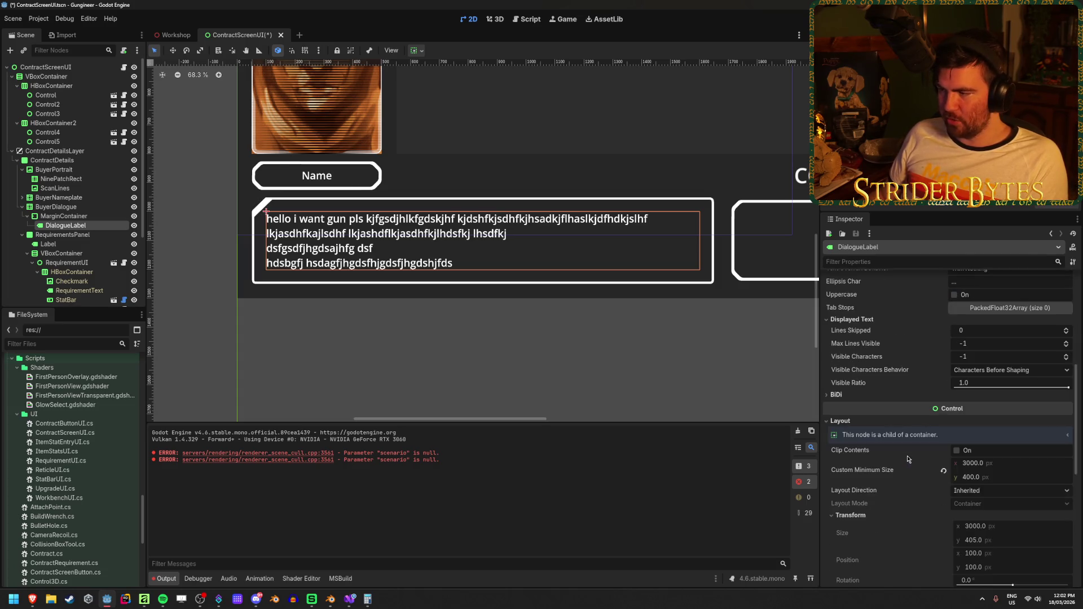
left_click(980, 478)
type("405")
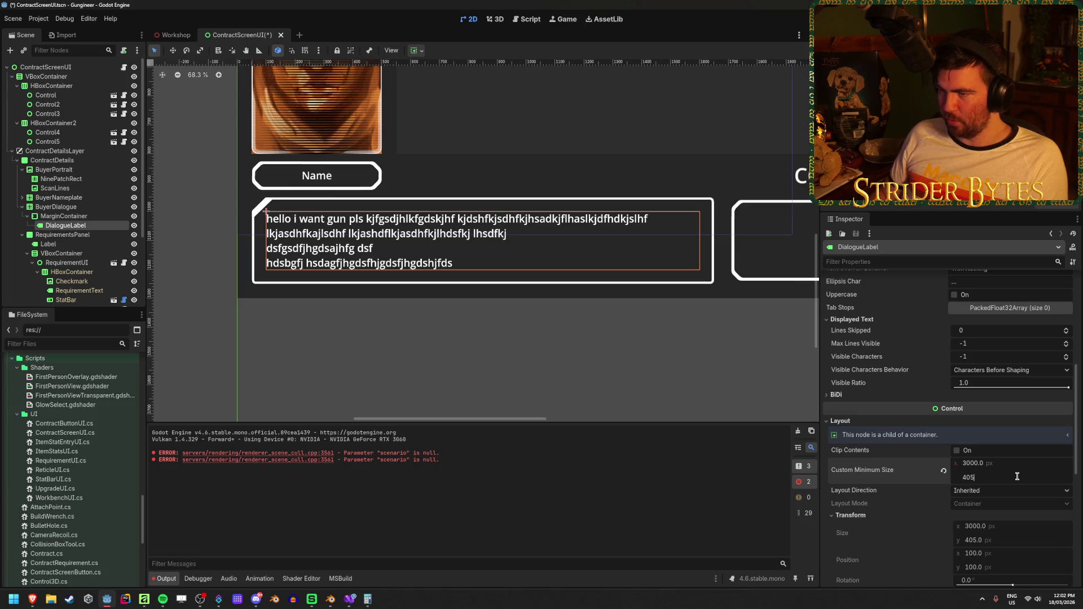
Set the custom minimum height to 0 and retype the dialogue text's opening lines.
key("Return")
scroll(916, 481, "up", 7)
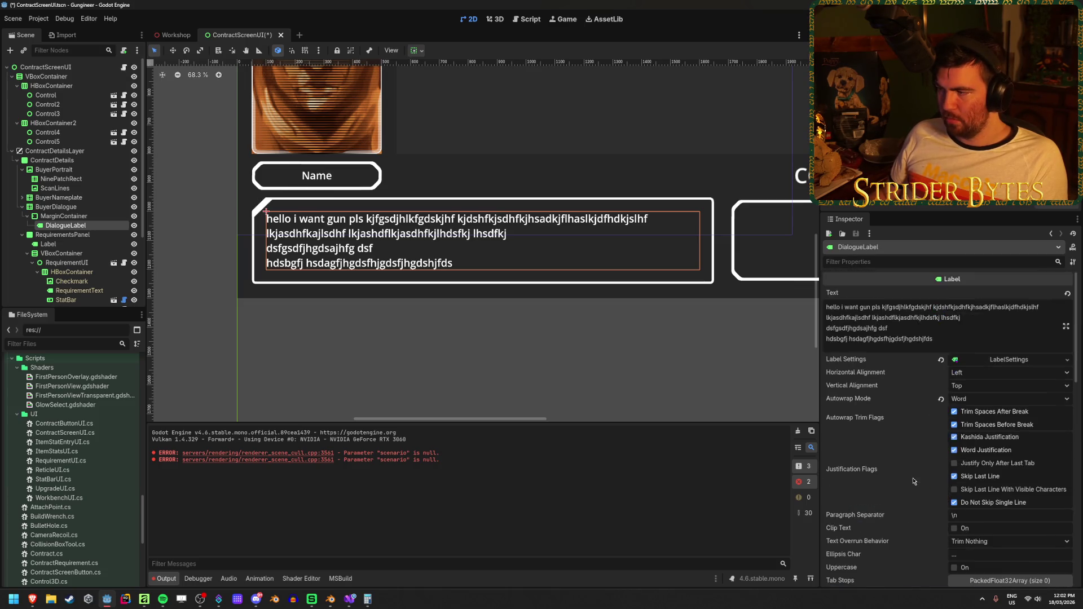
left_click_drag(936, 339, 820, 316)
type("fkdslfjdklfjslkdflkdsjfsdf")
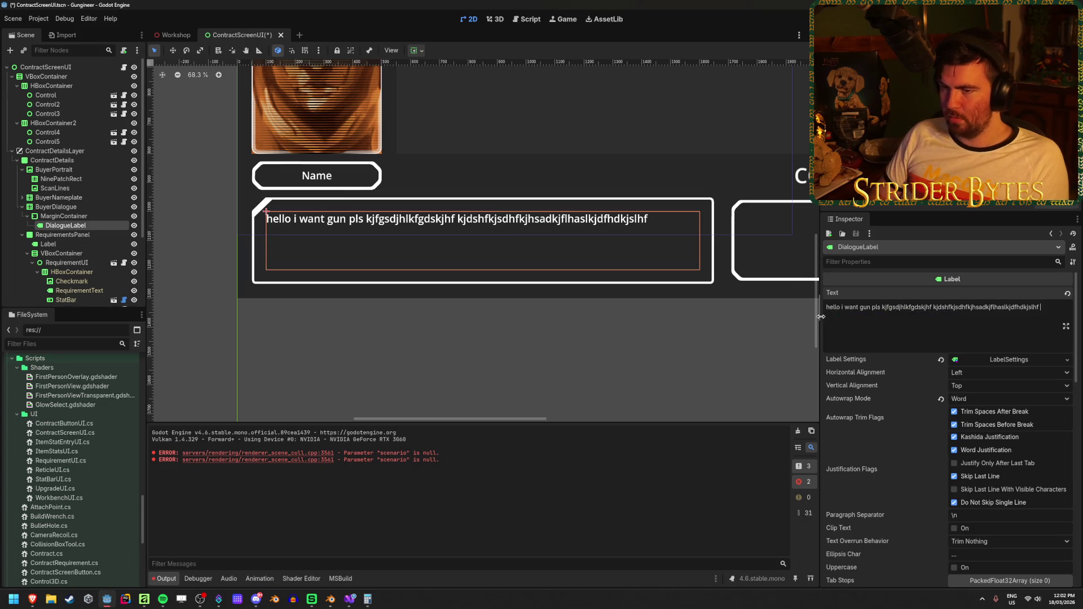
key("Return")
type("sdfdsfds")
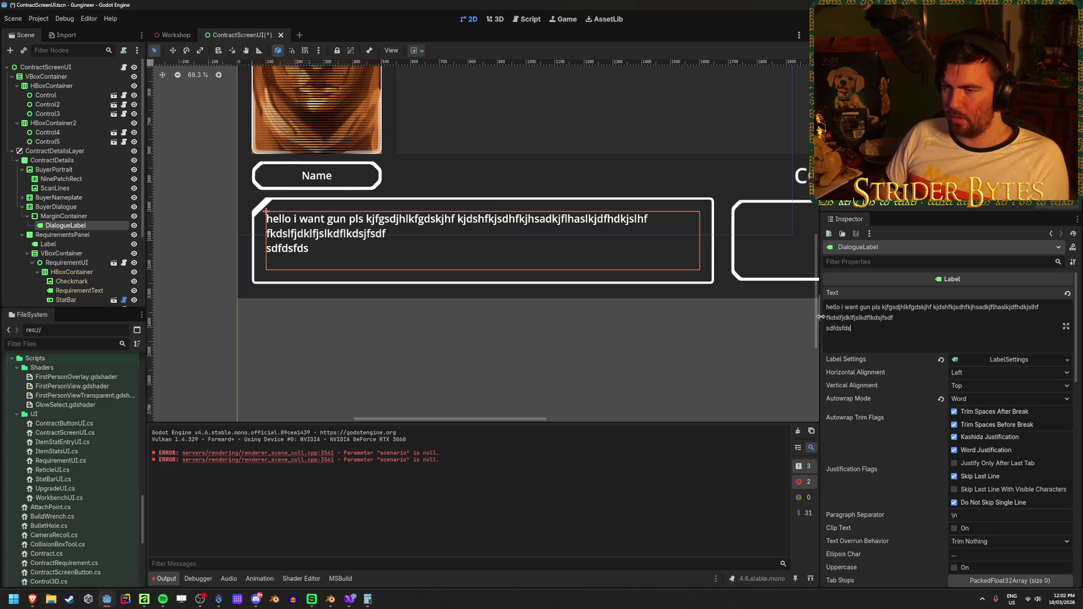
type("f sdfsdfsdfdsnhfkjlhdsfjkhdsjkfhalhj")
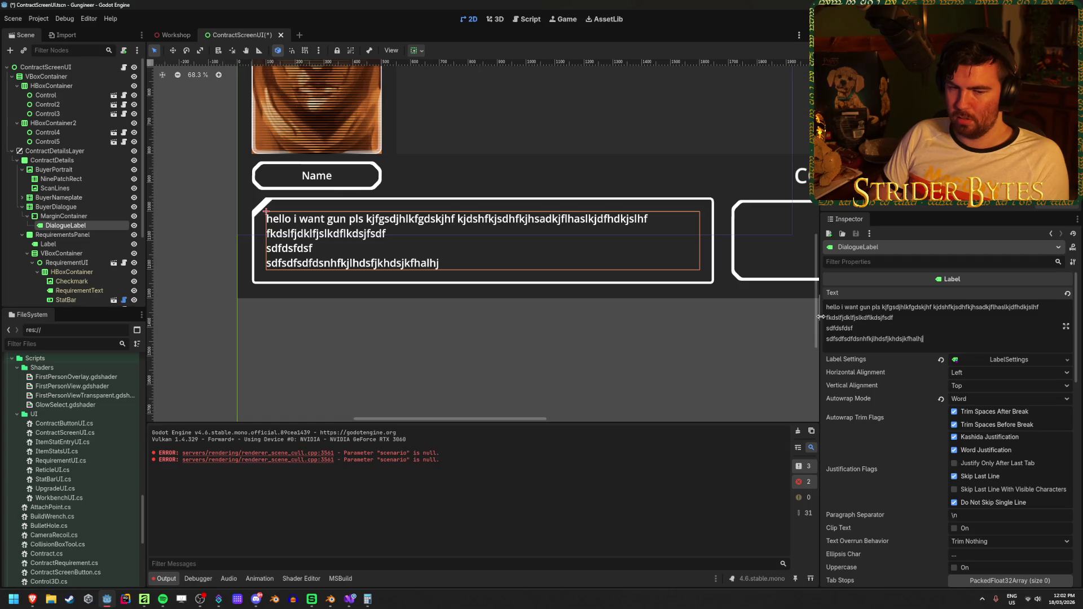
scroll(982, 518, "down", 5)
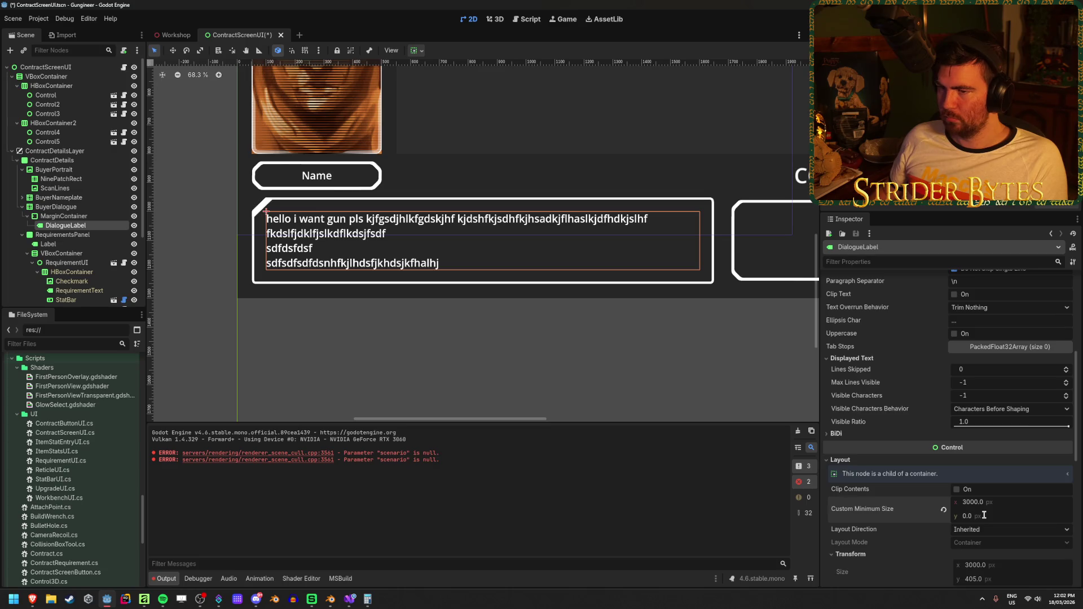
scroll(913, 414, "up", 4)
Replace and trim the later dialogue lines so the text fits on three lines.
left_click_drag(931, 348, 826, 316)
type("fkhdsfjkhdsffdsfsdf dsf sdfdsfsdf dsfsd")
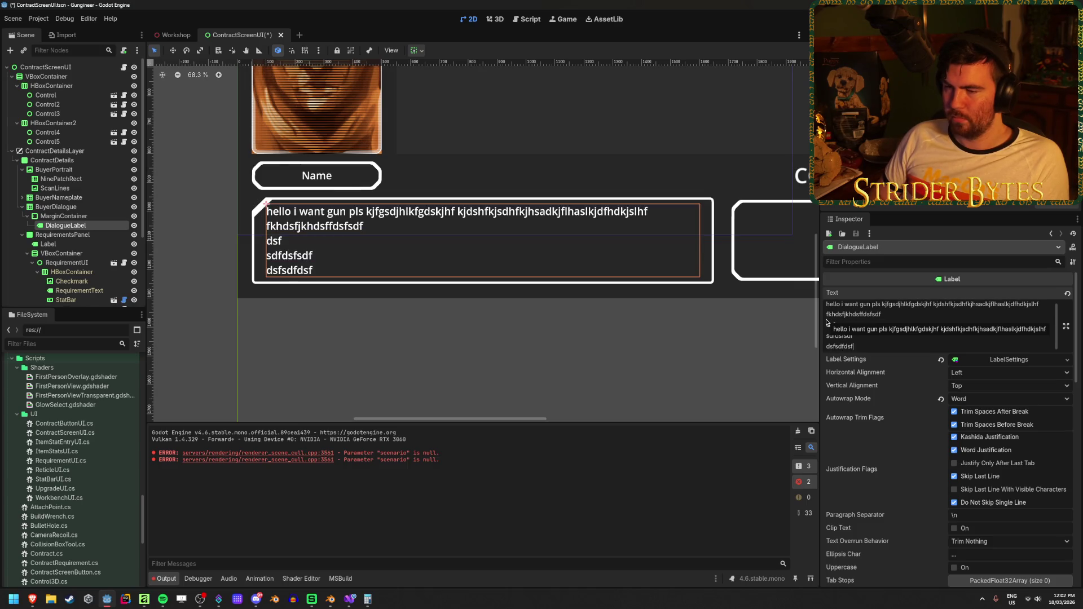
key("BackSpace")
key("BackSpace")
key("BackSpace")
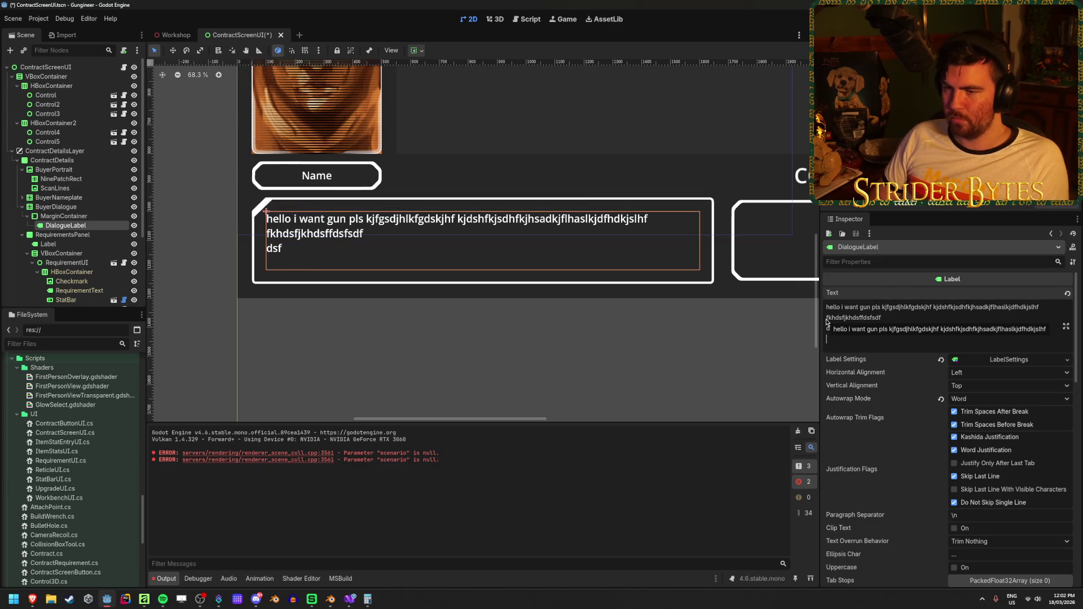
type("dfd dfsdfdsfs dfdssdf")
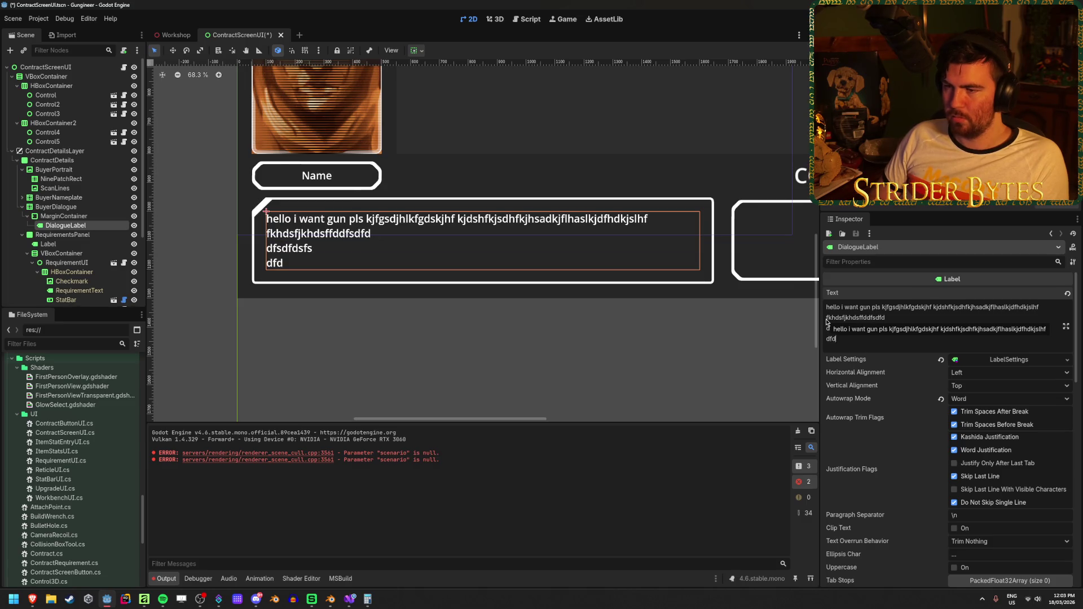
key("BackSpace")
key("BackSpace")
key("BackSpace")
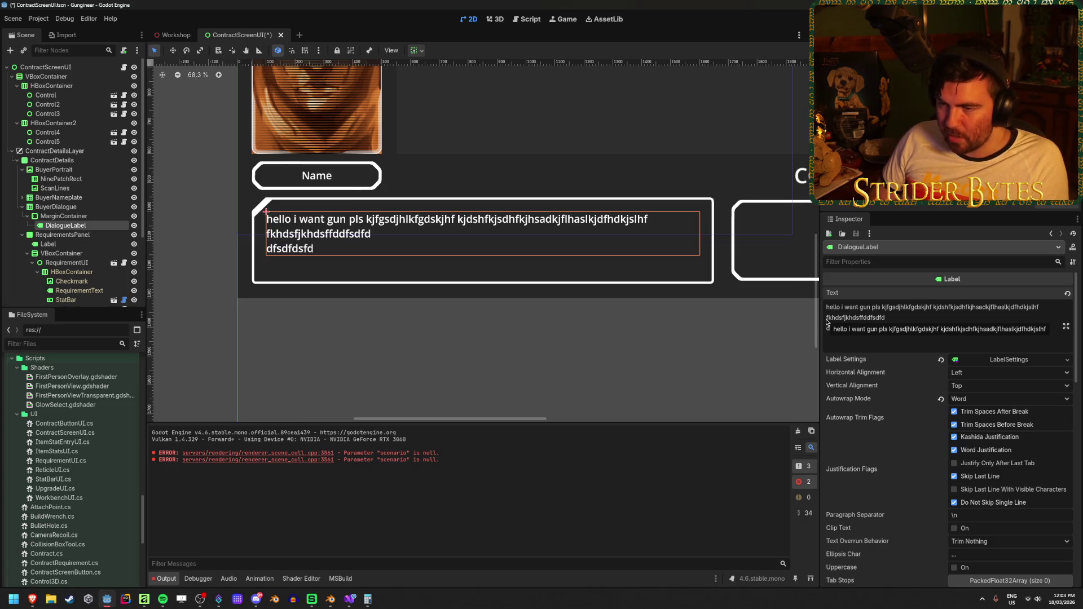
type("s")
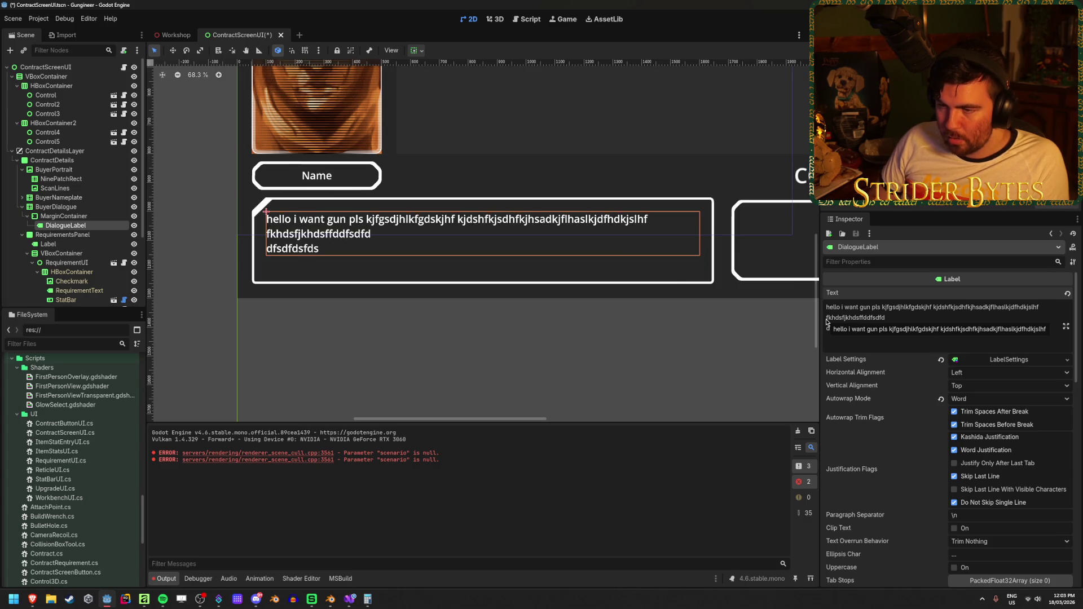
key("BackSpace")
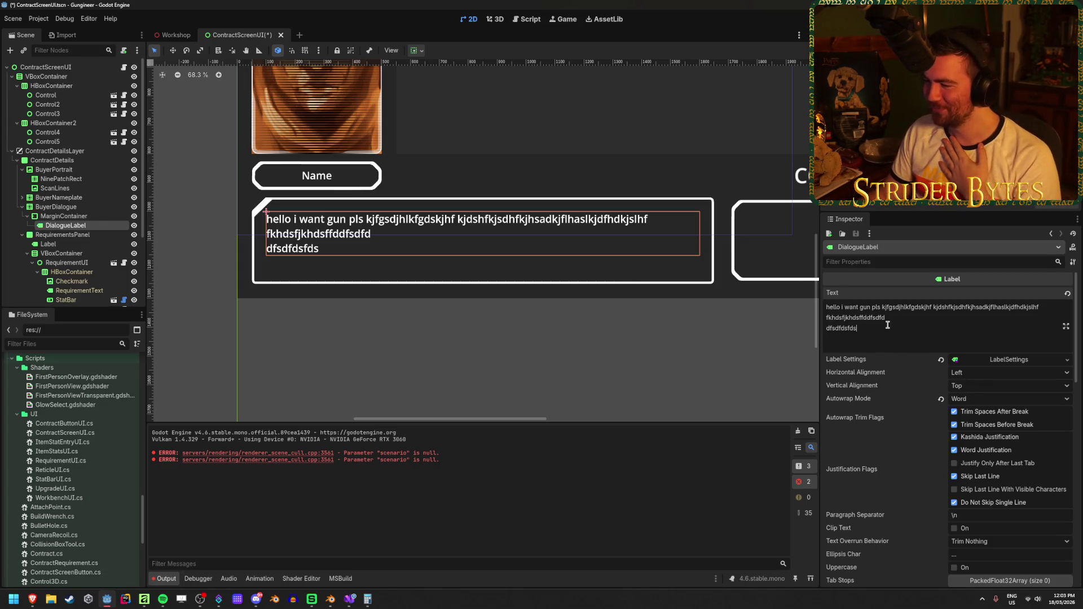
scroll(909, 439, "down", 5)
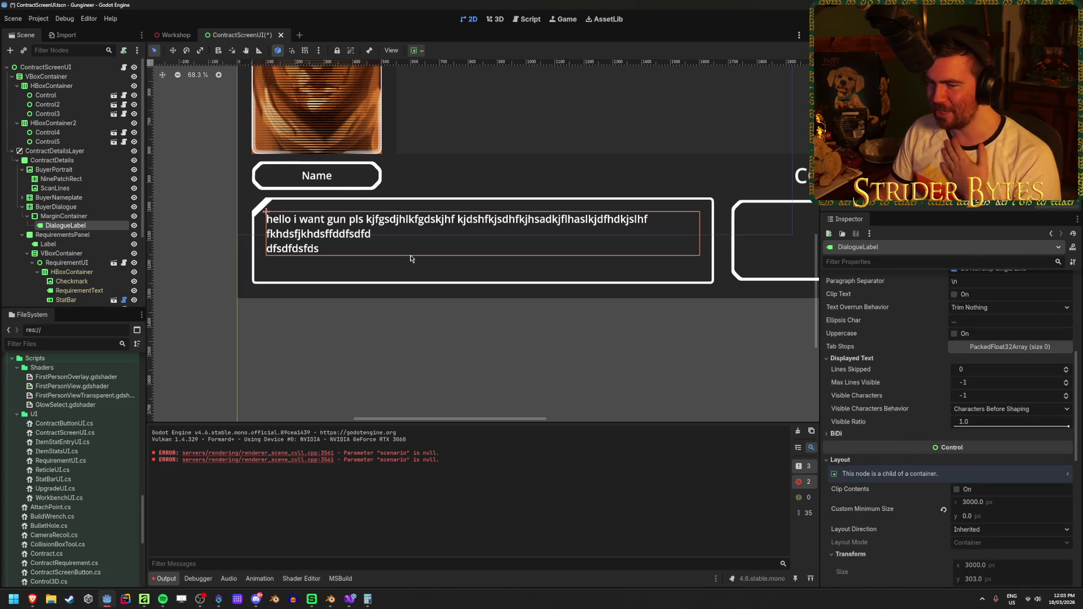
scroll(887, 433, "up", 5)
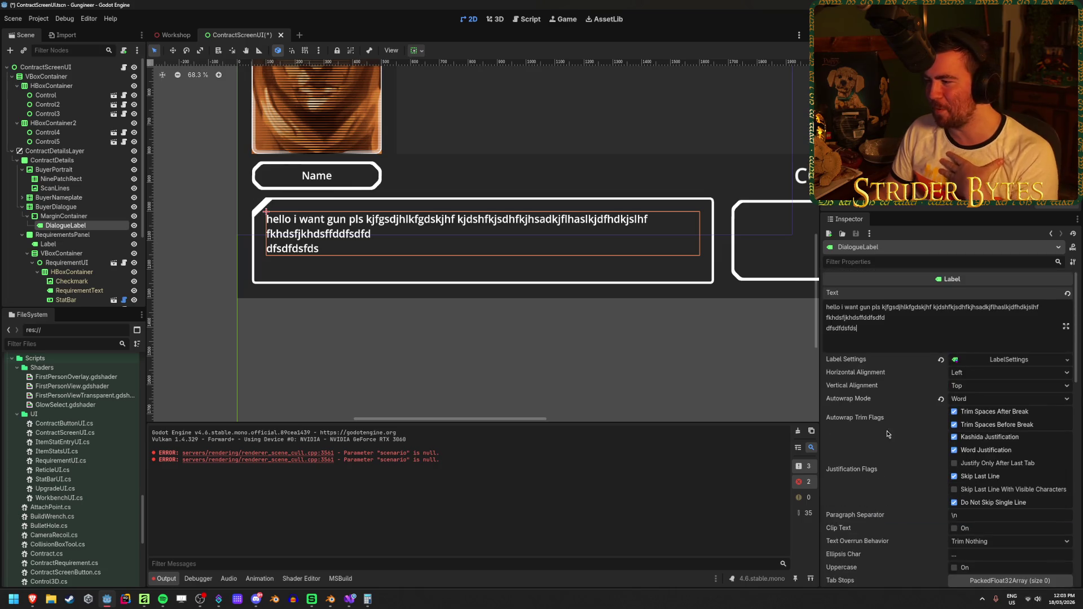
left_click(1021, 363)
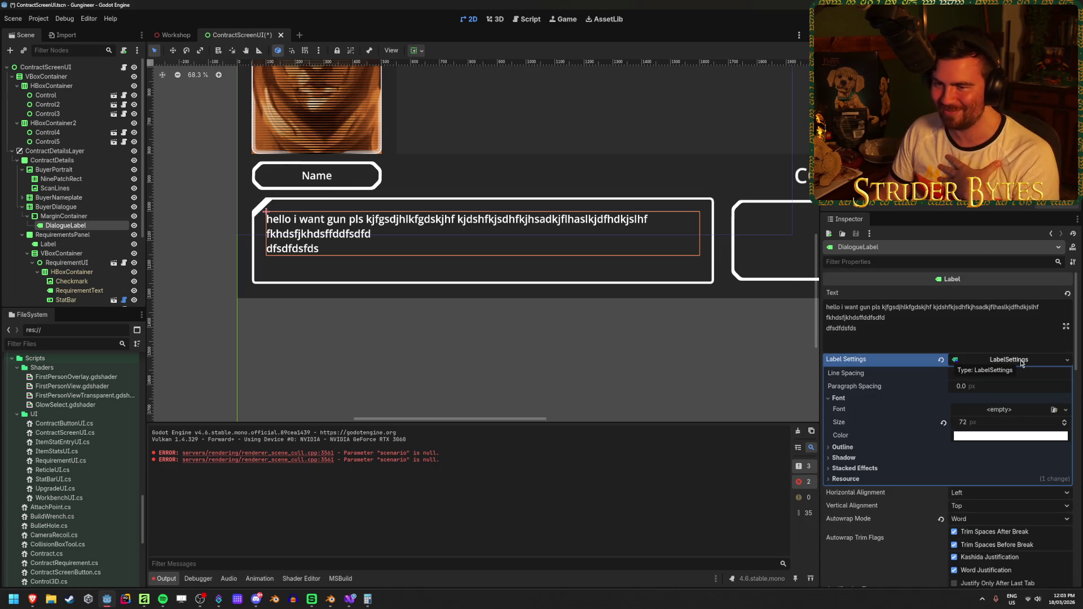